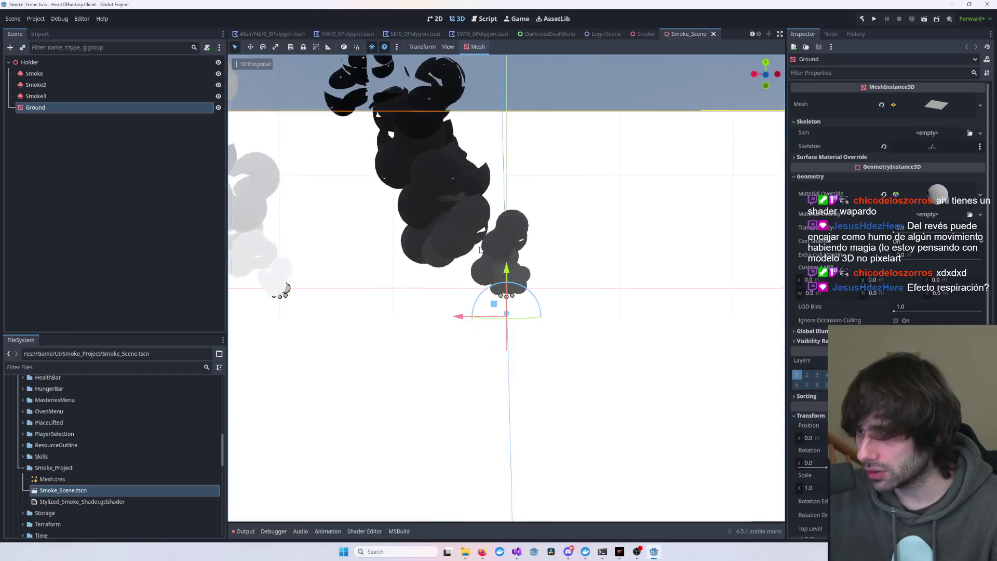
- Inspect the Smoke, Smoke2 and Smoke3 emitters in Smoke_Scene, then switch to the DarknessDealMenu scene
{"action": "scroll", "coordinate": [482, 250], "scroll_direction": "down", "scroll_amount": 2}
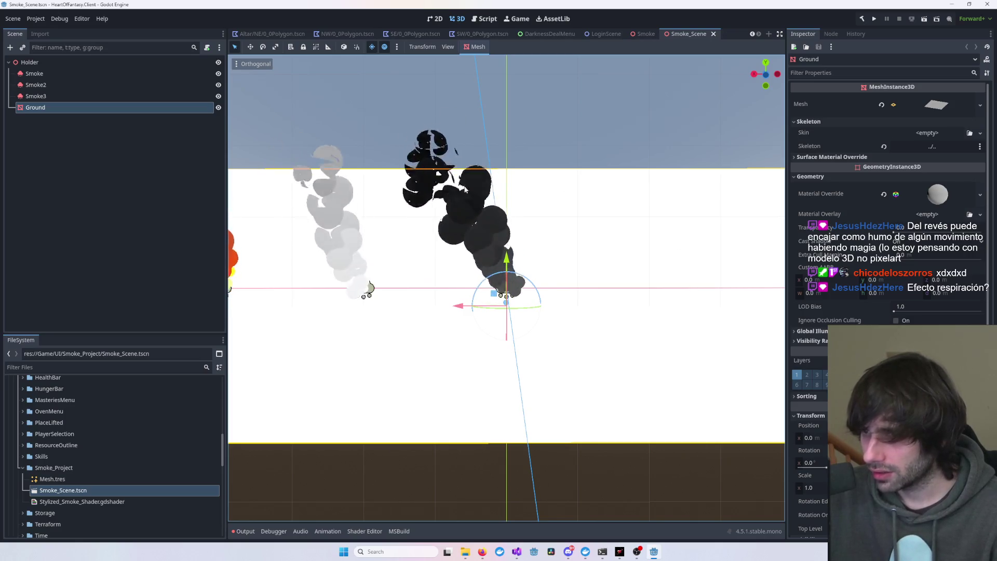
{"action": "scroll", "coordinate": [497, 289], "scroll_direction": "down", "scroll_amount": 5}
{"action": "scroll", "coordinate": [497, 290], "scroll_direction": "up", "scroll_amount": 10}
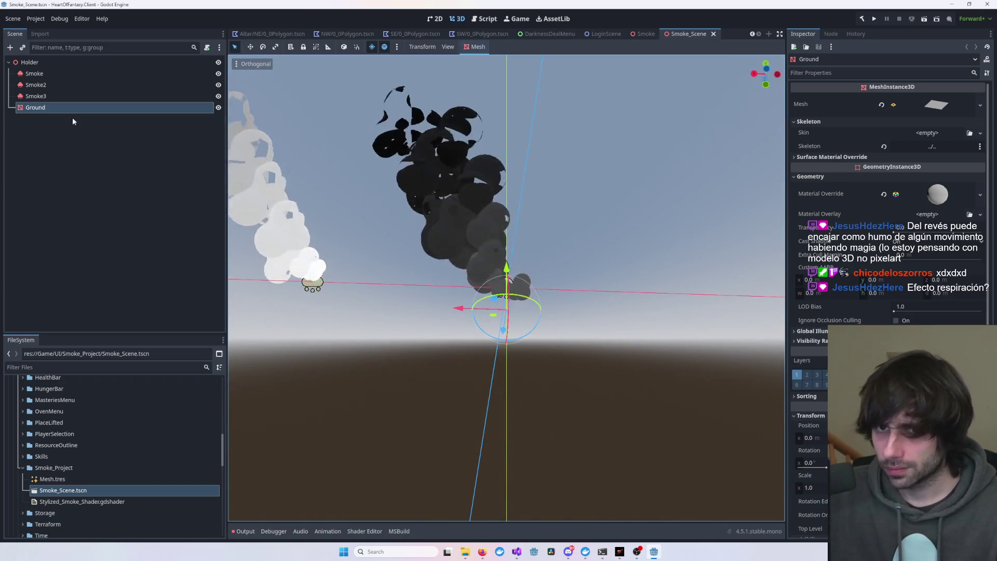
{"action": "left_click", "coordinate": [53, 76]}
{"action": "left_click", "coordinate": [47, 85]}
{"action": "left_click", "coordinate": [45, 96]}
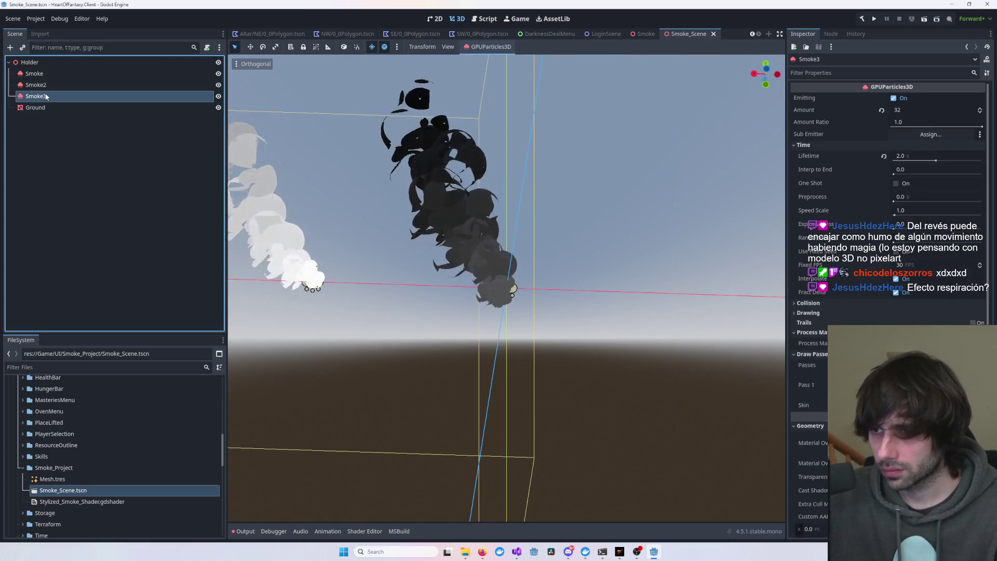
{"action": "left_click", "coordinate": [48, 97]}
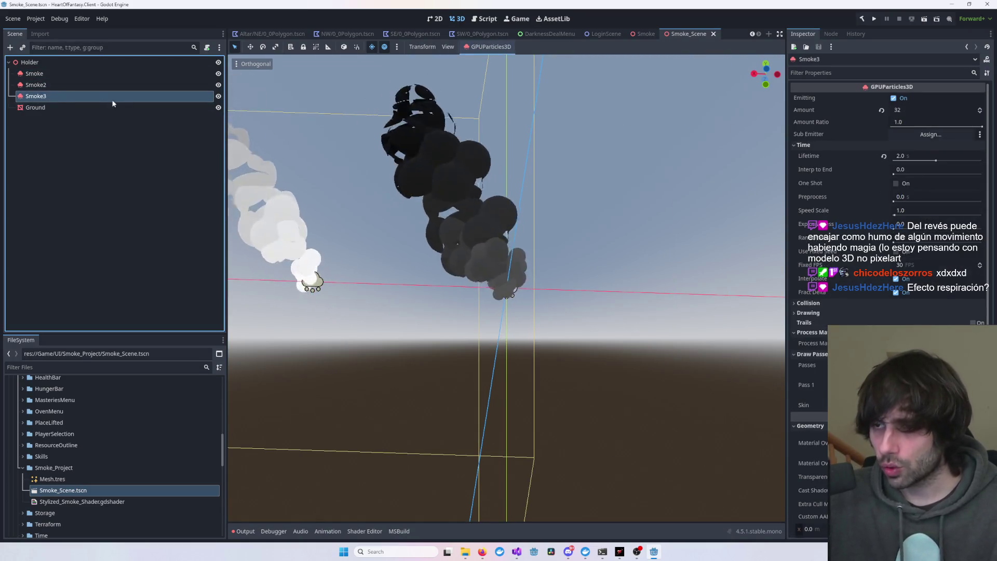
{"action": "left_click", "coordinate": [557, 34]}
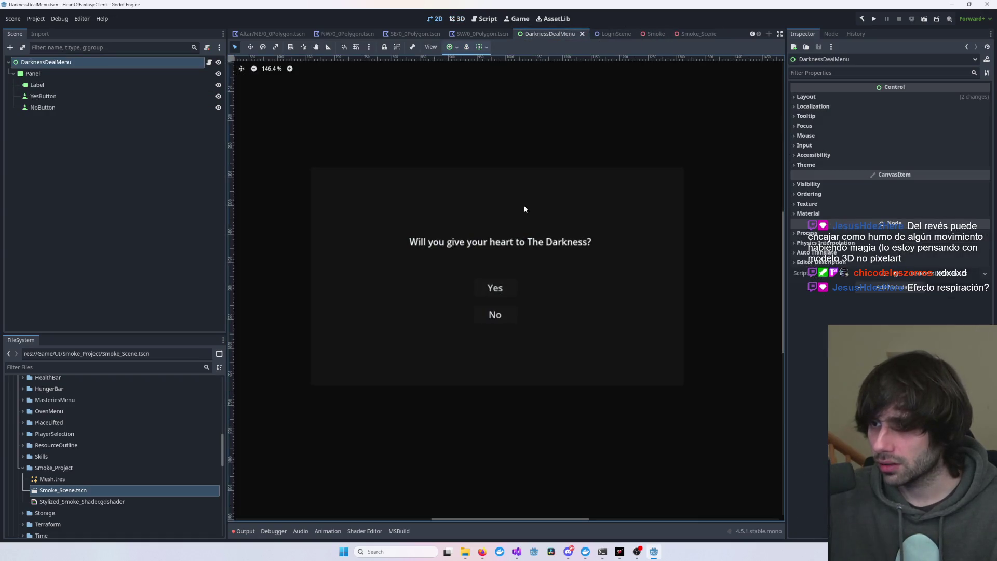
{"action": "left_click", "coordinate": [58, 73]}
{"action": "key", "text": "ctrl+v"}
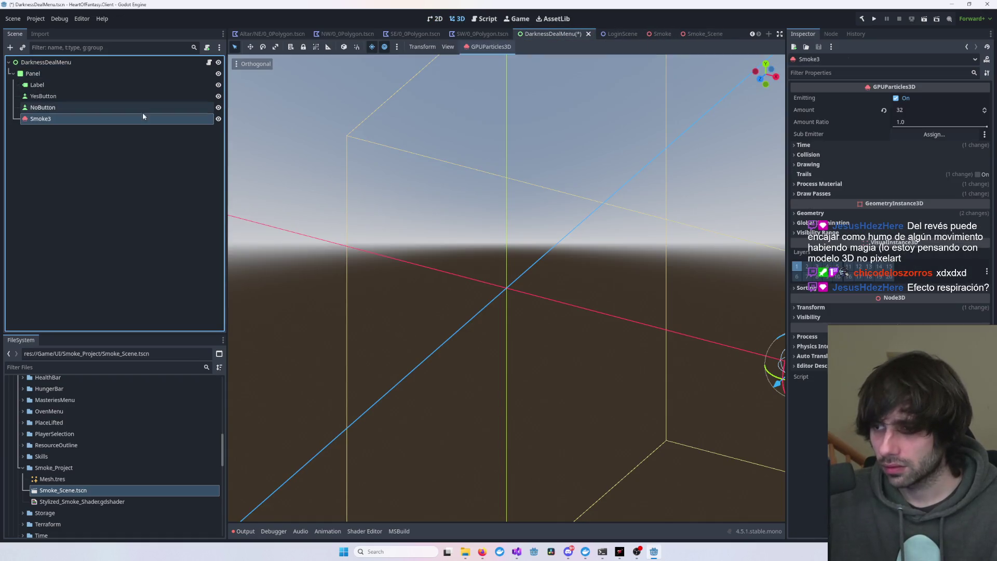
{"action": "scroll", "coordinate": [547, 290], "scroll_direction": "down", "scroll_amount": 7}
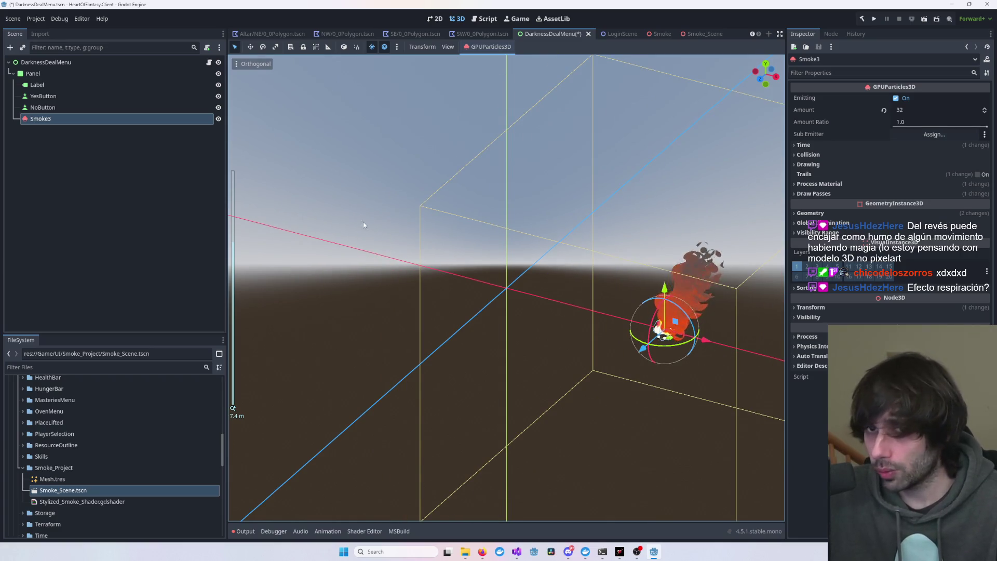
{"action": "key", "text": "ctrl+z"}
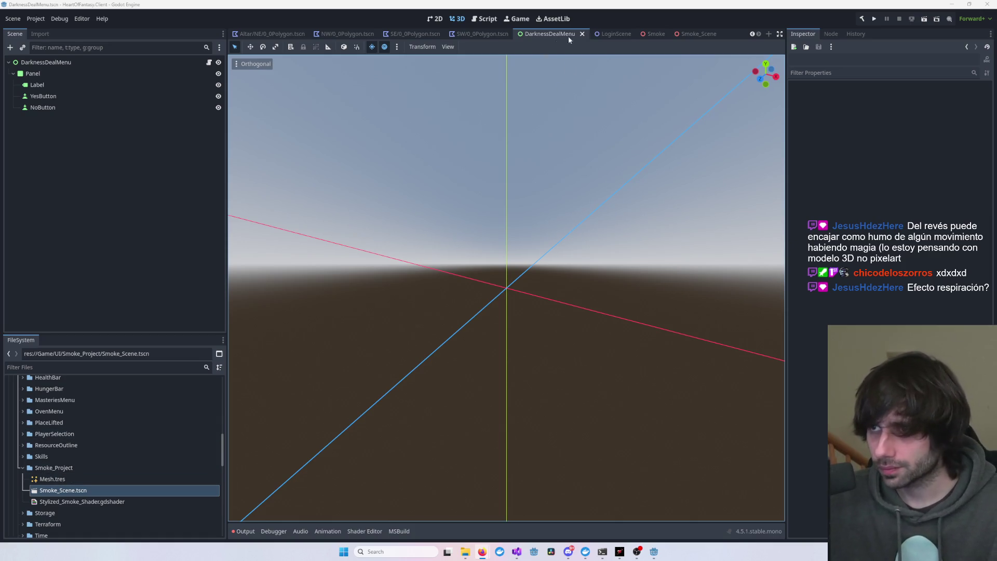
{"action": "left_click", "coordinate": [432, 19]}
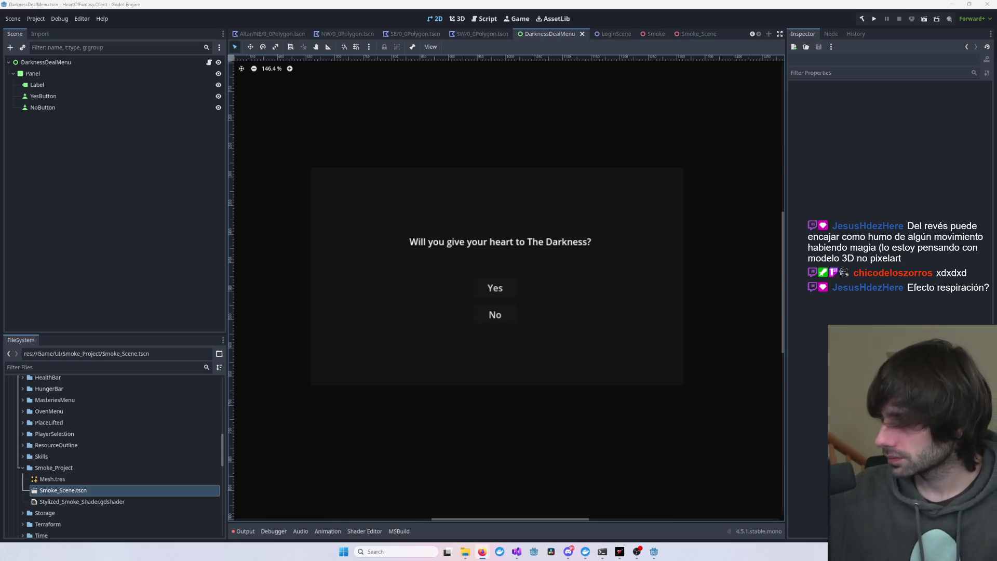
{"action": "scroll", "coordinate": [641, 209], "scroll_direction": "up", "scroll_amount": 2}
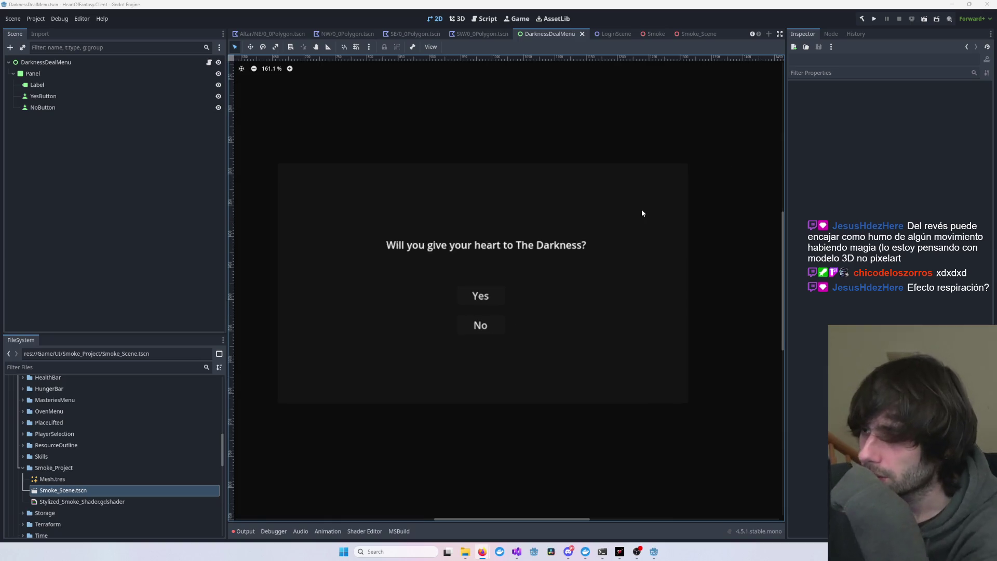
{"action": "left_click", "coordinate": [691, 165]}
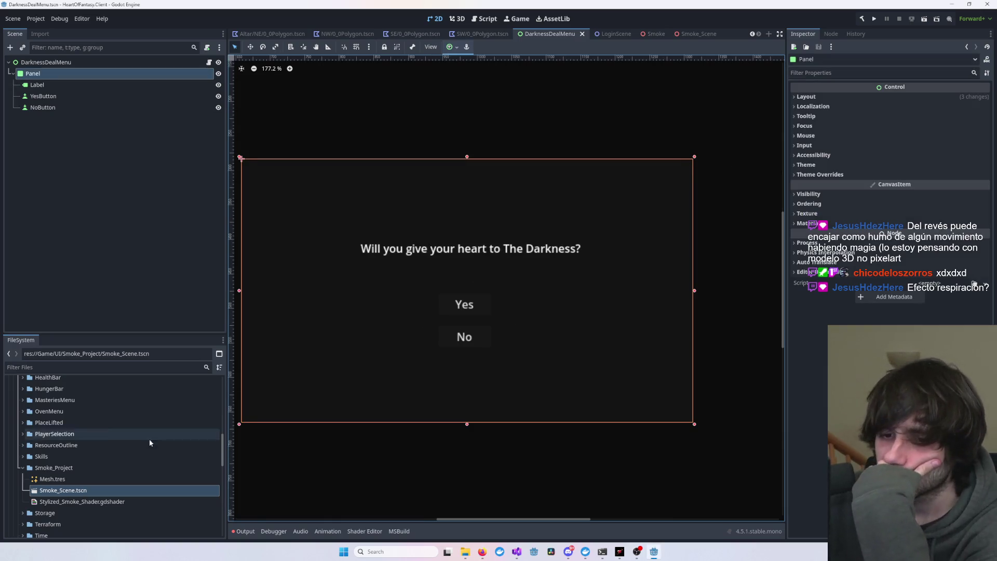
{"action": "scroll", "coordinate": [325, 382], "scroll_direction": "down", "scroll_amount": 5}
{"action": "mouse_move", "coordinate": [325, 382]}
{"action": "left_mouse_down"}
{"action": "mouse_move", "coordinate": [416, 352]}
{"action": "mouse_move", "coordinate": [382, 340]}
{"action": "left_mouse_up"}
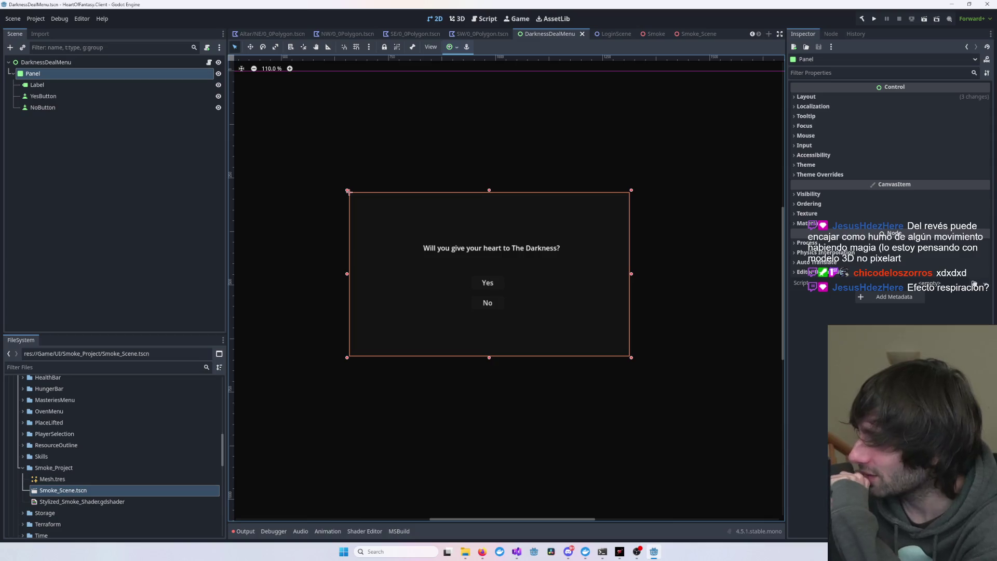
{"action": "key", "text": "alt+Tab"}
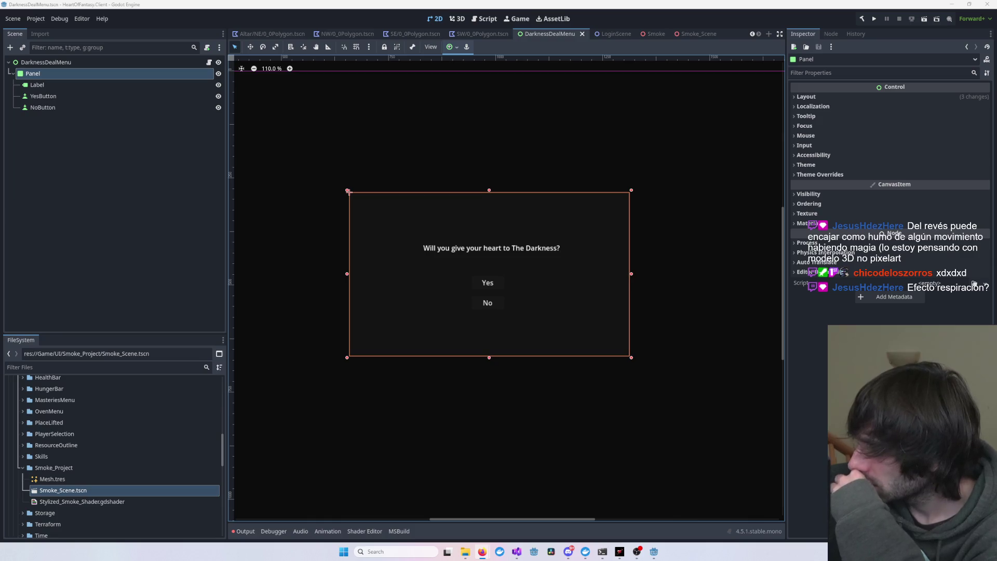
{"action": "left_click", "coordinate": [759, 280]}
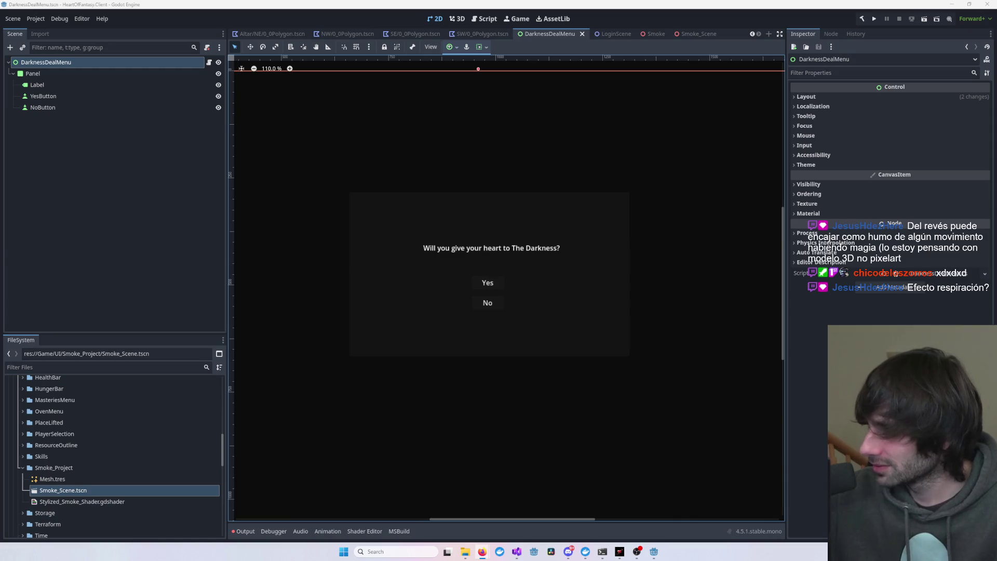
- Give the Panel node a new ShaderMaterial and expand its settings
{"action": "left_click", "coordinate": [603, 312]}
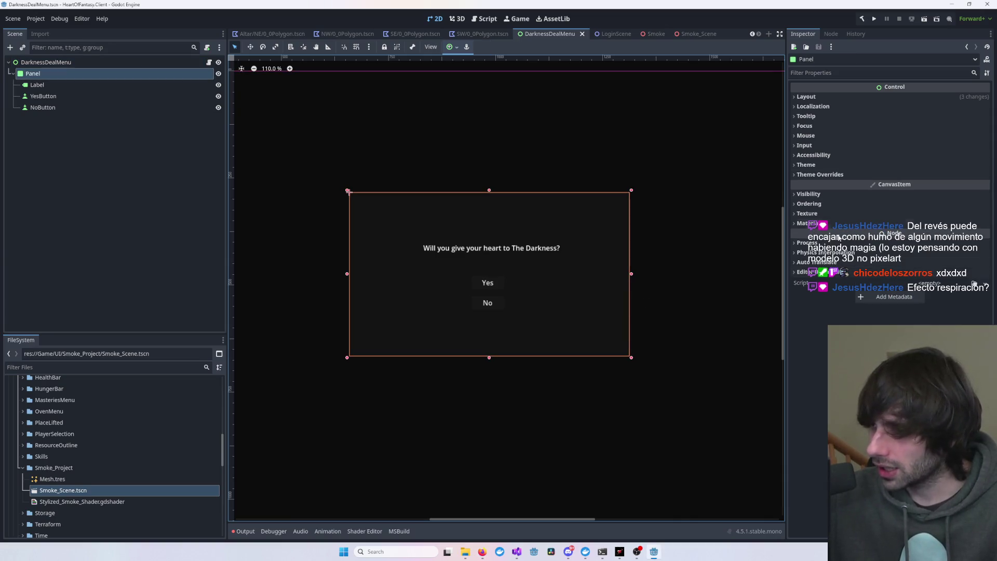
{"action": "left_click", "coordinate": [929, 245]}
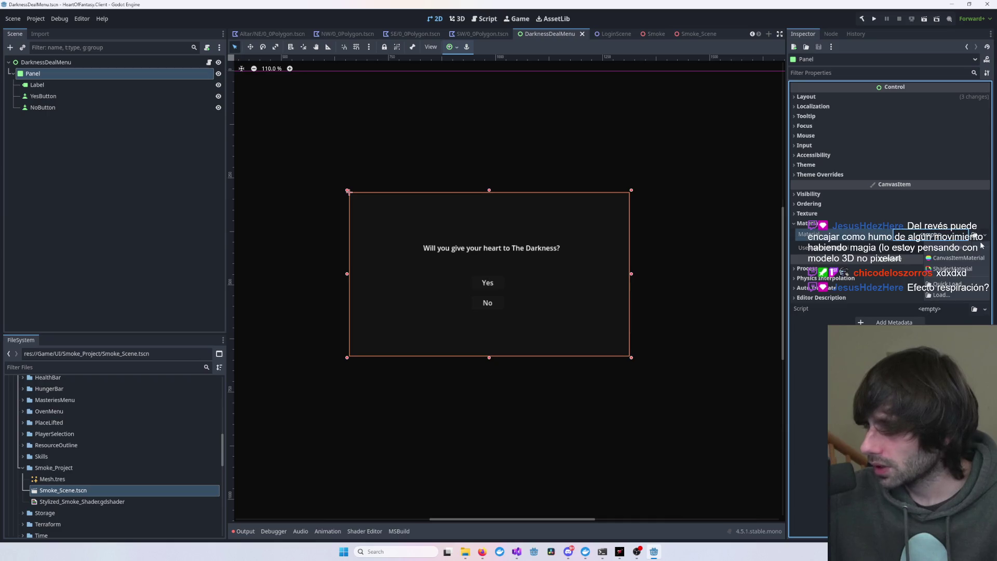
{"action": "left_click", "coordinate": [950, 249]}
{"action": "left_click", "coordinate": [958, 244]}
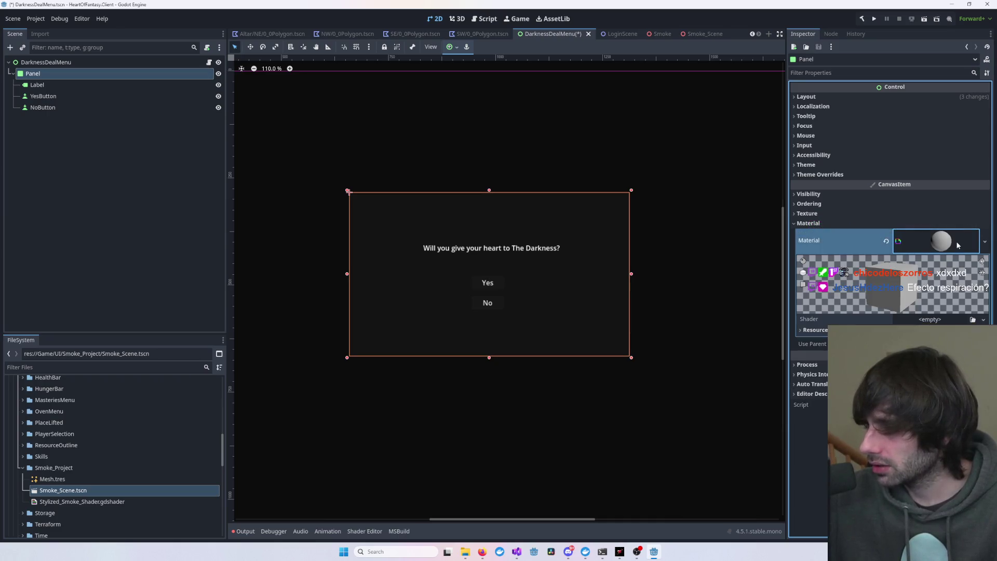
- Create a new shader named darknessPanel.gdshader and open its code in the Shader Editor
{"action": "left_click", "coordinate": [914, 335]}
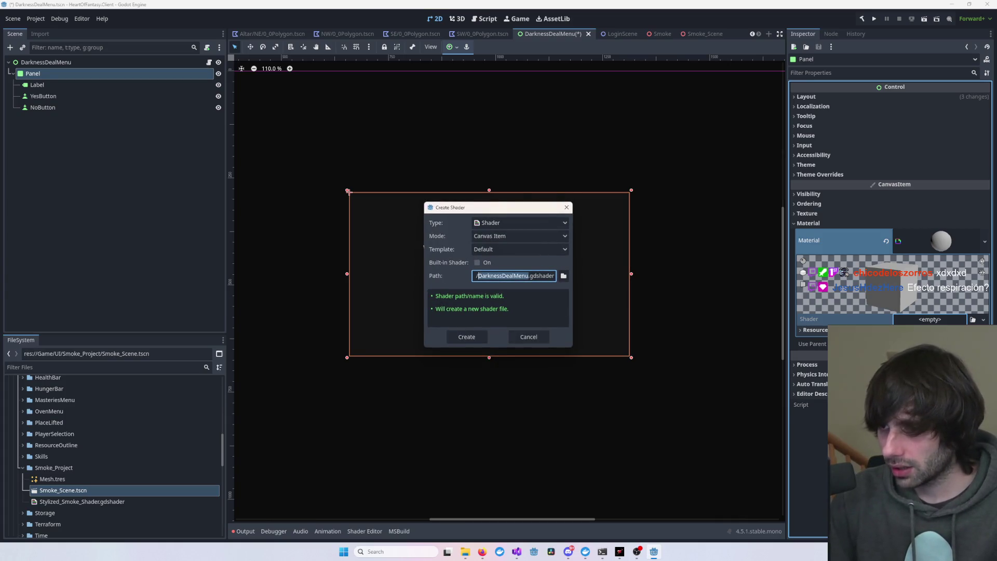
{"action": "key", "text": "Right"}
{"action": "type", "text": "/darkness"}
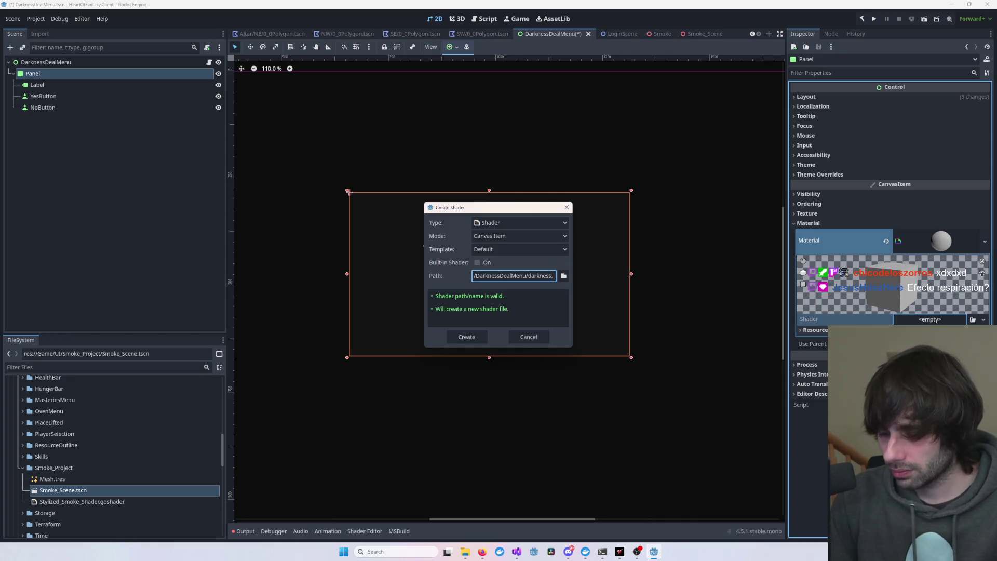
{"action": "type", "text": "Panel"}
{"action": "key", "text": "Return"}
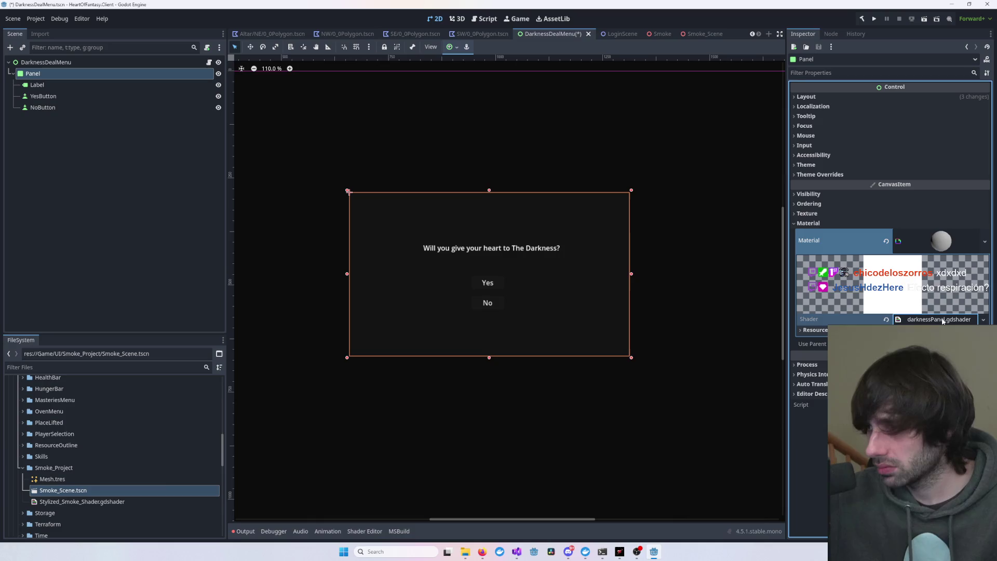
{"action": "left_click", "coordinate": [942, 322]}
{"action": "left_click", "coordinate": [527, 476]}
- Replace the template shader code with the pasted smoke shader and save it
{"action": "key", "text": "ctrl+a"}
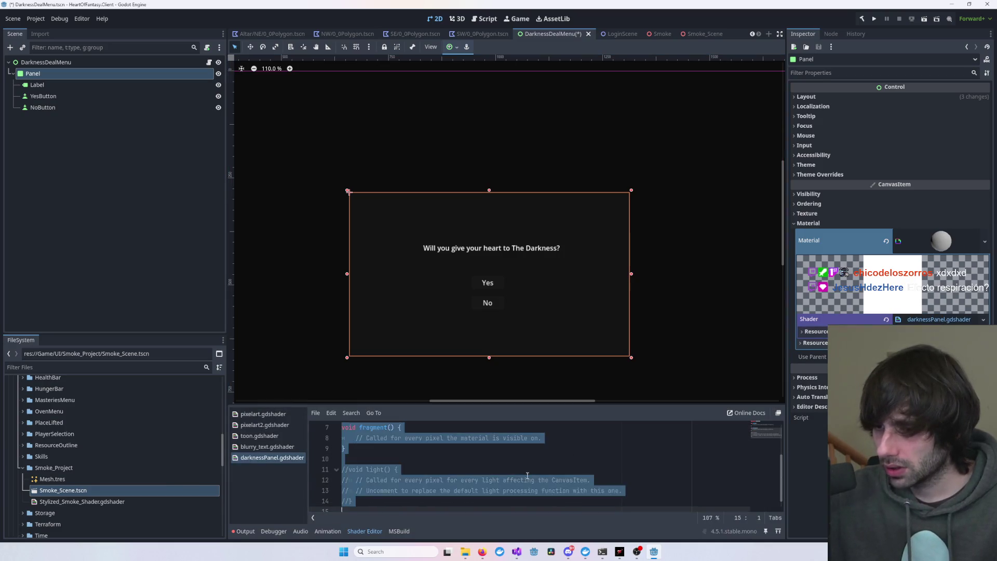
{"action": "key", "text": "ctrl+v"}
{"action": "key", "text": "ctrl+s"}
- Zoom and pan the canvas to inspect the Panel's smoky texture with the Panel deselected
{"action": "scroll", "coordinate": [526, 299], "scroll_direction": "up", "scroll_amount": 7}
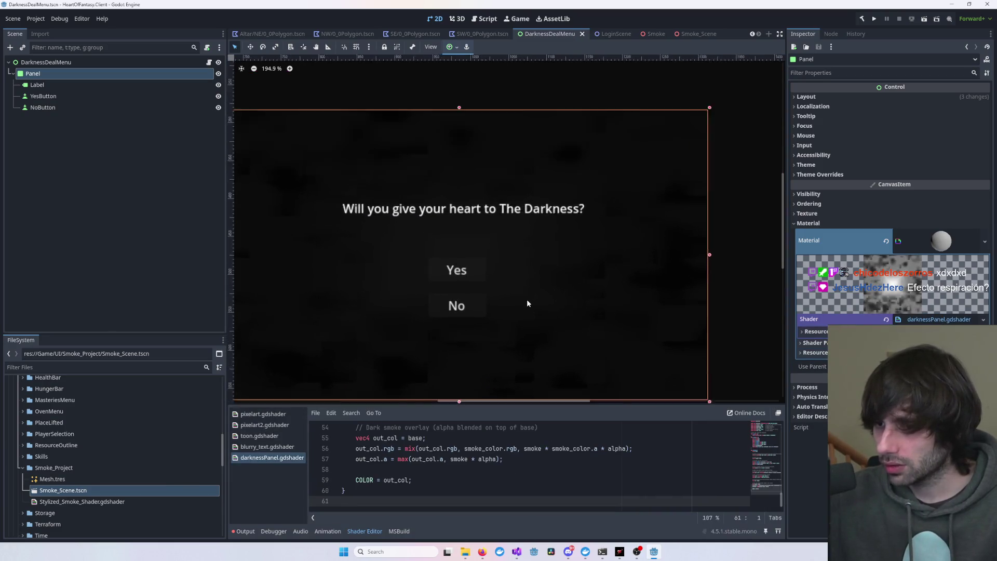
{"action": "mouse_move", "coordinate": [525, 299]}
{"action": "left_mouse_down"}
{"action": "mouse_move", "coordinate": [680, 249]}
{"action": "mouse_move", "coordinate": [639, 262]}
{"action": "mouse_move", "coordinate": [571, 347]}
{"action": "mouse_move", "coordinate": [519, 375]}
{"action": "left_mouse_up"}
{"action": "scroll", "coordinate": [566, 351], "scroll_direction": "down", "scroll_amount": 1}
{"action": "scroll", "coordinate": [566, 351], "scroll_direction": "down", "scroll_amount": 1}
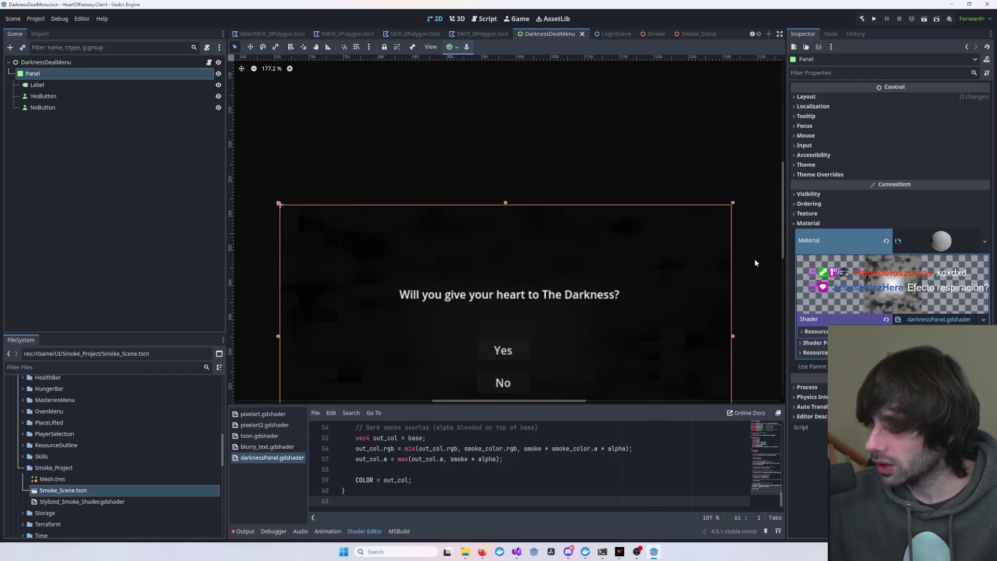
{"action": "left_click", "coordinate": [755, 258]}
{"action": "mouse_move", "coordinate": [709, 285]}
{"action": "left_mouse_down"}
{"action": "mouse_move", "coordinate": [728, 235]}
{"action": "mouse_move", "coordinate": [685, 228]}
{"action": "left_mouse_up"}
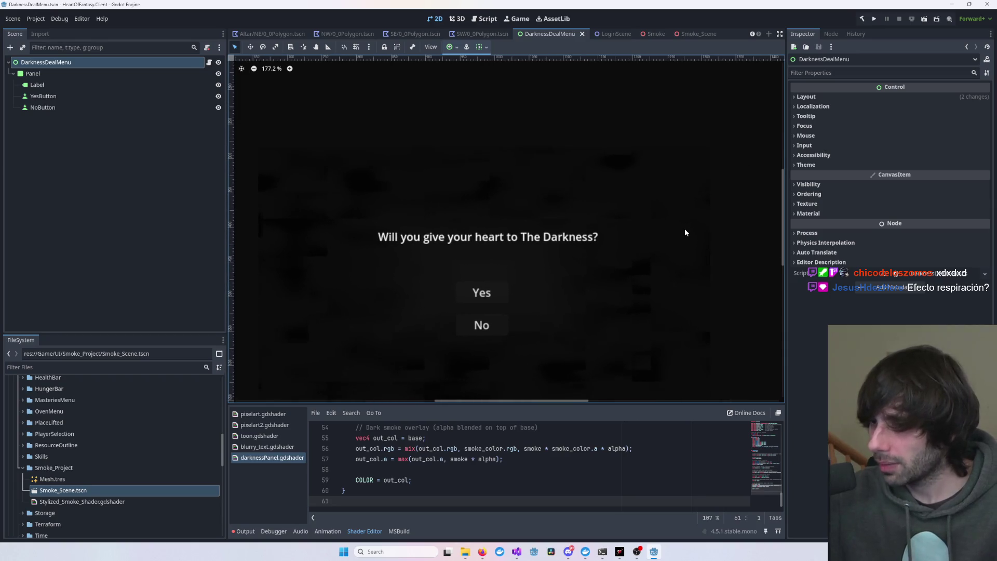
{"action": "mouse_move", "coordinate": [605, 293]}
{"action": "left_mouse_down"}
{"action": "mouse_move", "coordinate": [635, 253]}
{"action": "mouse_move", "coordinate": [618, 276]}
{"action": "left_mouse_up"}
{"action": "left_click", "coordinate": [656, 311]}
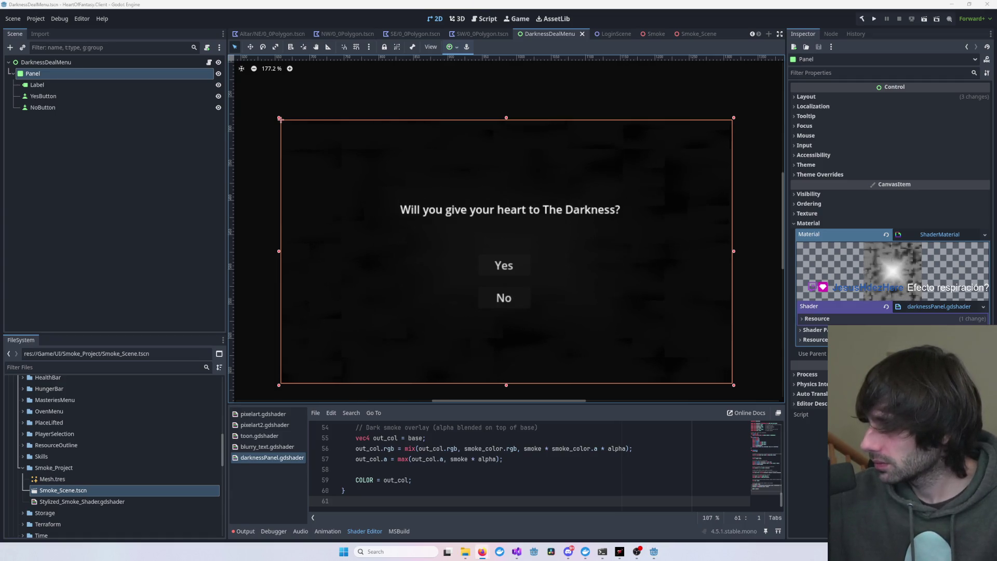
{"action": "left_click", "coordinate": [625, 123]}
{"action": "left_click", "coordinate": [39, 20]}
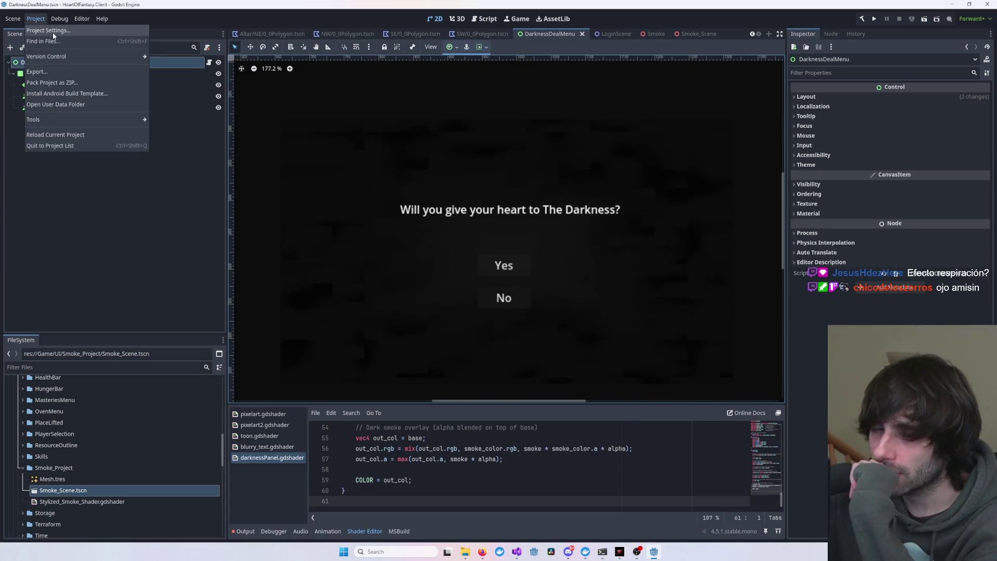
- Raise Rendering > Environment Default Clear Color to grey in Project Settings
{"action": "left_click", "coordinate": [53, 32]}
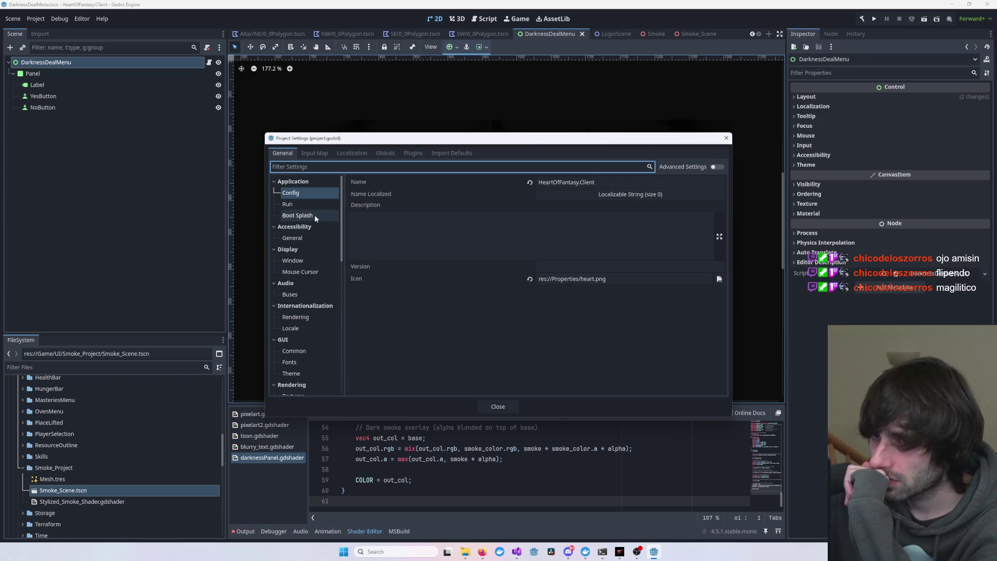
{"action": "scroll", "coordinate": [308, 249], "scroll_direction": "down", "scroll_amount": 3}
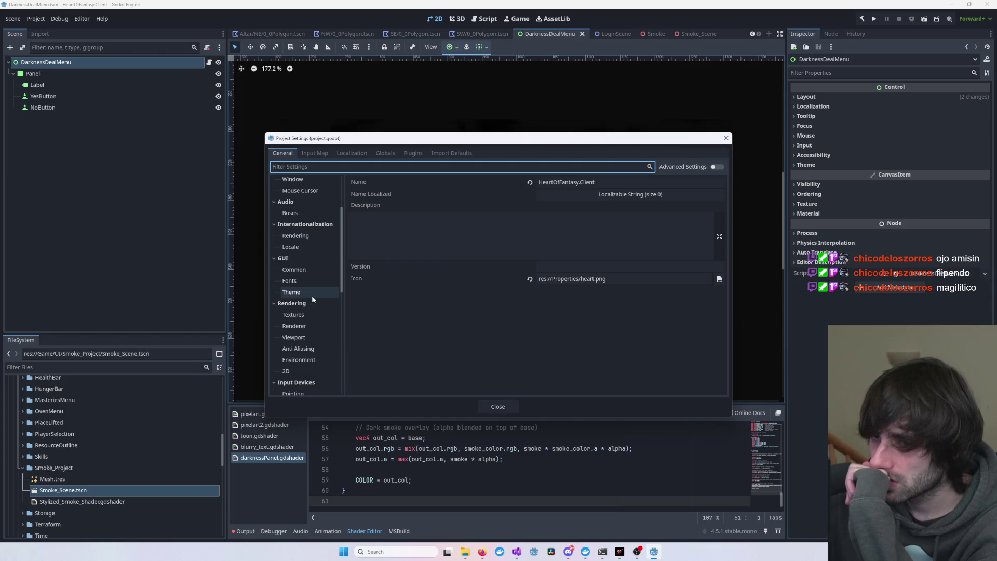
{"action": "scroll", "coordinate": [311, 300], "scroll_direction": "down", "scroll_amount": 1}
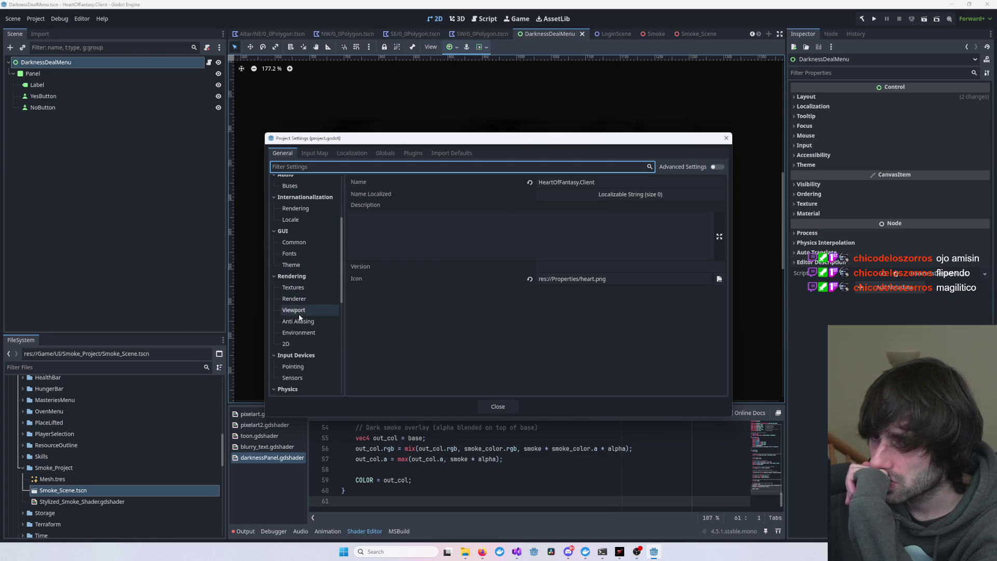
{"action": "left_click", "coordinate": [298, 335]}
{"action": "left_click", "coordinate": [550, 192]}
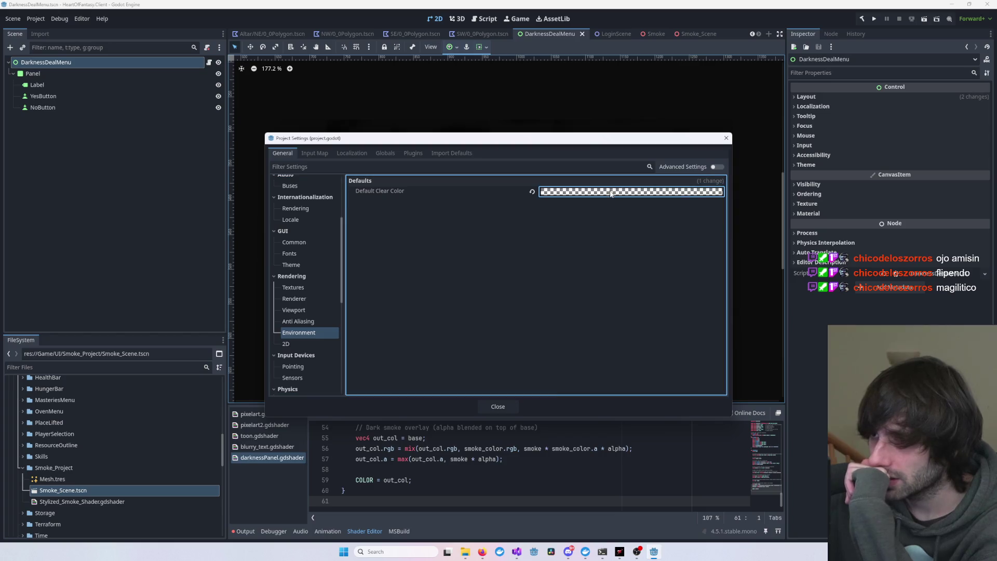
{"action": "left_click_drag", "start_coordinate": [678, 288], "coordinate": [684, 263]}
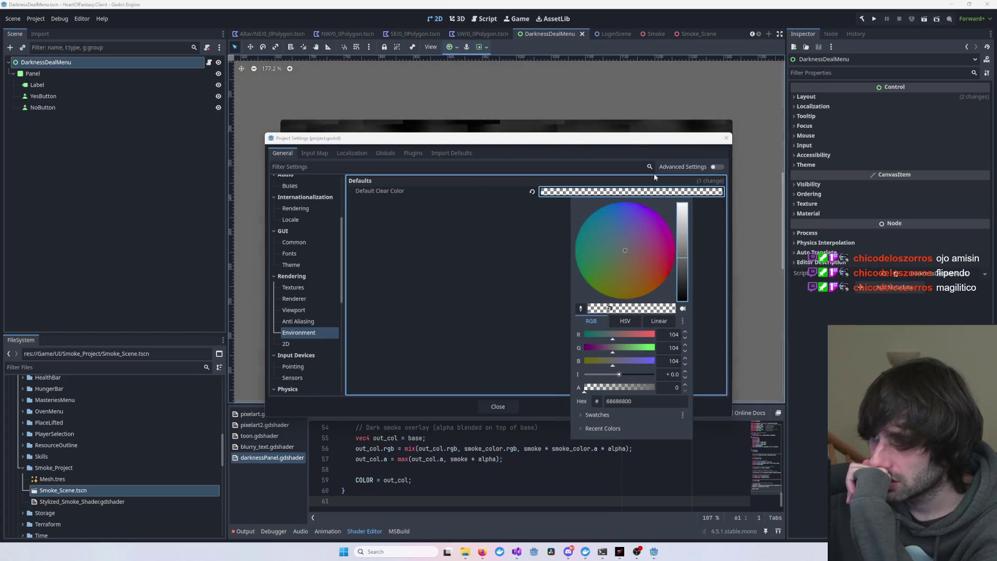
{"action": "left_click", "coordinate": [608, 192]}
{"action": "left_click", "coordinate": [725, 138]}
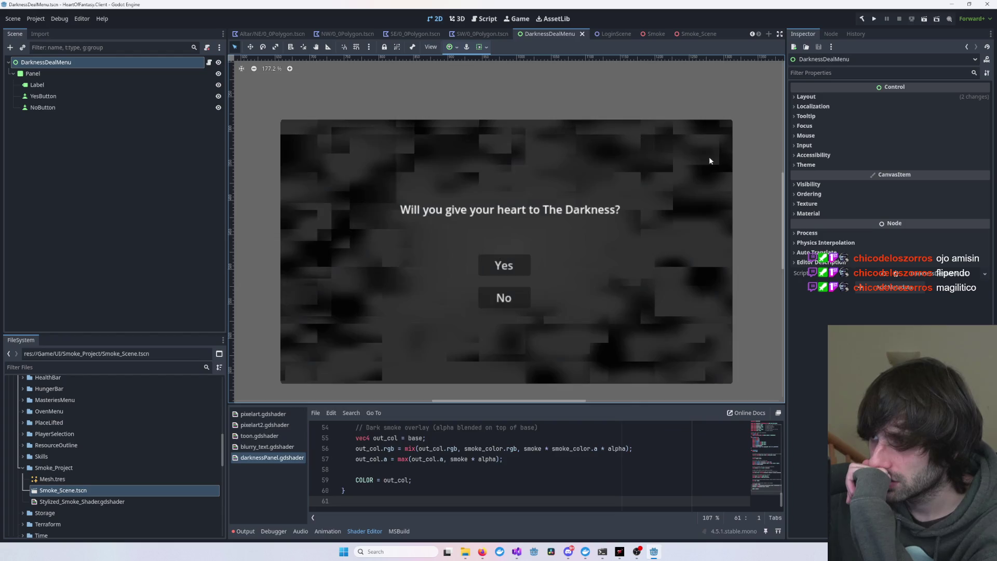
- Reframe the view around the whole panel and leave the DarknessDealMenu root selected
{"action": "scroll", "coordinate": [600, 227], "scroll_direction": "down", "scroll_amount": 1}
{"action": "left_click_drag", "start_coordinate": [600, 227], "coordinate": [580, 218]}
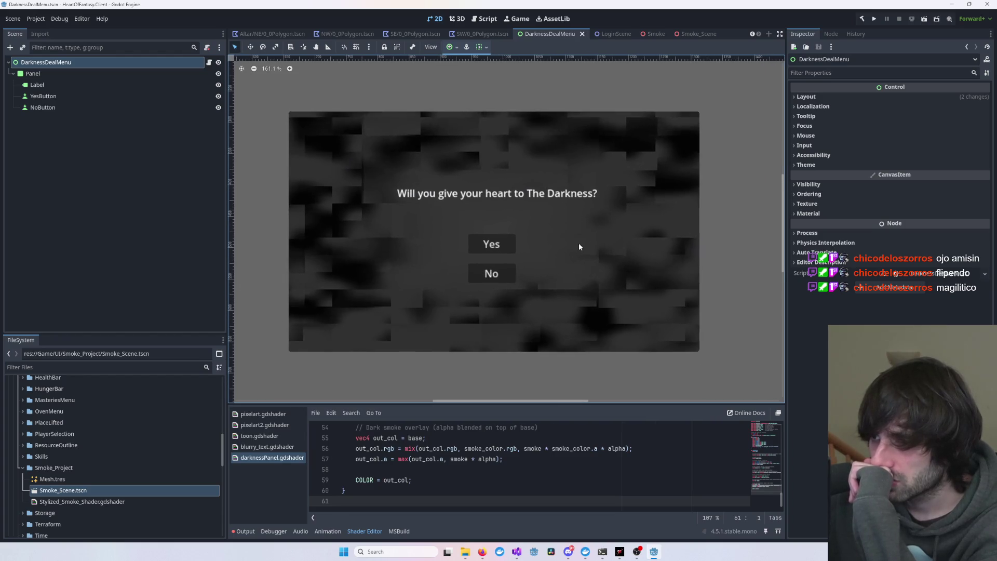
{"action": "left_click", "coordinate": [685, 291]}
{"action": "left_click", "coordinate": [716, 253]}
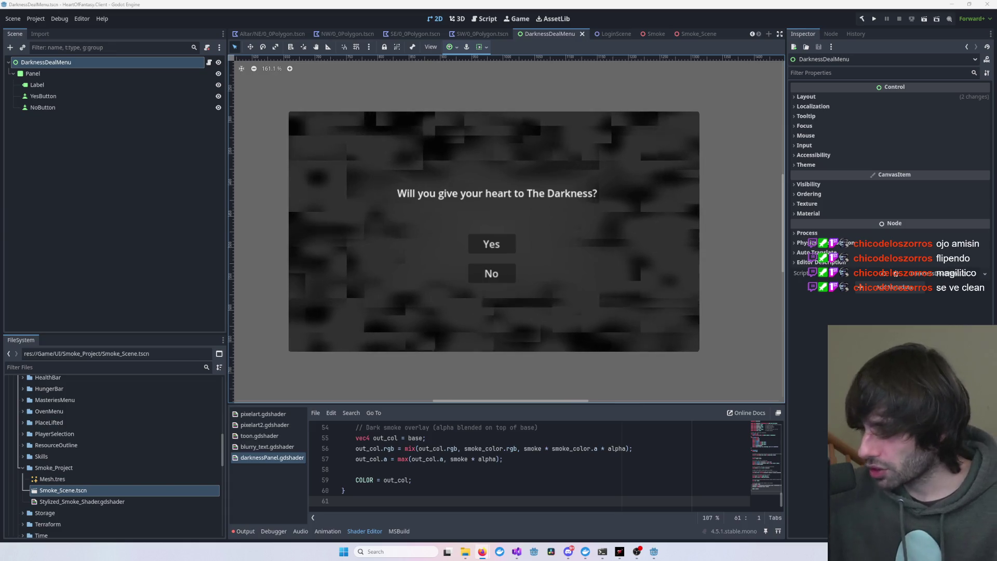
- Launch Paint from Windows search with a blank canvas
{"action": "left_click", "coordinate": [402, 554]}
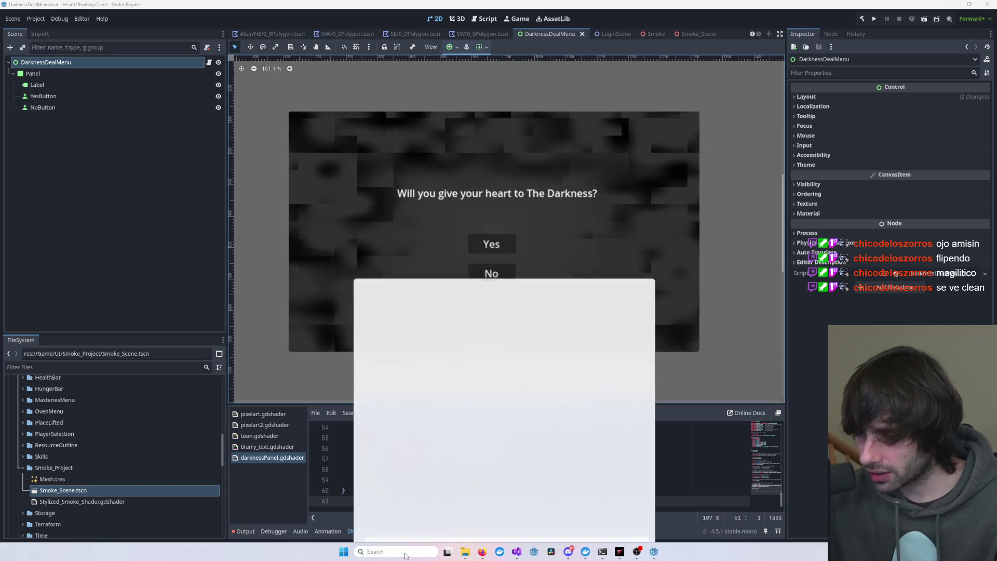
{"action": "type", "text": "paint"}
{"action": "key", "text": "Return"}
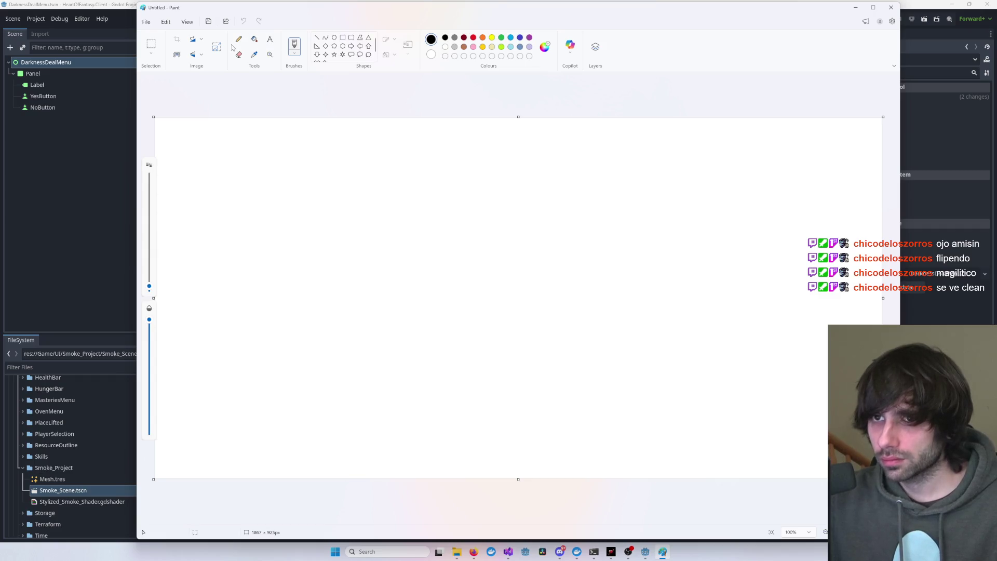
- Draw a rectangle for the panel and centre a 'panel' label inside it
{"action": "left_click", "coordinate": [342, 38]}
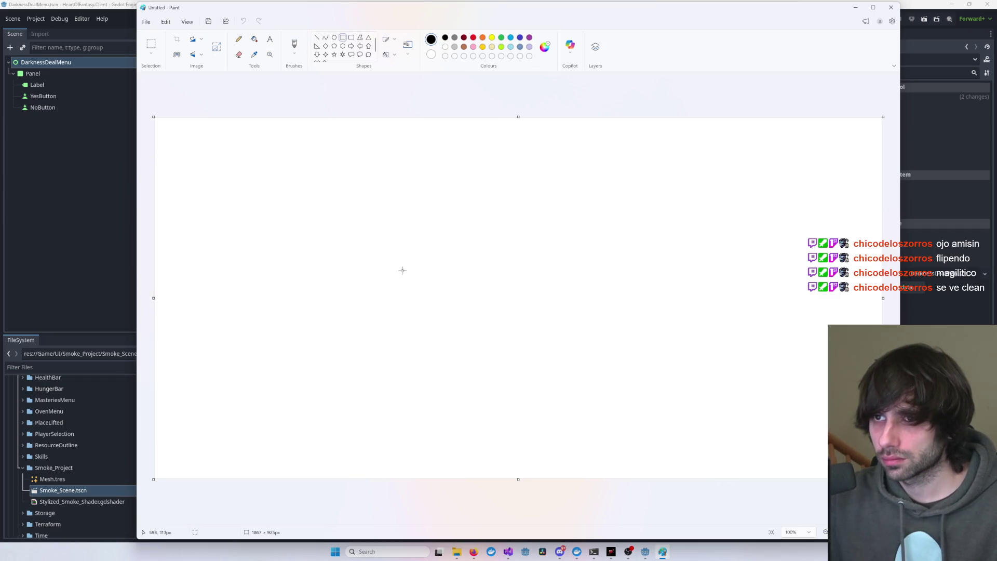
{"action": "mouse_move", "coordinate": [401, 254]}
{"action": "left_mouse_down"}
{"action": "mouse_move", "coordinate": [580, 325]}
{"action": "mouse_move", "coordinate": [598, 351]}
{"action": "mouse_move", "coordinate": [592, 367]}
{"action": "left_mouse_up"}
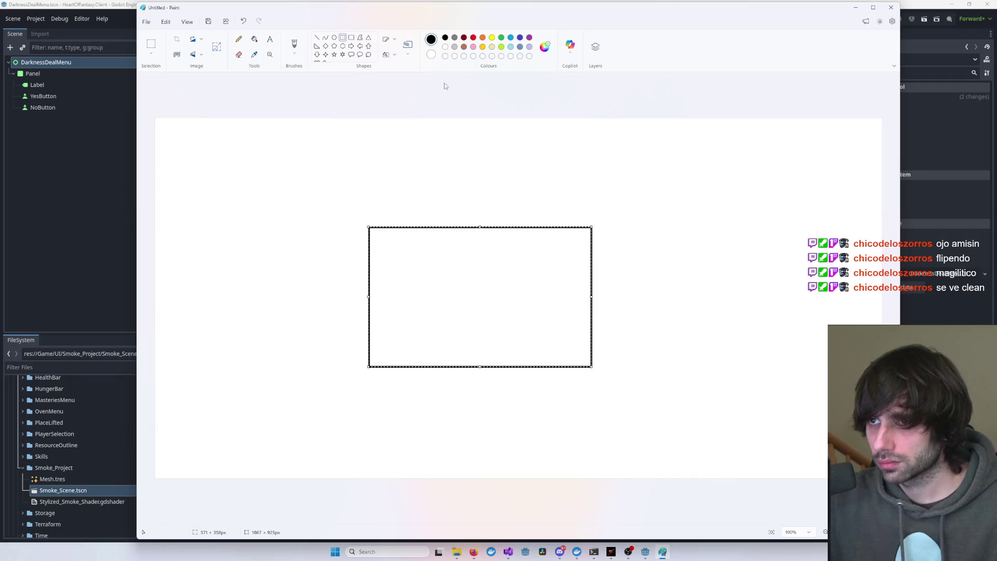
{"action": "left_click", "coordinate": [270, 42]}
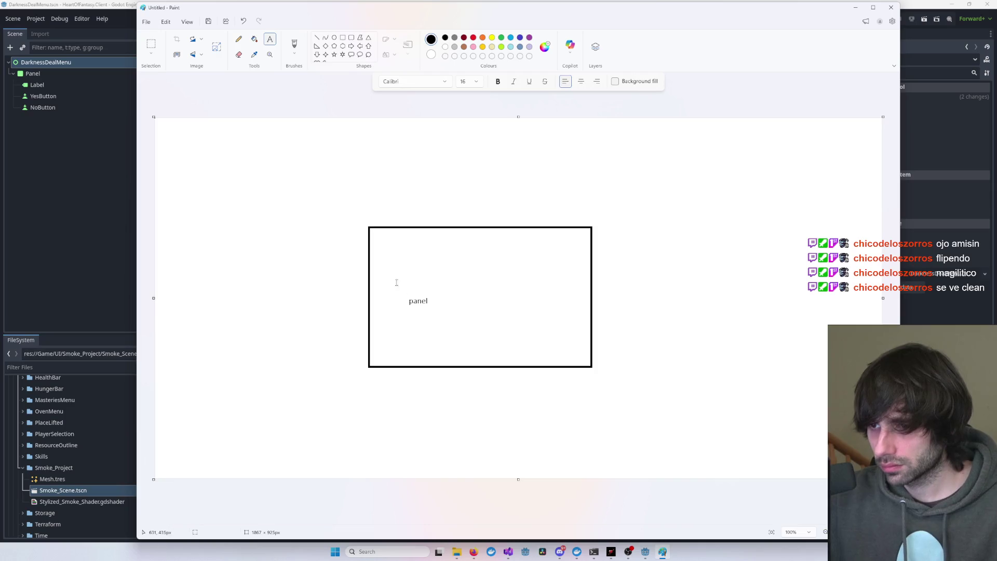
{"action": "left_click", "coordinate": [152, 46]}
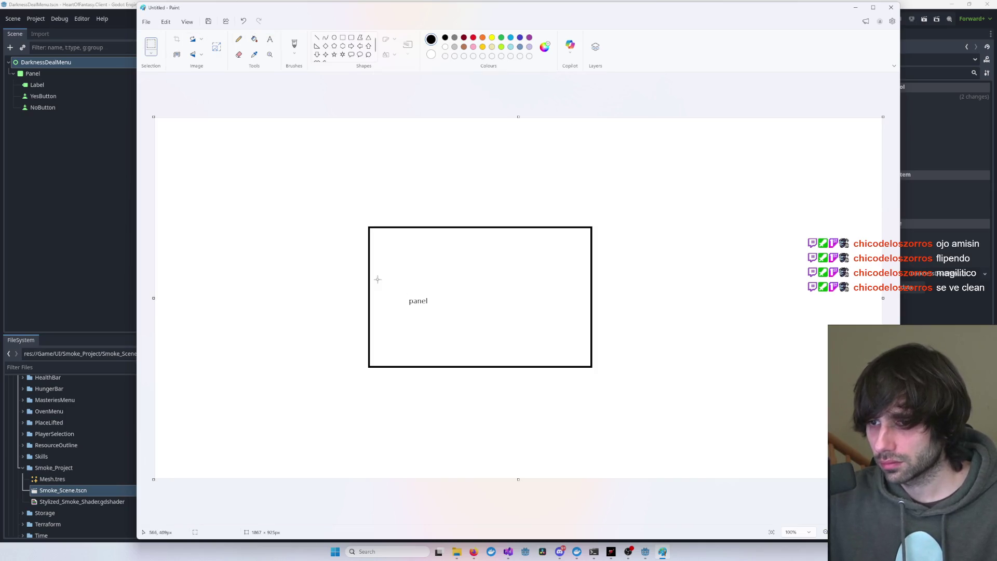
{"action": "left_click_drag", "start_coordinate": [414, 304], "coordinate": [469, 303]}
{"action": "left_click", "coordinate": [497, 175]}
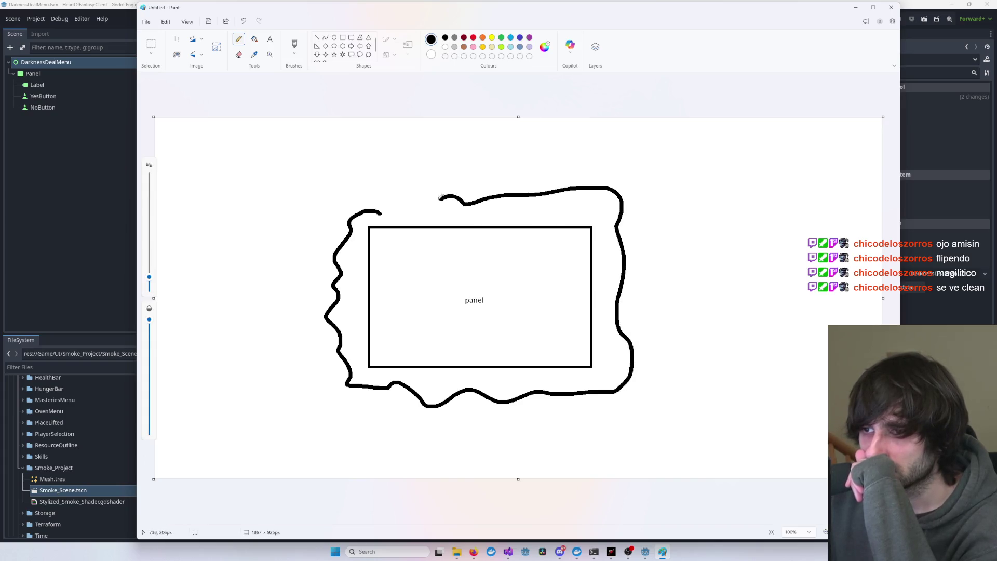
- Fill the wavy band around the rectangle black and select the whole sketch
{"action": "left_click", "coordinate": [253, 40]}
{"action": "left_click", "coordinate": [450, 220]}
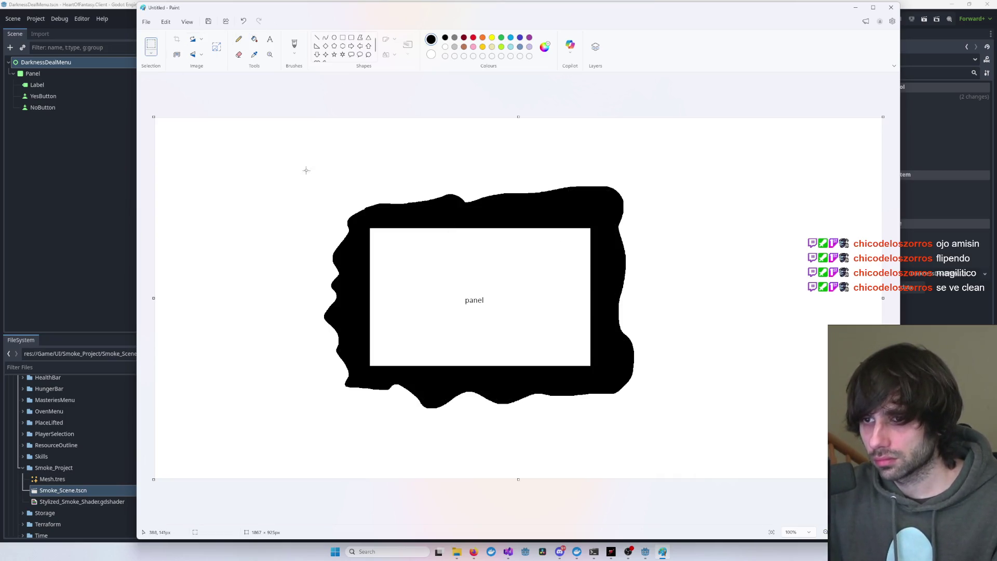
{"action": "mouse_move", "coordinate": [305, 162]}
{"action": "left_mouse_down"}
{"action": "mouse_move", "coordinate": [618, 422]}
{"action": "mouse_move", "coordinate": [664, 428]}
{"action": "left_mouse_up"}
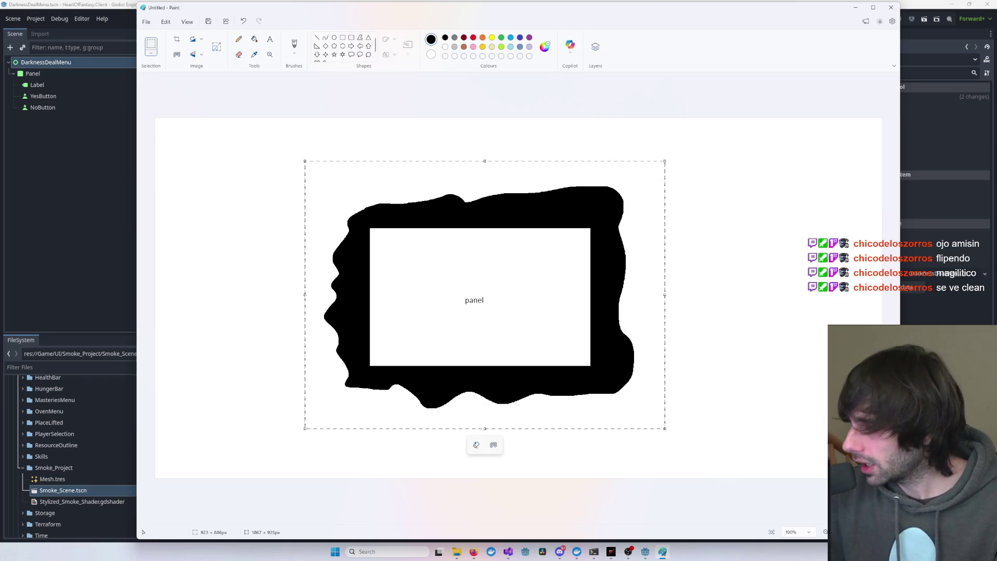
{"action": "left_click", "coordinate": [474, 551]}
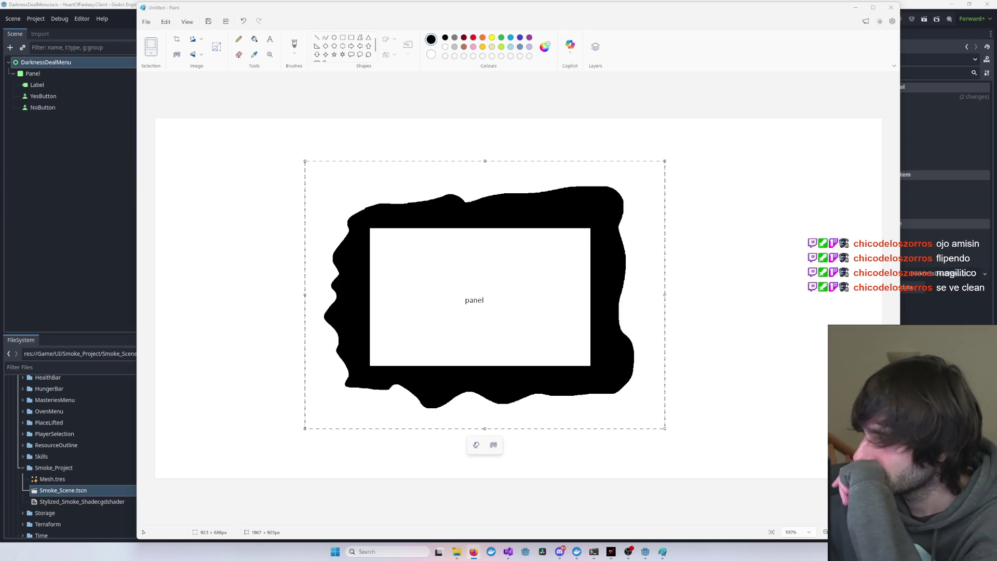
- Minimize Paint, select the Panel node and expand its darknessPanel shader parameters
{"action": "left_click", "coordinate": [856, 8]}
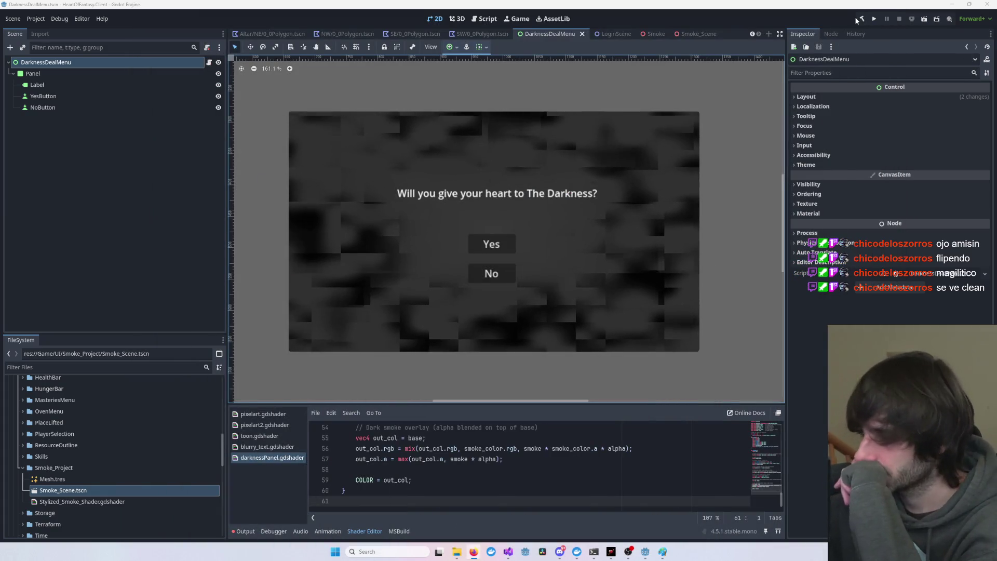
{"action": "scroll", "coordinate": [513, 241], "scroll_direction": "up", "scroll_amount": 2}
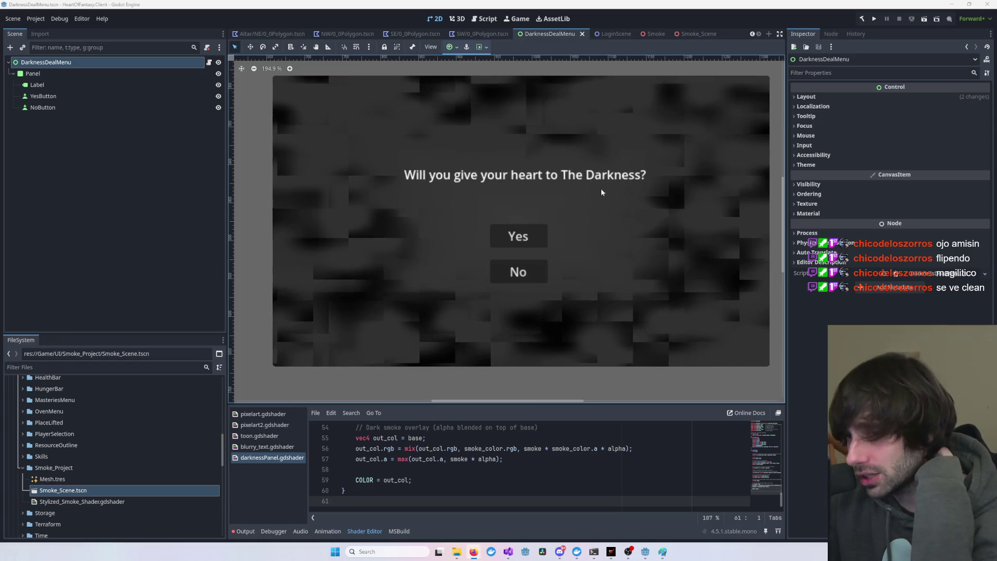
{"action": "scroll", "coordinate": [618, 184], "scroll_direction": "down", "scroll_amount": 1}
{"action": "left_click", "coordinate": [609, 183]}
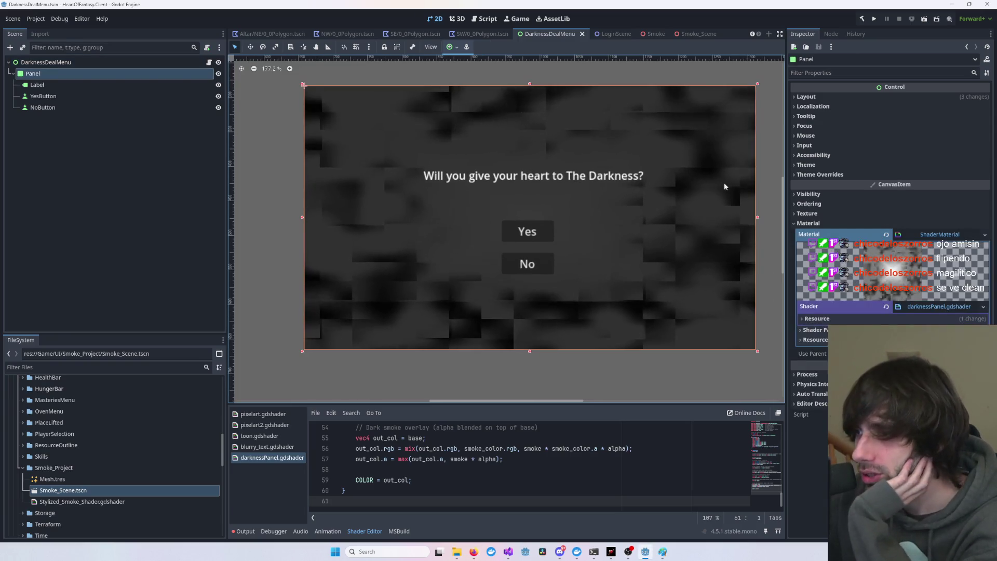
{"action": "left_click", "coordinate": [822, 333]}
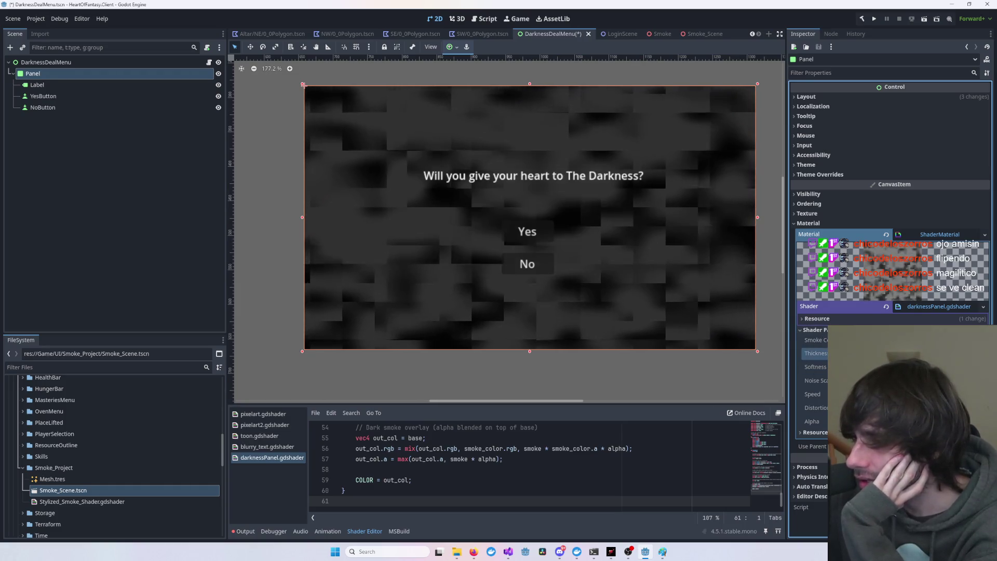
- Tweak smoke Thickness, then drag Alpha down until the smoke disappears
{"action": "left_click_drag", "start_coordinate": [914, 353], "coordinate": [904, 353]}
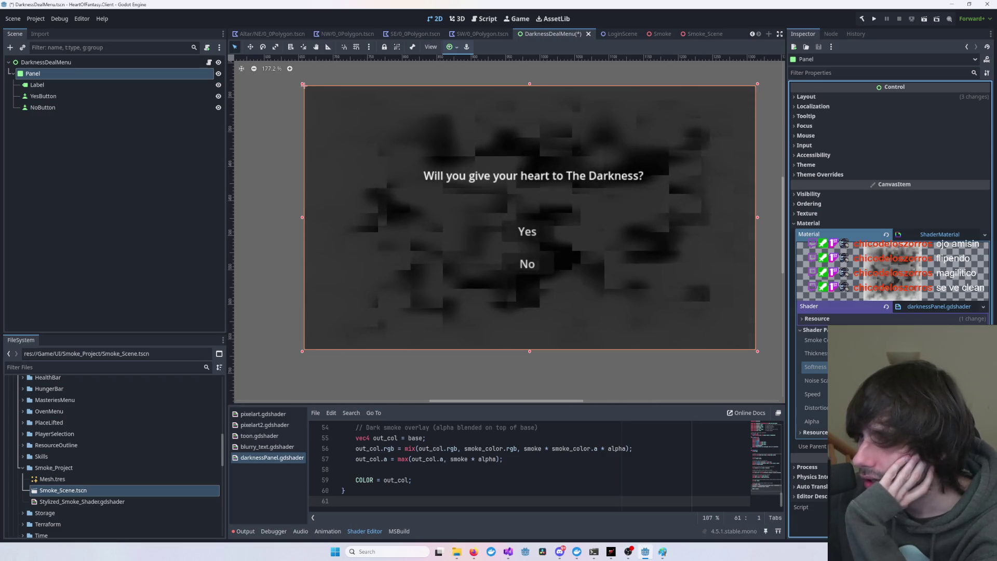
{"action": "left_click", "coordinate": [815, 380]}
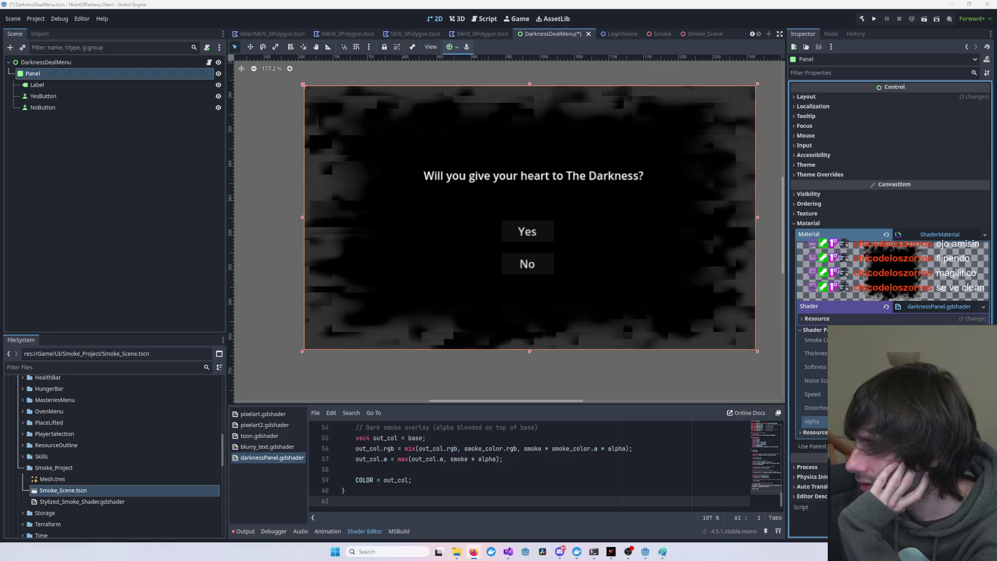
{"action": "left_click", "coordinate": [576, 358]}
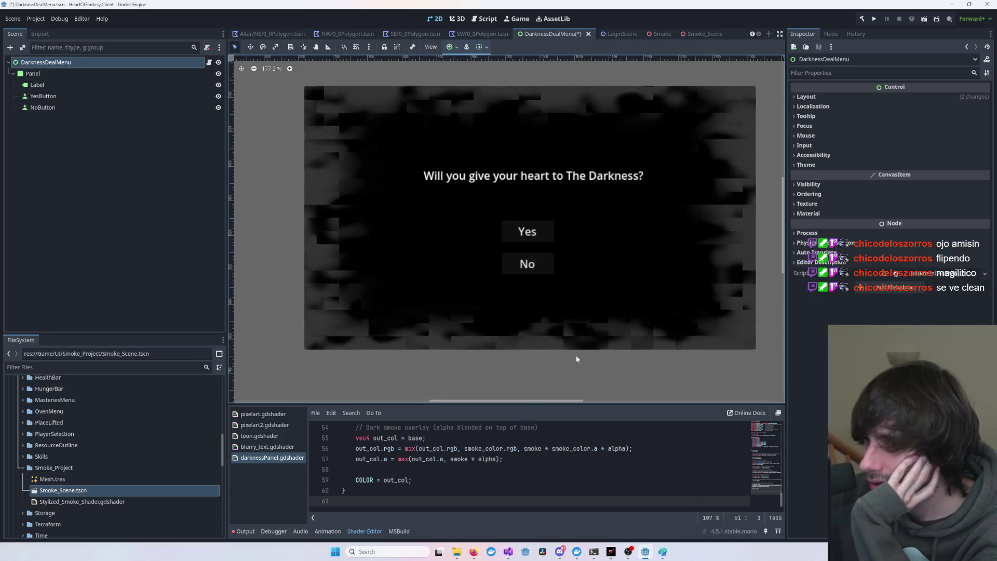
{"action": "left_click", "coordinate": [480, 340]}
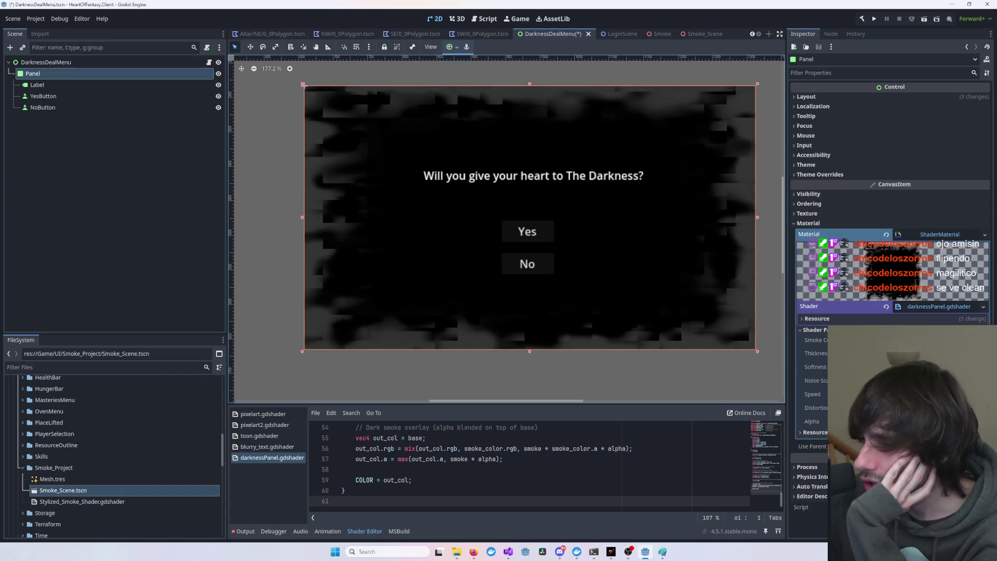
{"action": "mouse_move", "coordinate": [883, 353]}
{"action": "left_mouse_down"}
{"action": "mouse_move", "coordinate": [851, 353]}
{"action": "mouse_move", "coordinate": [872, 353]}
{"action": "left_mouse_up"}
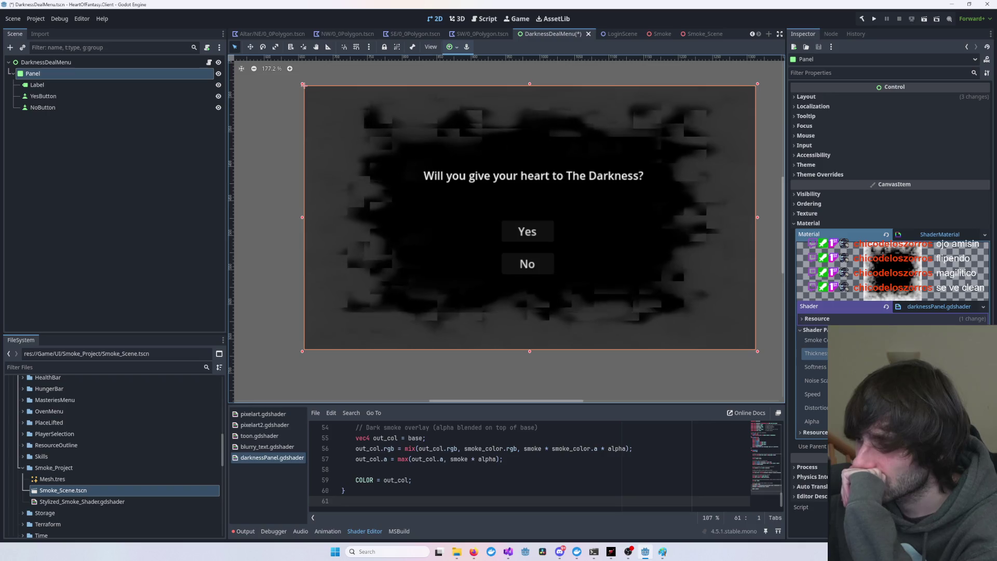
{"action": "left_click_drag", "start_coordinate": [857, 421], "coordinate": [831, 421]}
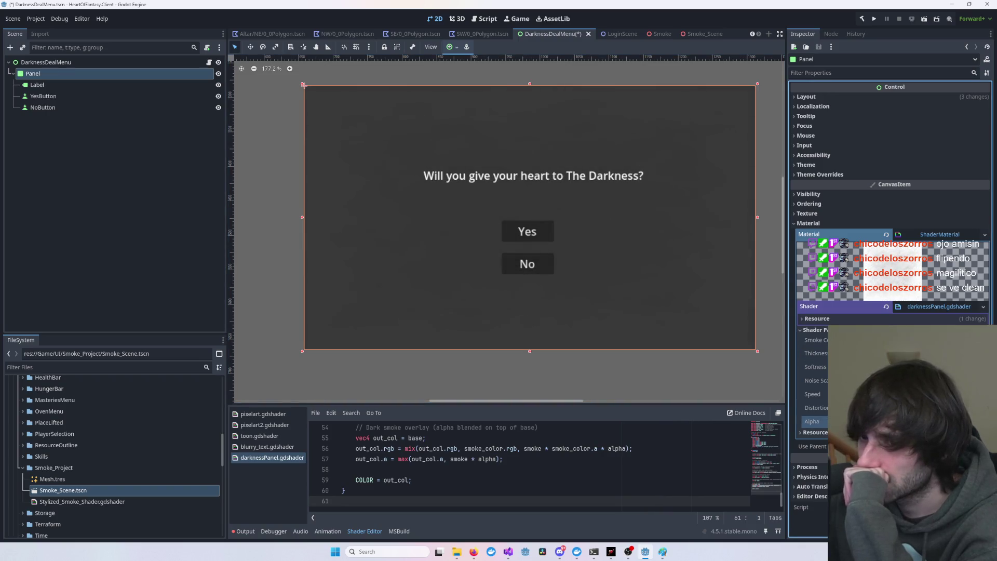
- Reselect the Panel node and expand its Theme and Layout property sections
{"action": "left_click", "coordinate": [172, 95]}
{"action": "left_click", "coordinate": [170, 74]}
{"action": "scroll", "coordinate": [779, 146], "scroll_direction": "up", "scroll_amount": 3}
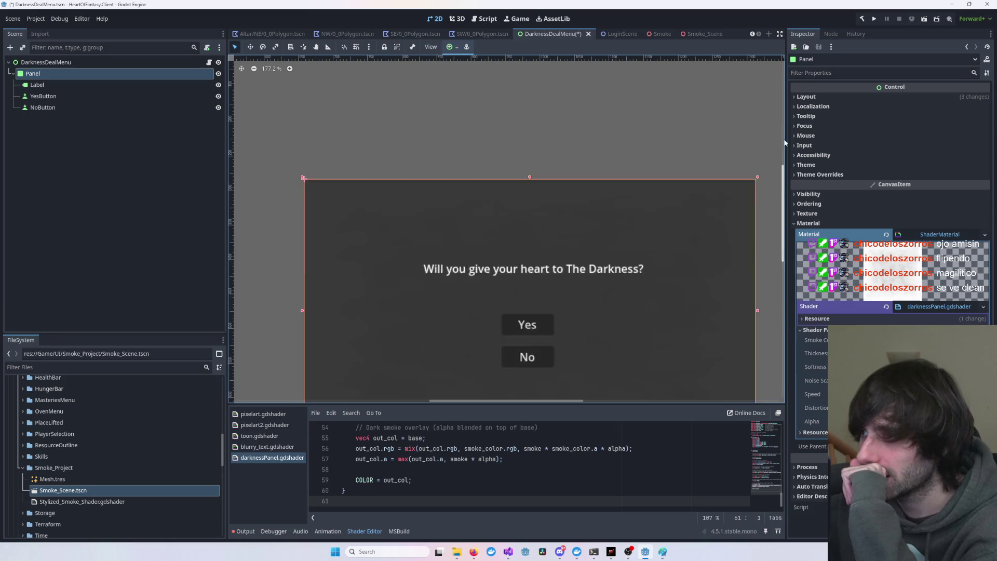
{"action": "scroll", "coordinate": [650, 276], "scroll_direction": "down", "scroll_amount": 5}
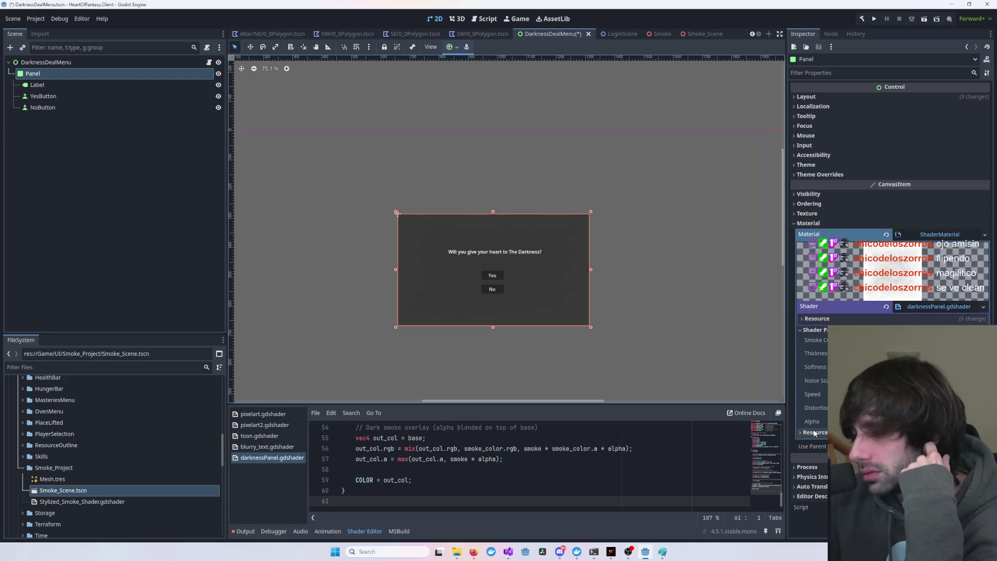
{"action": "left_click", "coordinate": [827, 164]}
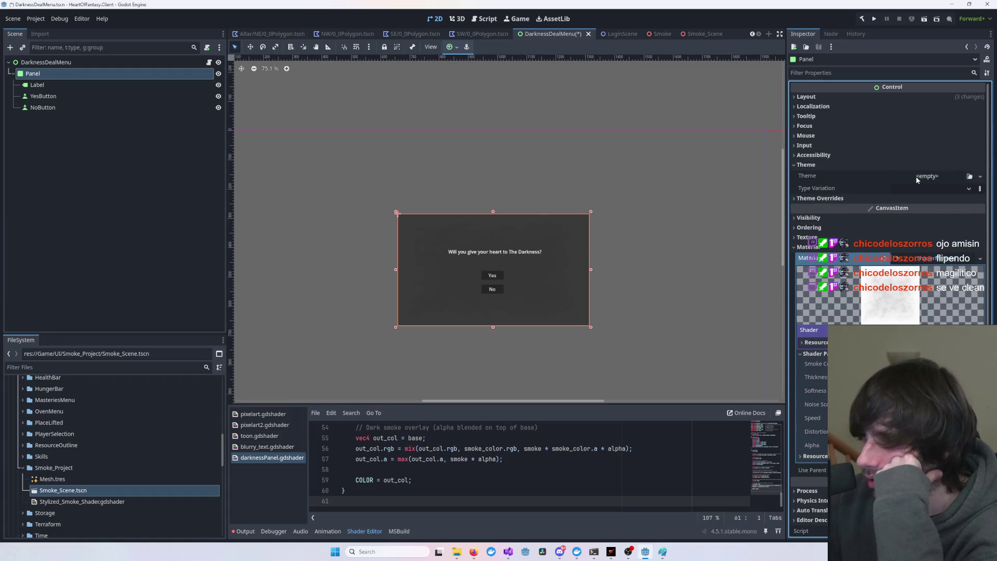
{"action": "left_click", "coordinate": [829, 97]}
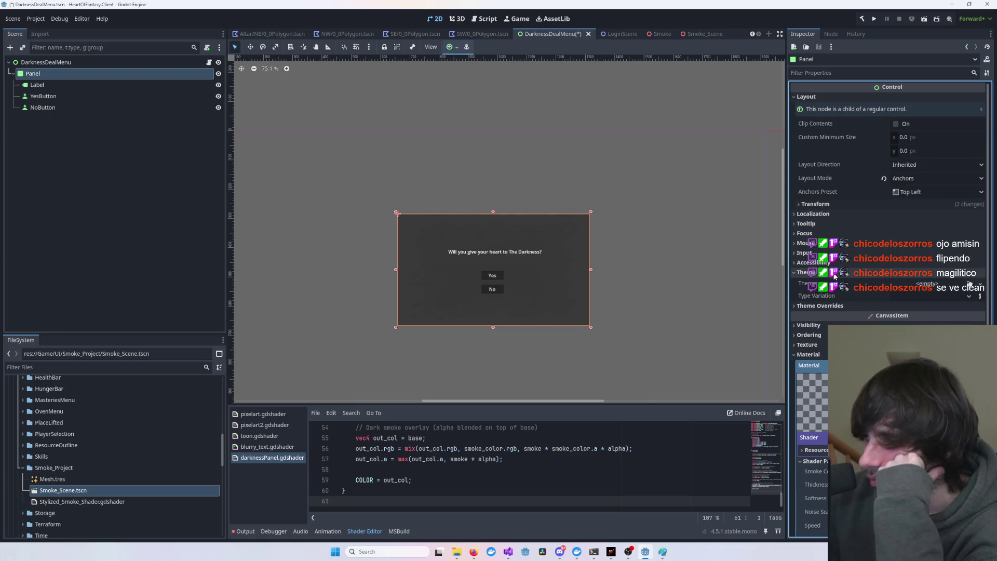
- Expand Accessibility, input/focus and localization sections, then scroll down to the Material
{"action": "left_click", "coordinate": [966, 272]}
{"action": "left_click", "coordinate": [966, 262]}
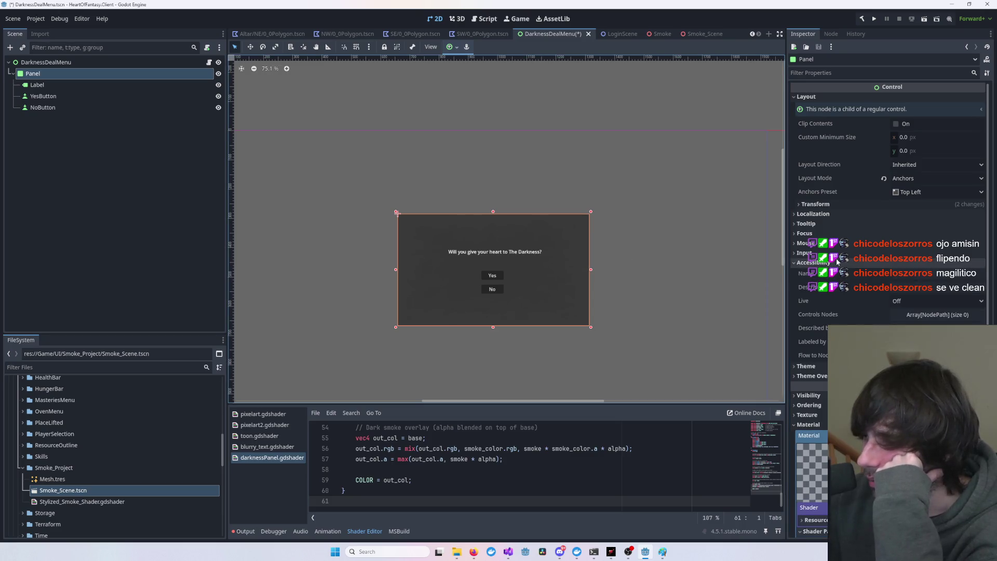
{"action": "left_click", "coordinate": [831, 253]}
{"action": "left_click", "coordinate": [836, 243]}
{"action": "left_click", "coordinate": [841, 233]}
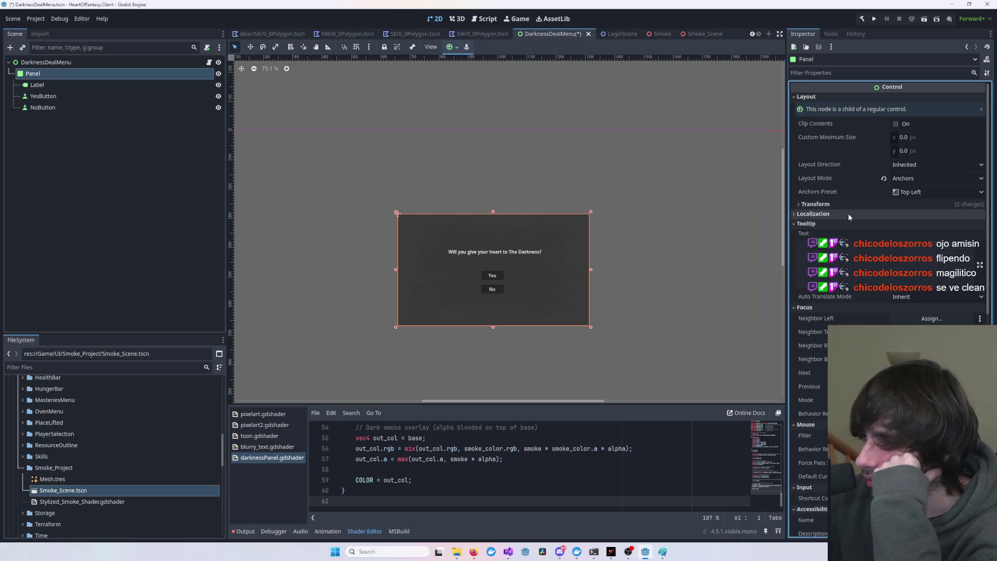
{"action": "left_click", "coordinate": [848, 213]}
{"action": "left_click", "coordinate": [846, 234]}
{"action": "scroll", "coordinate": [861, 310], "scroll_direction": "down", "scroll_amount": 2}
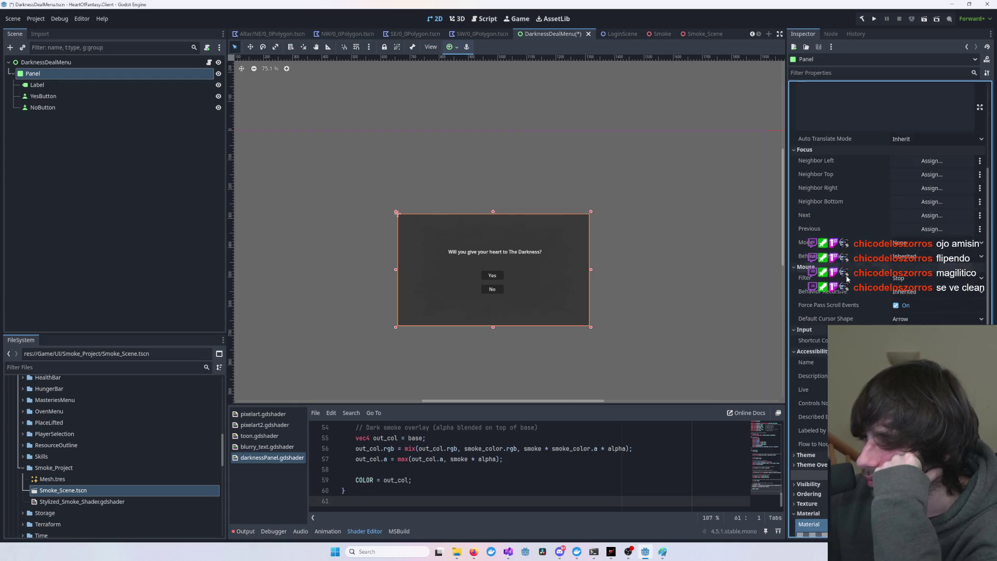
{"action": "scroll", "coordinate": [830, 312], "scroll_direction": "down", "scroll_amount": 5}
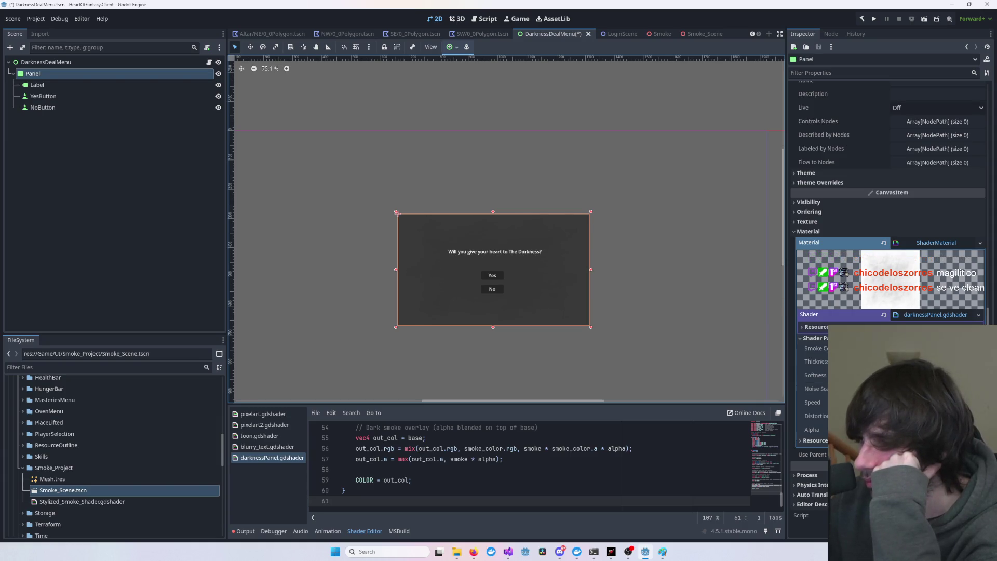
- Lower the Smoke Color opacity and try Nearest texture filter before reverting to Inherit
{"action": "left_click", "coordinate": [934, 349]}
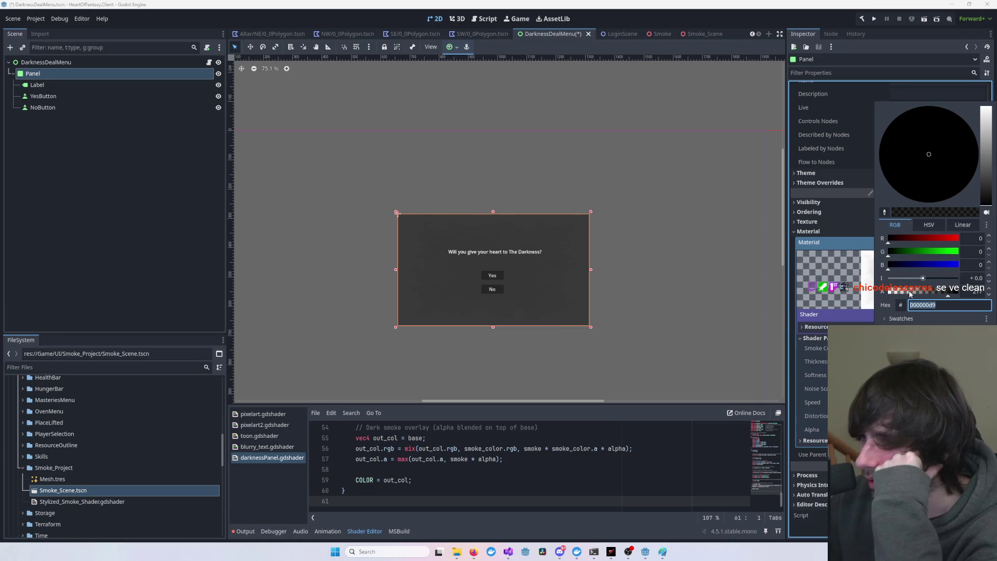
{"action": "left_click_drag", "start_coordinate": [909, 294], "coordinate": [959, 293]}
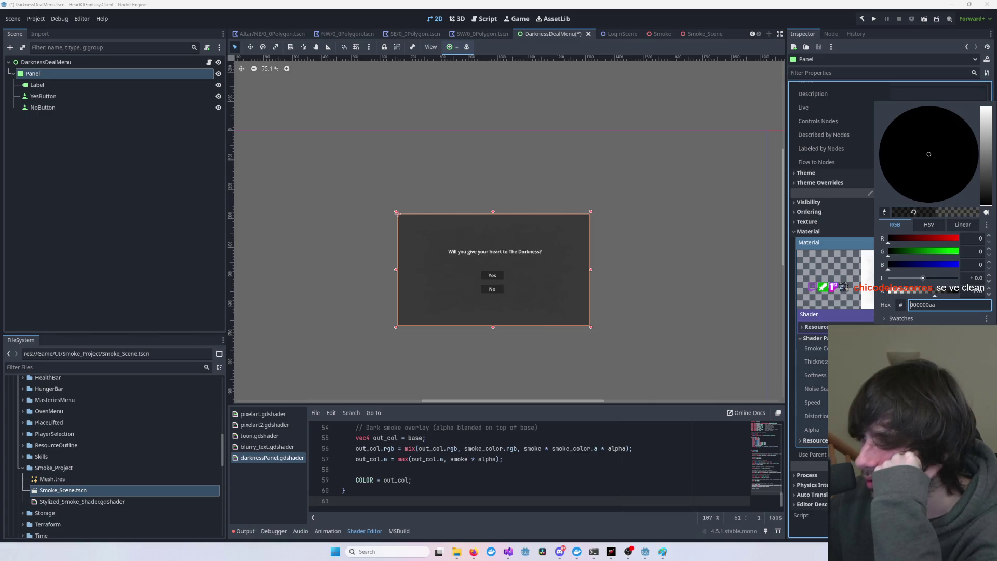
{"action": "left_click", "coordinate": [837, 241]}
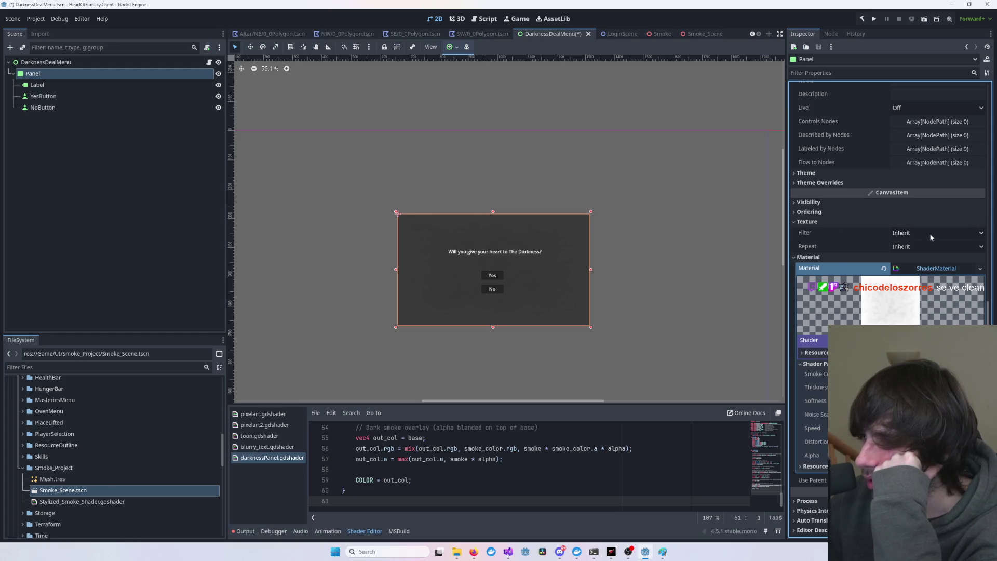
{"action": "left_click", "coordinate": [930, 232]}
{"action": "left_click", "coordinate": [922, 246]}
{"action": "left_click", "coordinate": [914, 233]}
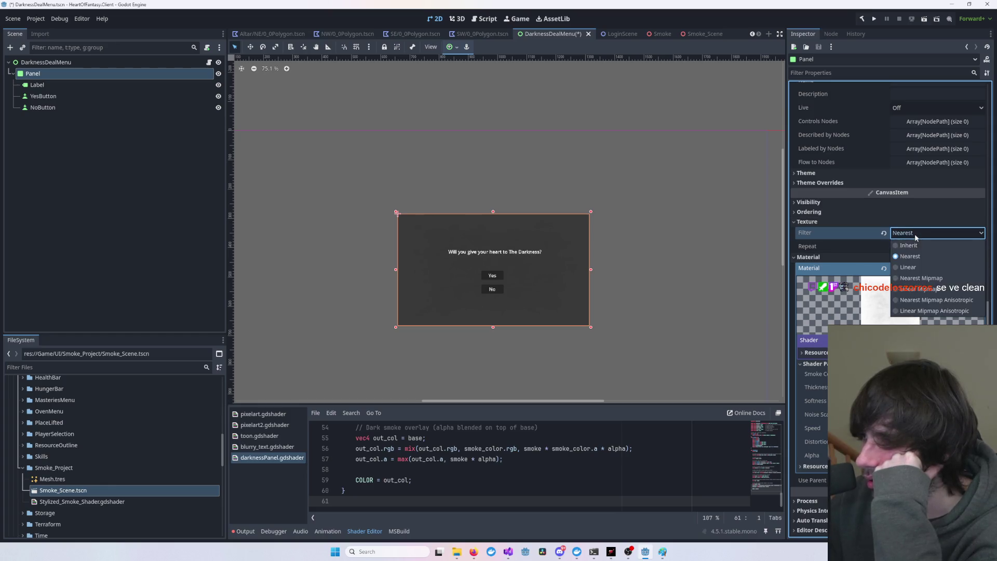
{"action": "left_click", "coordinate": [912, 242]}
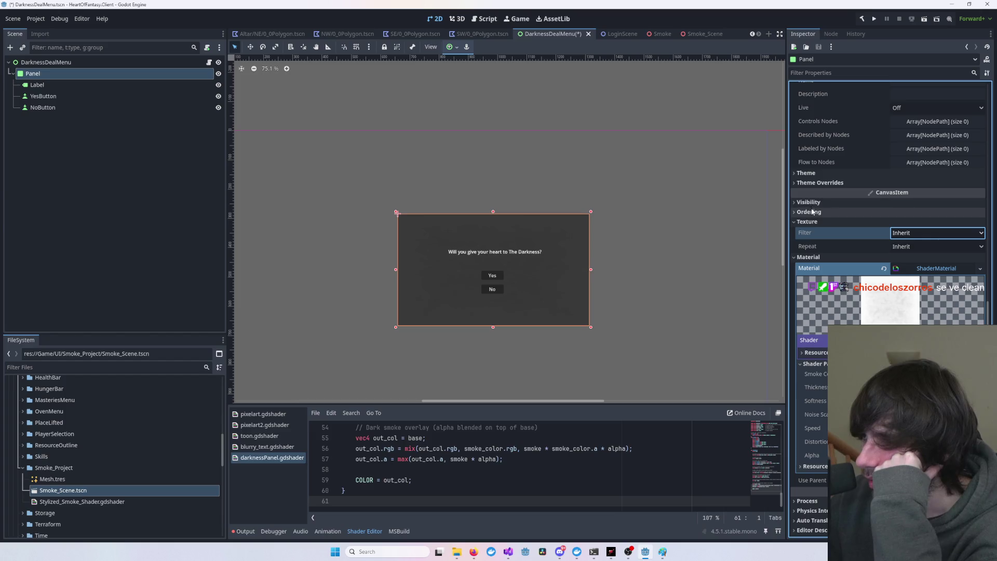
- Under Theme Overrides > Styles, give the Panel a new StyleBoxFlat
{"action": "left_click", "coordinate": [812, 183]}
{"action": "left_click", "coordinate": [807, 172]}
{"action": "left_click", "coordinate": [809, 216]}
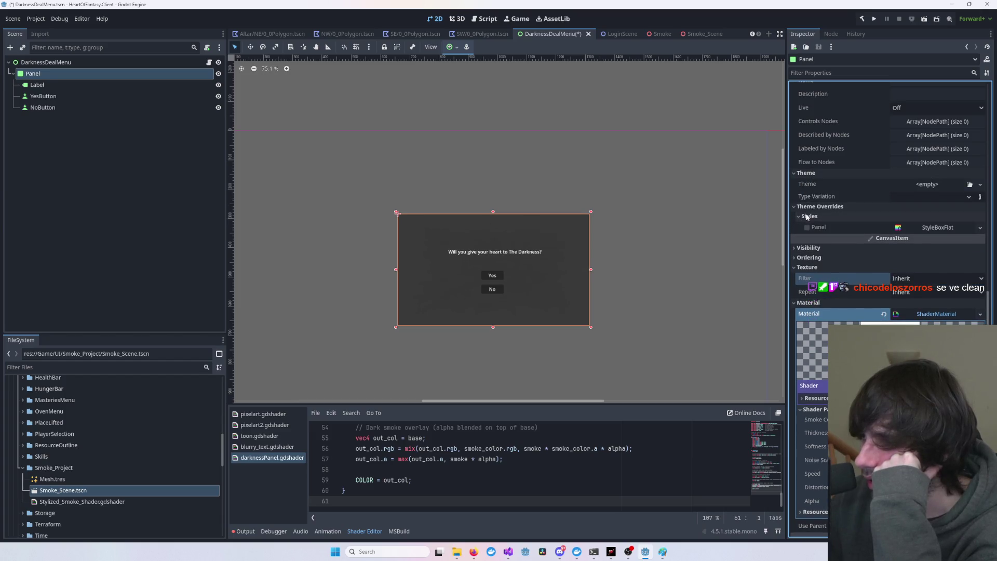
{"action": "left_click", "coordinate": [934, 227]}
{"action": "left_click", "coordinate": [945, 244]}
{"action": "key", "text": "Tab"}
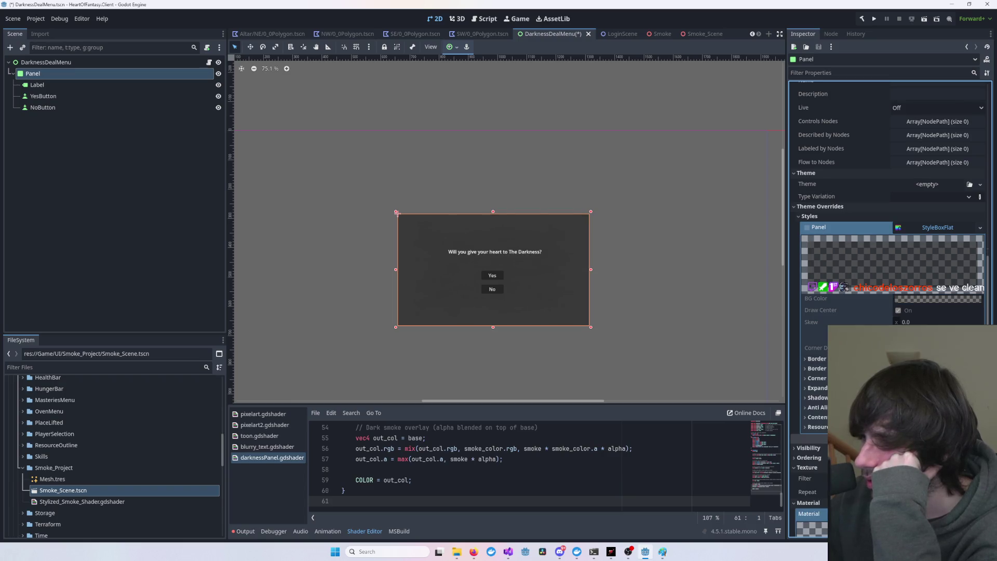
{"action": "key", "text": "Tab"}
{"action": "left_click", "coordinate": [944, 228]}
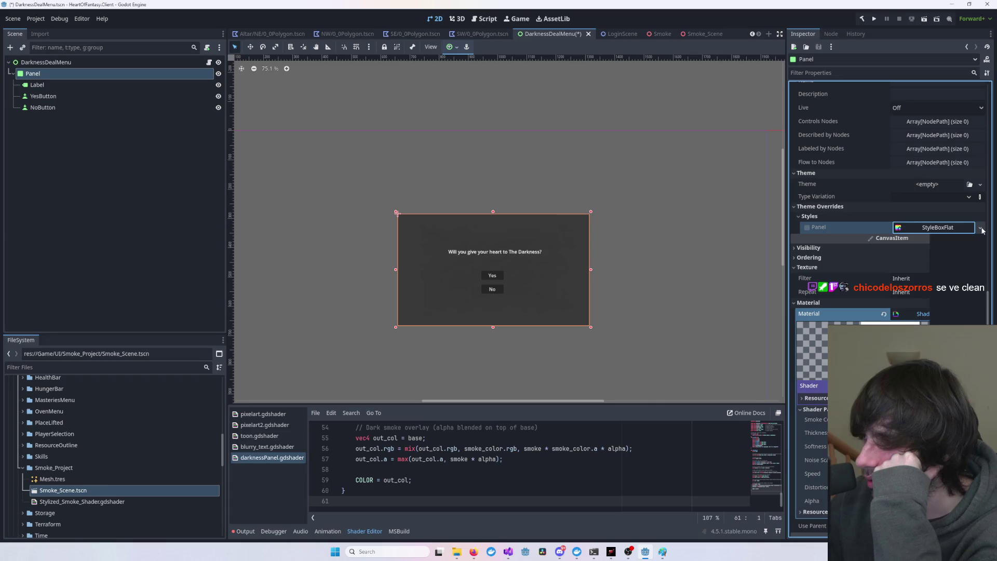
- Try disabling the Panel style override, then replace it with a StyleBoxEmpty
{"action": "left_click", "coordinate": [979, 228]}
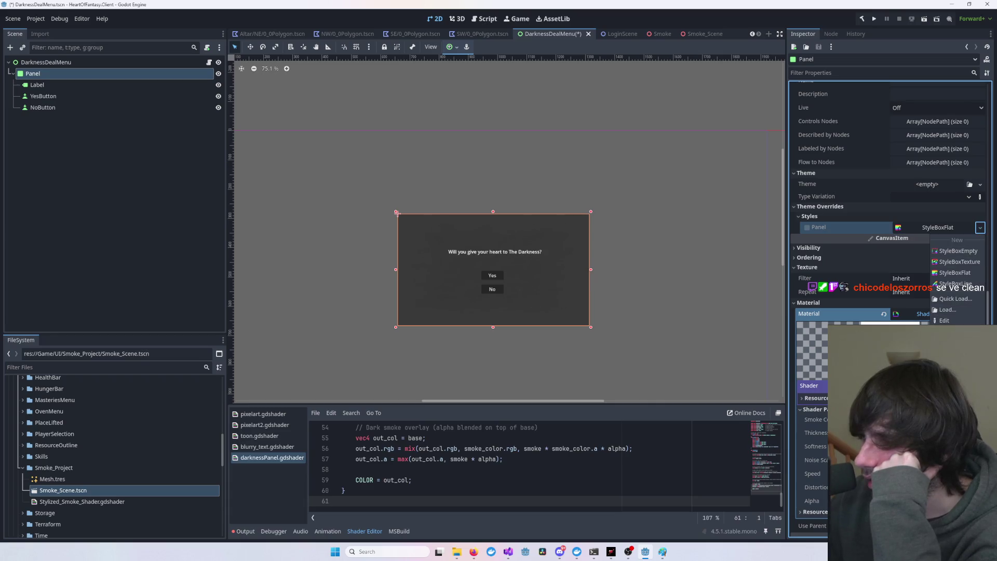
{"action": "key", "text": "Escape"}
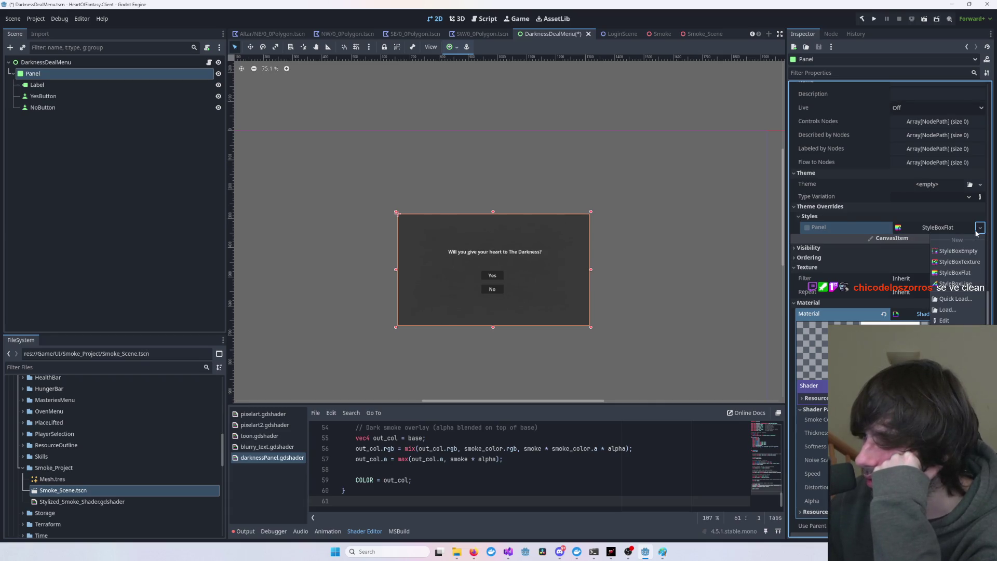
{"action": "left_click", "coordinate": [807, 227]}
{"action": "left_click", "coordinate": [808, 227]}
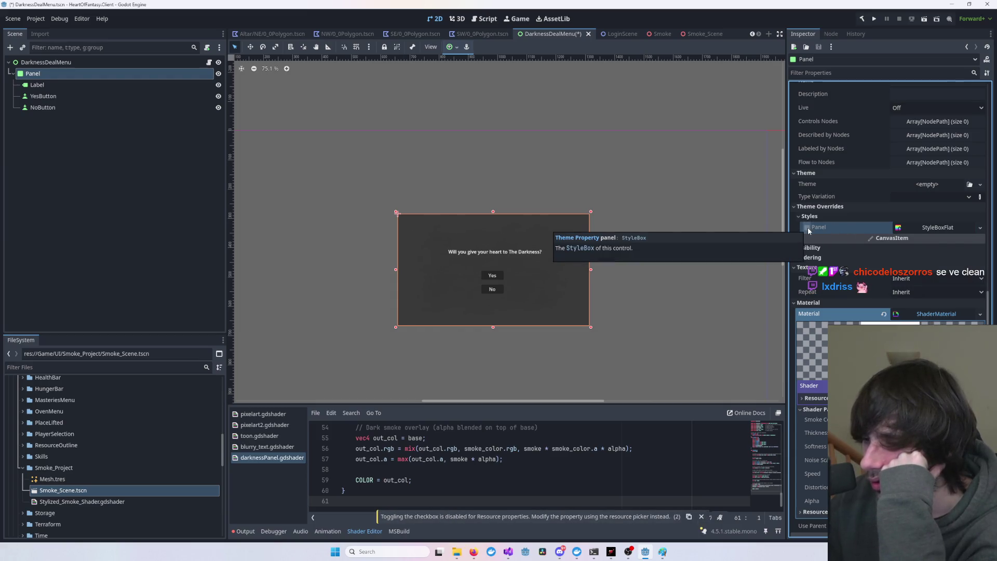
{"action": "left_click", "coordinate": [808, 228]}
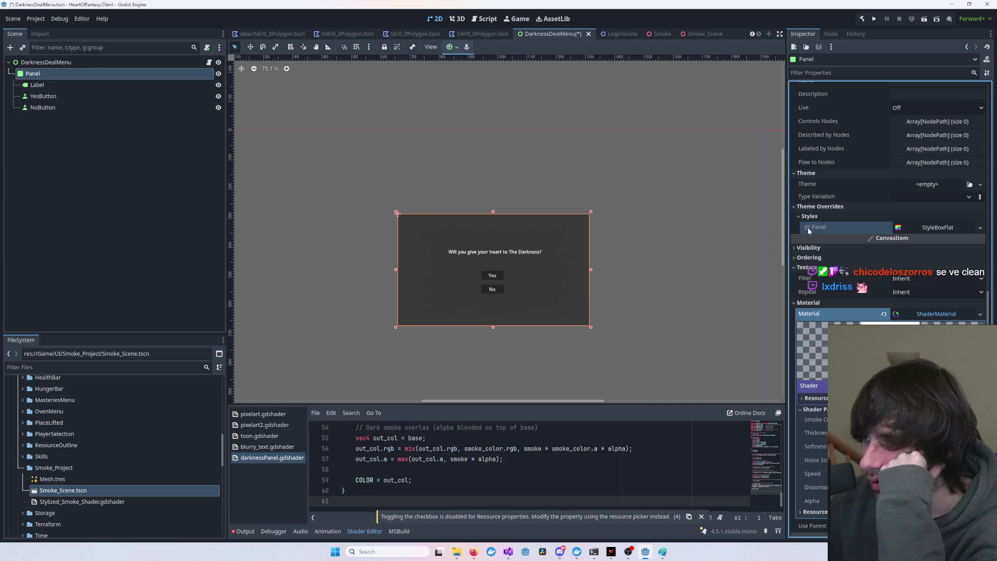
{"action": "left_click", "coordinate": [807, 228]}
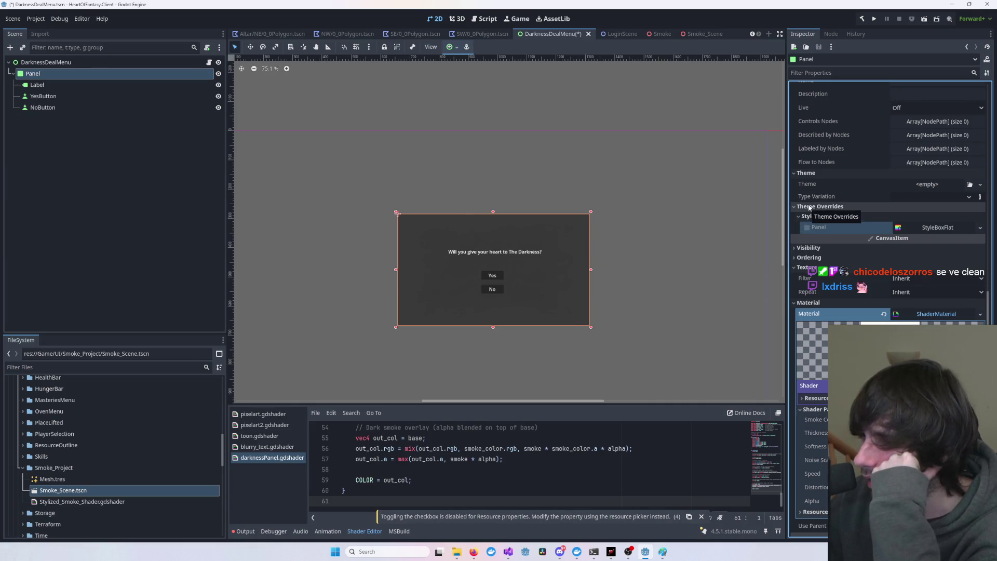
{"action": "left_click", "coordinate": [979, 228]}
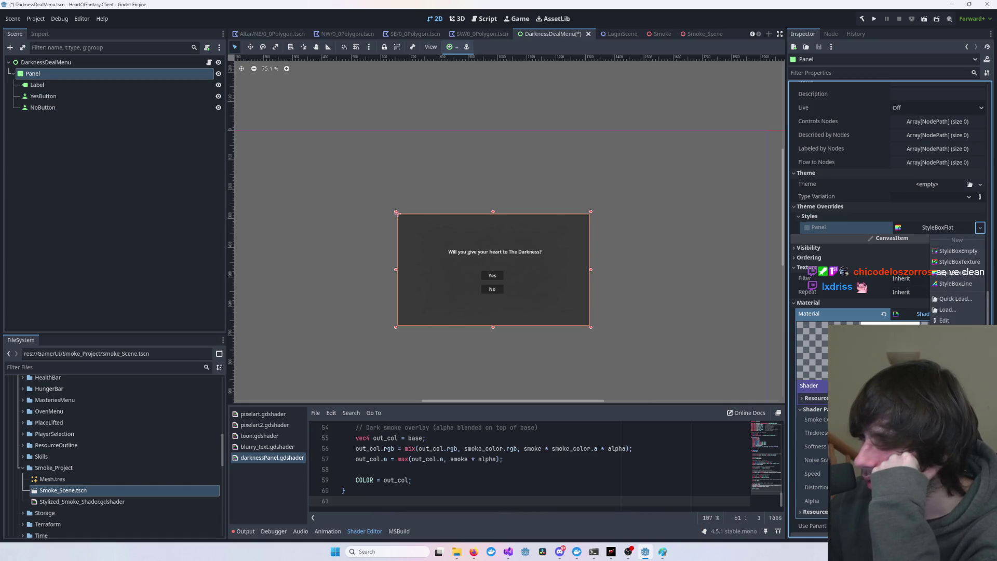
{"action": "left_click", "coordinate": [958, 251]}
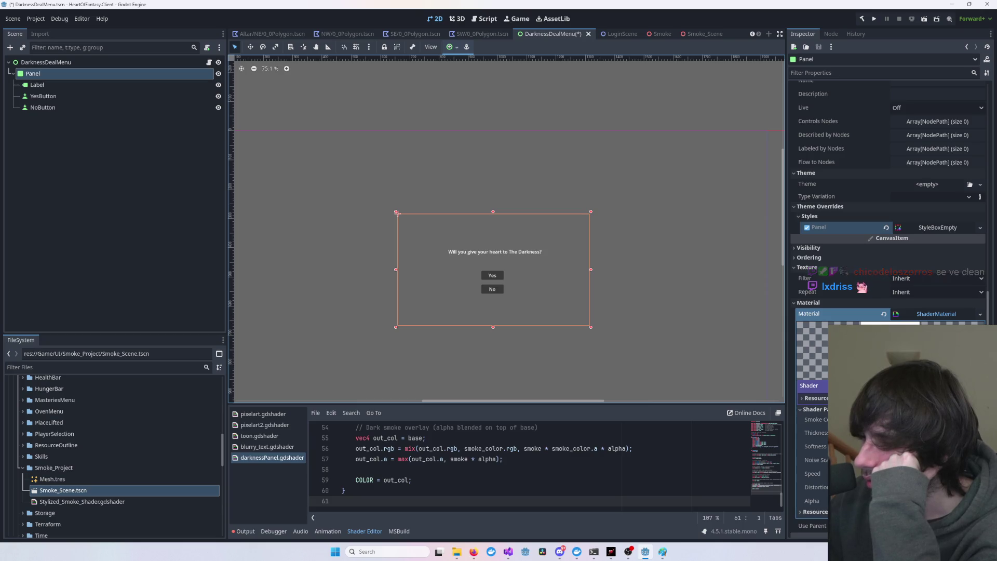
{"action": "left_click", "coordinate": [815, 446]}
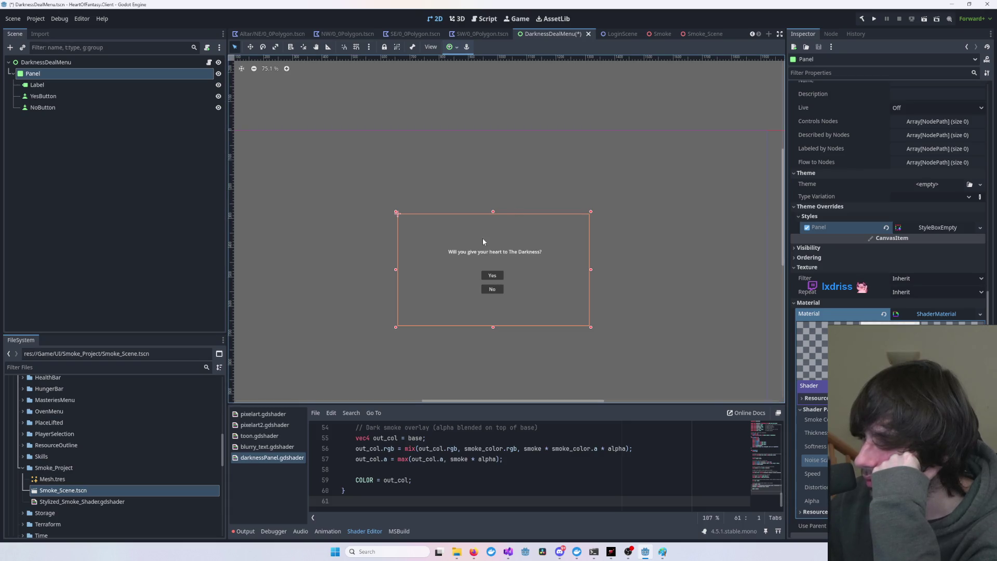
- Reselect the Panel and clear its Panel style override
{"action": "left_click", "coordinate": [980, 227]}
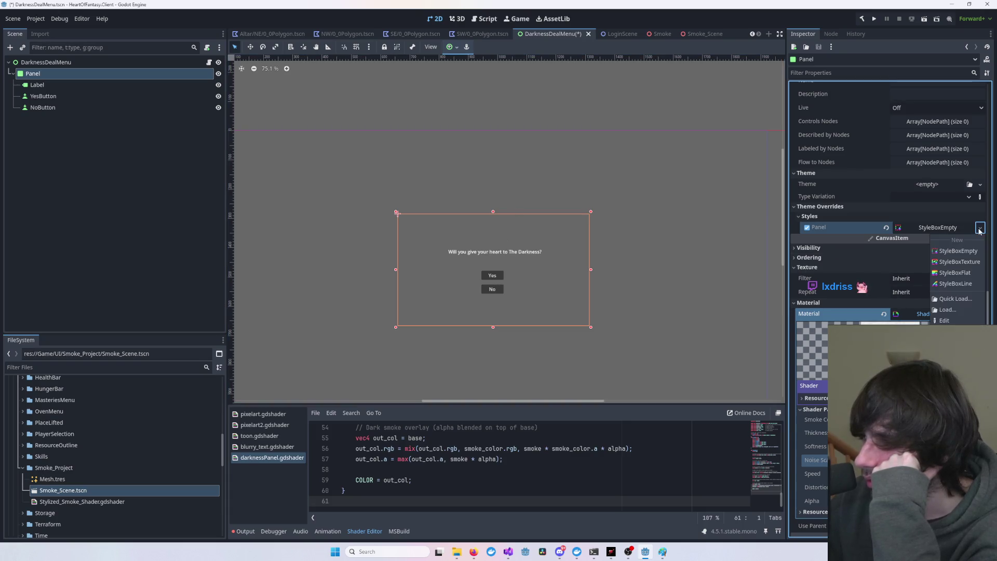
{"action": "left_click", "coordinate": [908, 242]}
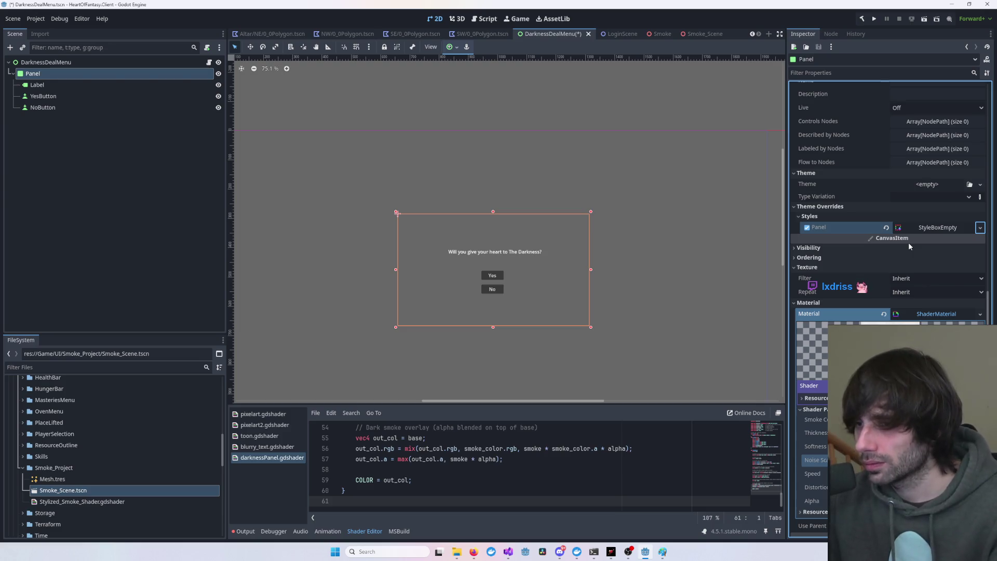
{"action": "left_click", "coordinate": [711, 278]}
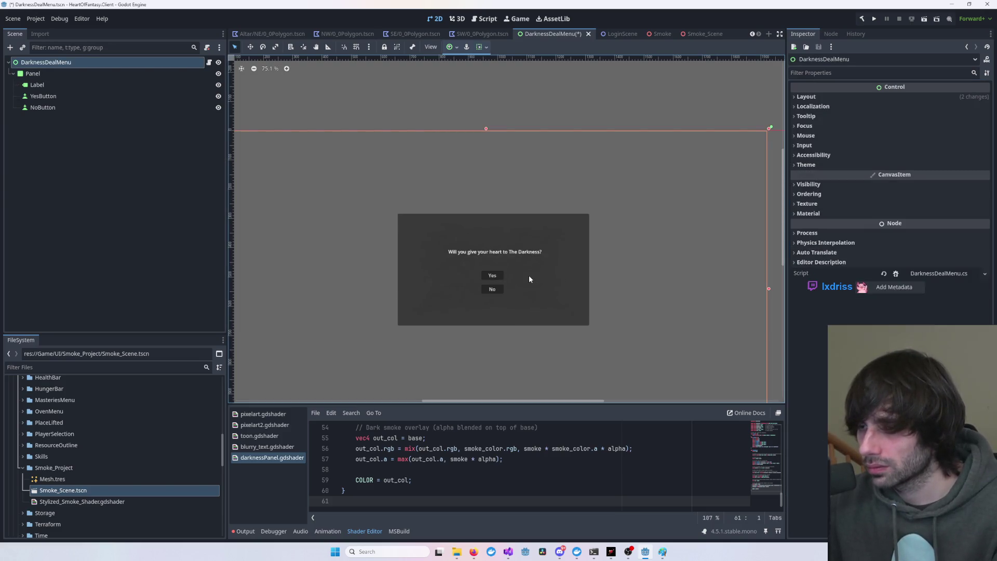
{"action": "left_click", "coordinate": [570, 285]}
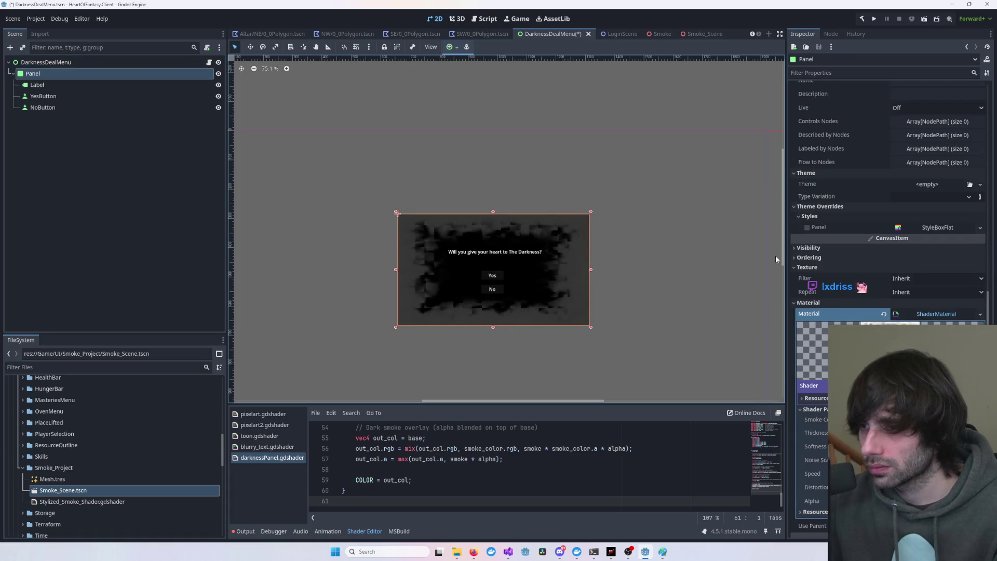
{"action": "left_click", "coordinate": [979, 227]}
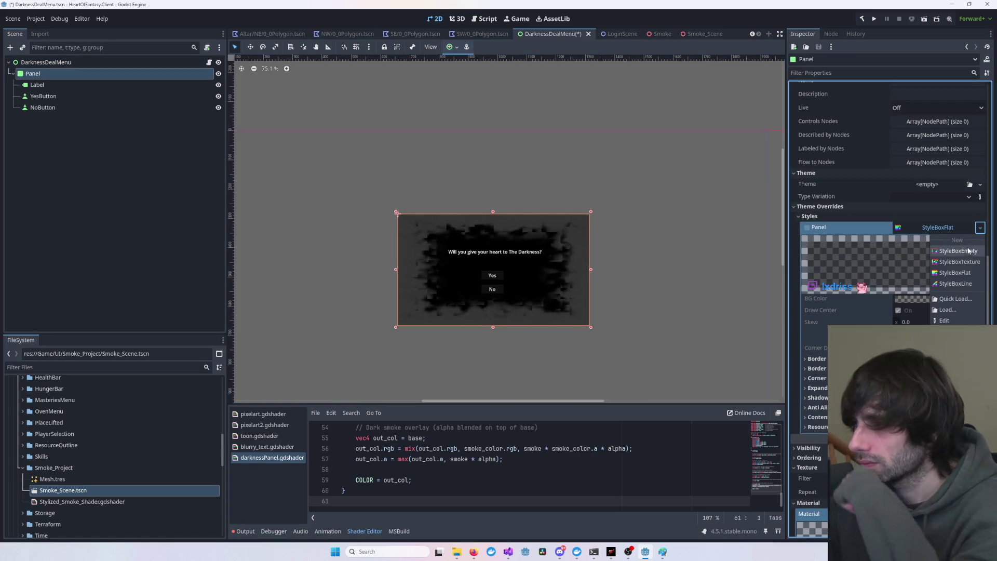
{"action": "left_click", "coordinate": [966, 256]}
{"action": "left_click", "coordinate": [979, 228]}
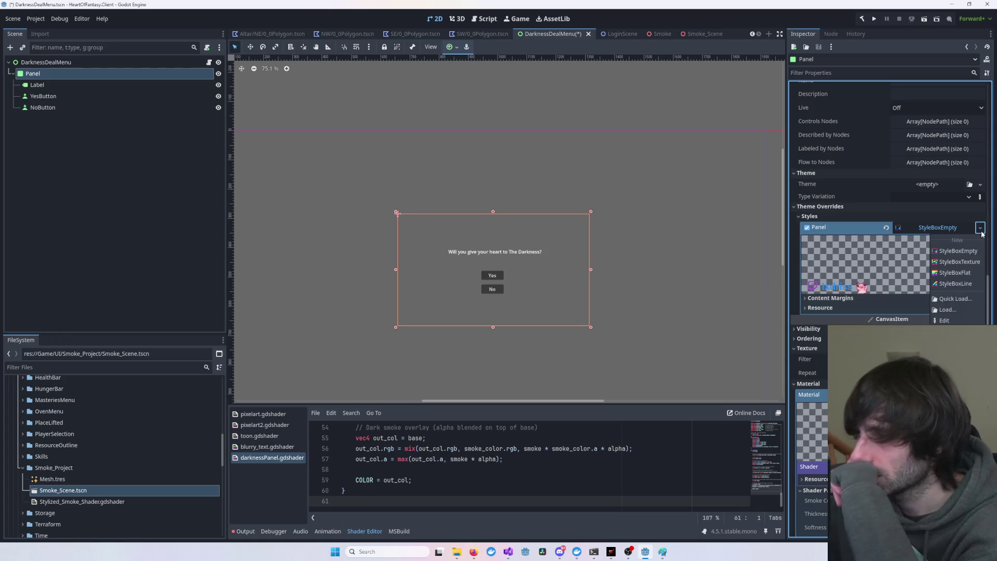
{"action": "left_click", "coordinate": [630, 269]}
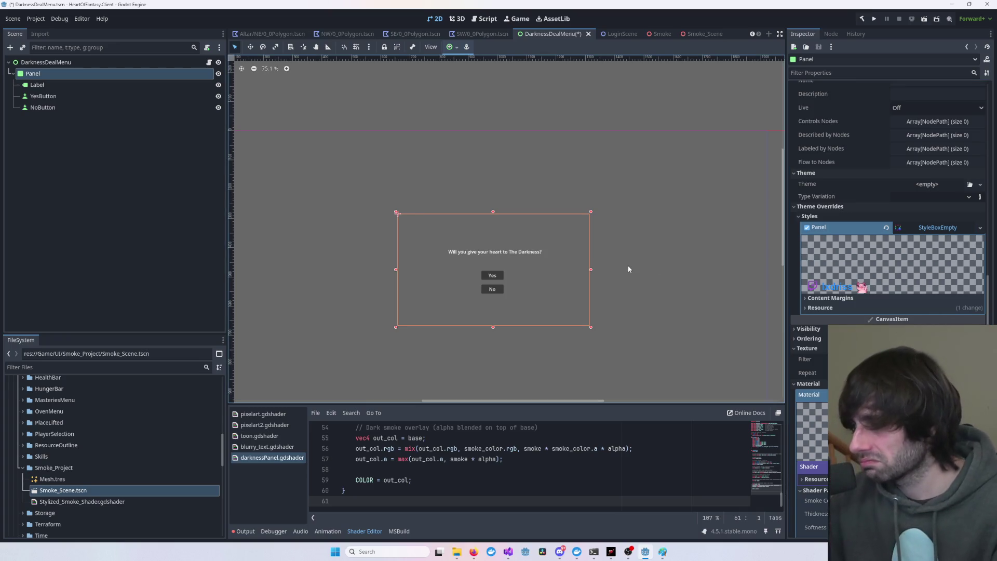
{"action": "key", "text": "ctrl+z"}
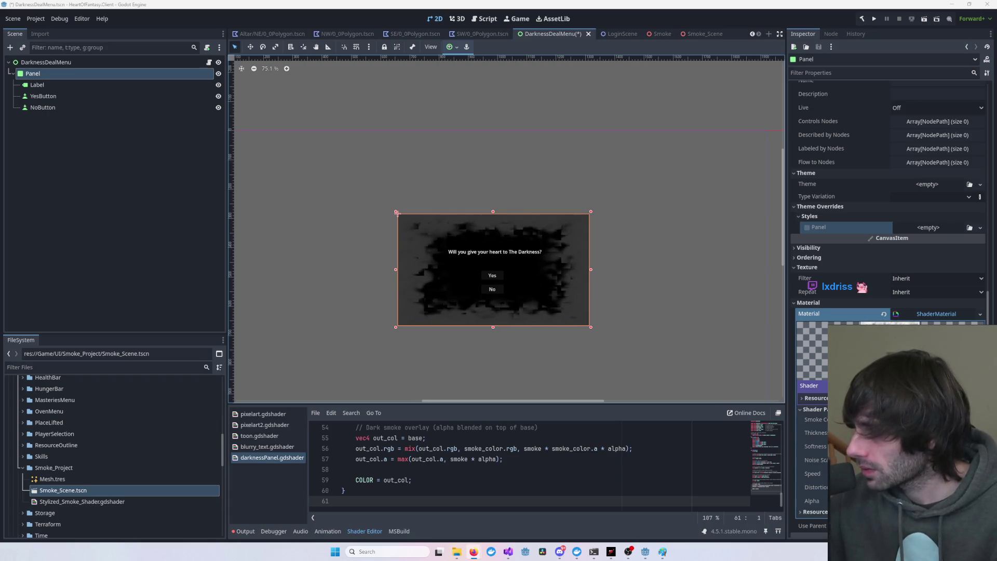
- Paste the outward edge-fading mask code using step(0.0, d) into darknessPanel.gdshader, save it, and frame the Panel
{"action": "key", "text": "ctrl+a"}
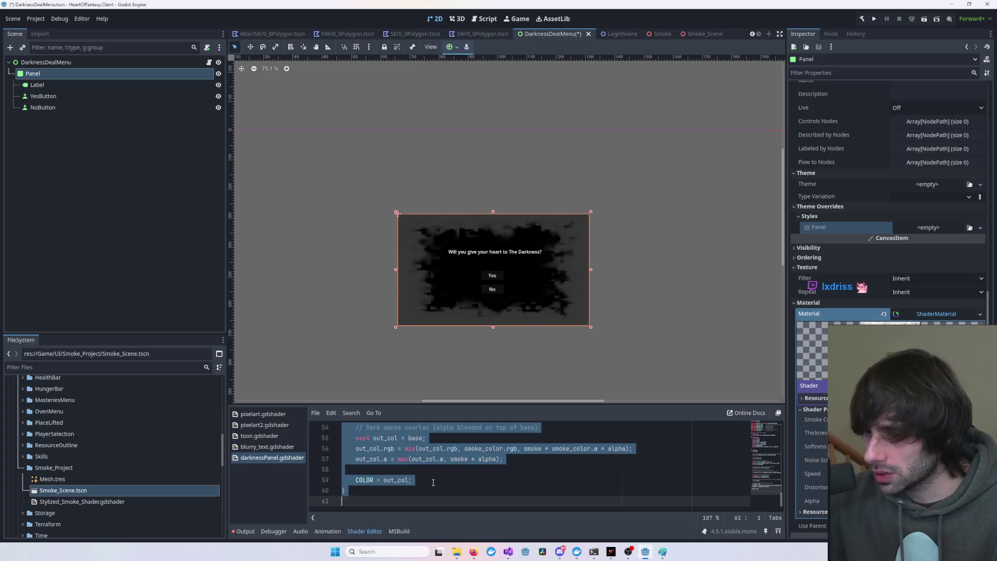
{"action": "key", "text": "ctrl+v"}
{"action": "key", "text": "ctrl+s"}
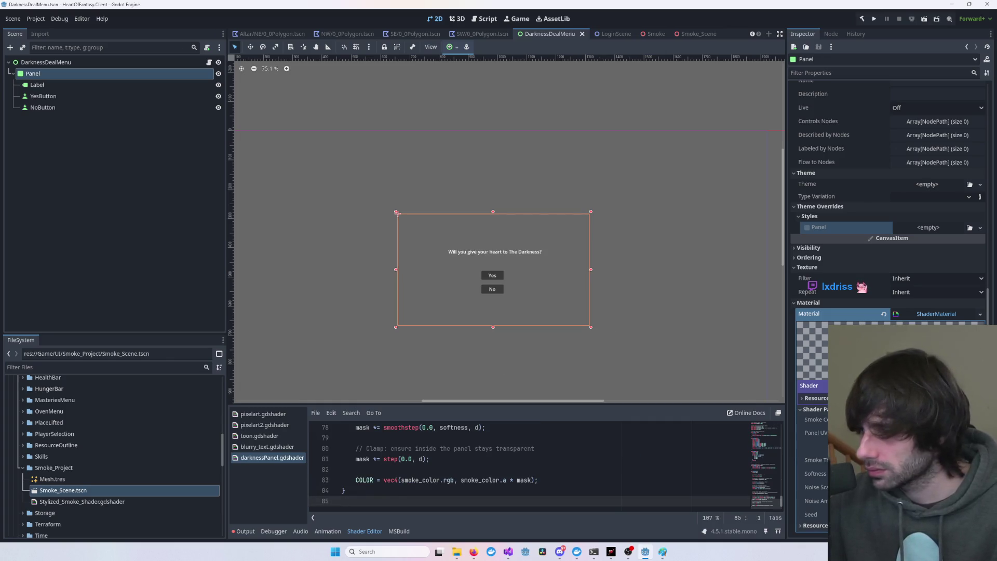
{"action": "left_click", "coordinate": [815, 473]}
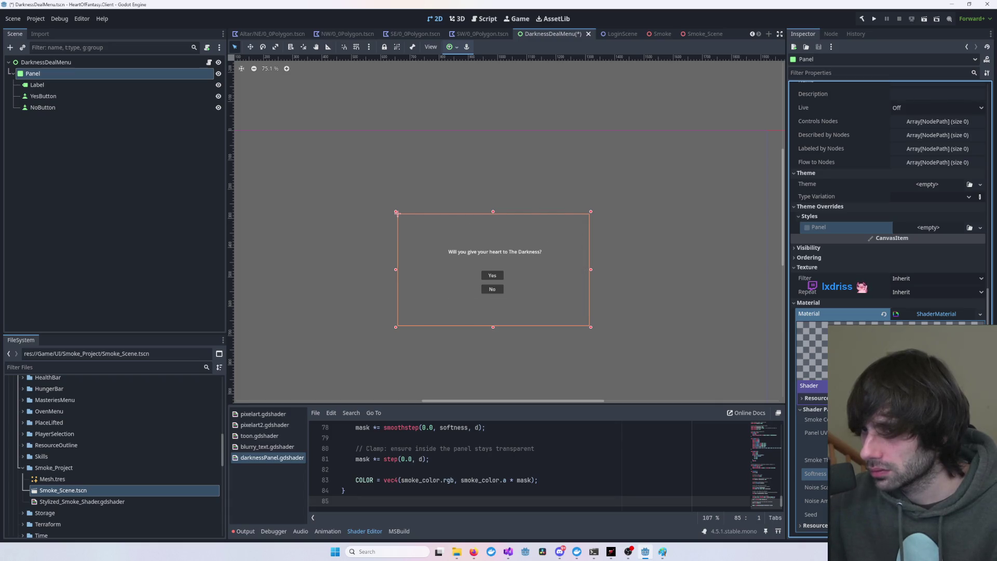
{"action": "scroll", "coordinate": [621, 340], "scroll_direction": "up", "scroll_amount": 5}
{"action": "key", "text": "f"}
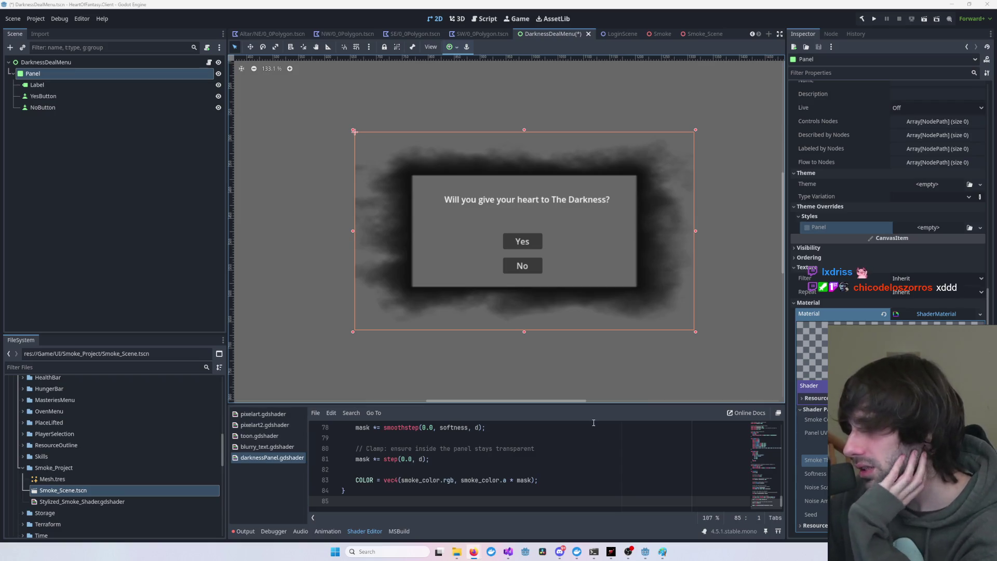
- Paste the shorter 78-line darknessPanel shader over the old code in an enlarged editor and save
{"action": "left_click_drag", "start_coordinate": [582, 404], "coordinate": [576, 337]}
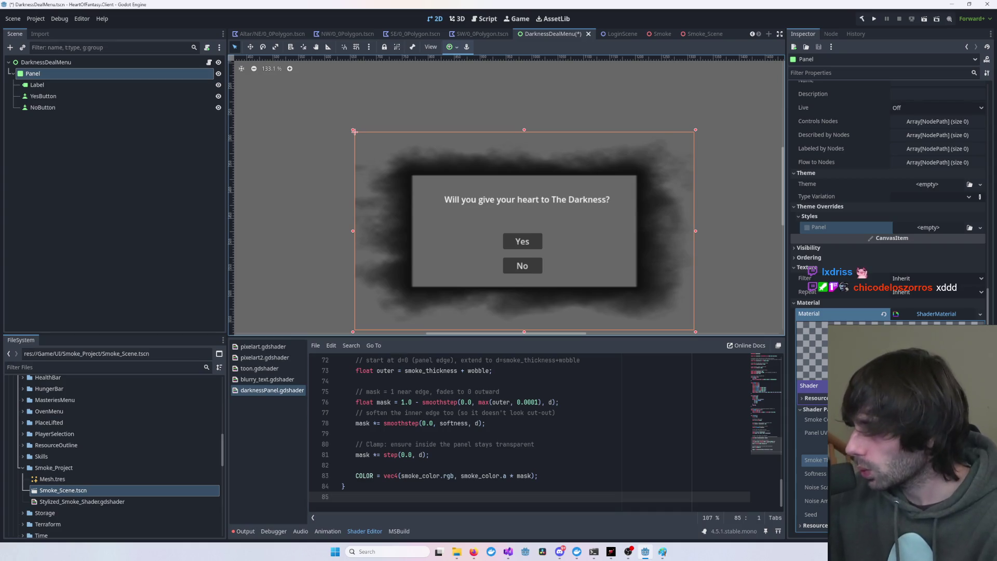
{"action": "left_click", "coordinate": [626, 403]}
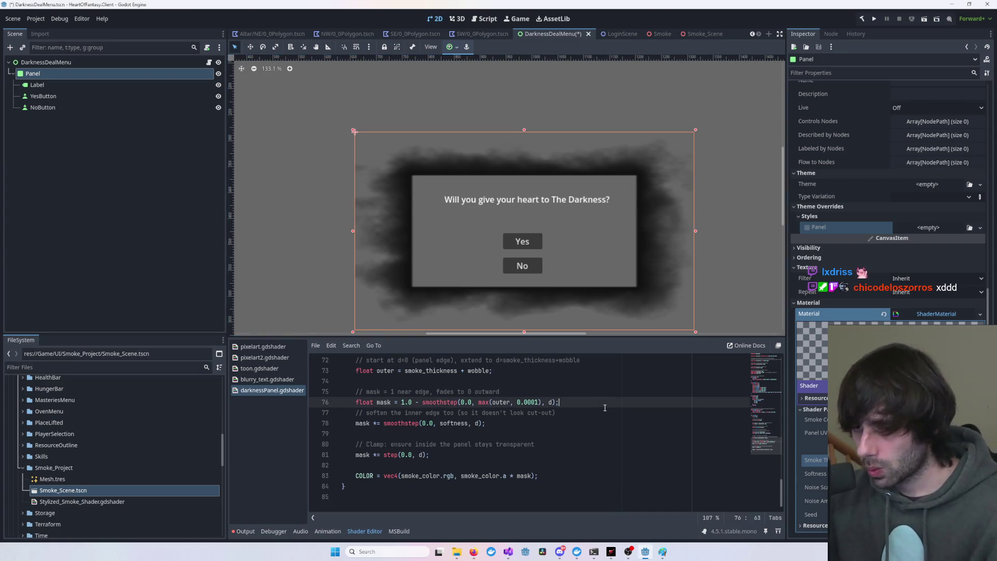
{"action": "key", "text": "ctrl+a"}
{"action": "key", "text": "ctrl+v"}
{"action": "key", "text": "ctrl+s"}
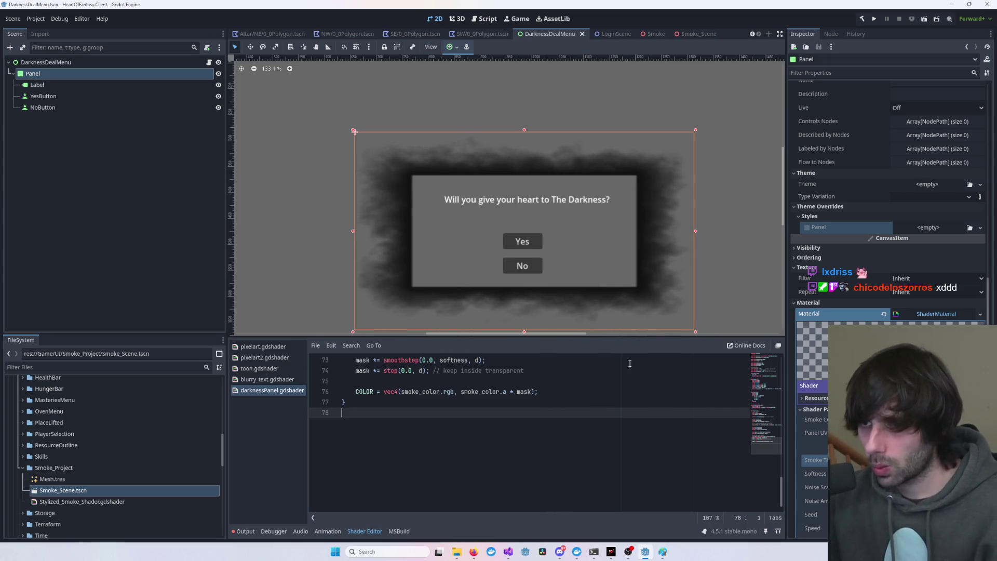
{"action": "scroll", "coordinate": [715, 268], "scroll_direction": "up", "scroll_amount": 5}
{"action": "scroll", "coordinate": [748, 242], "scroll_direction": "down", "scroll_amount": 2}
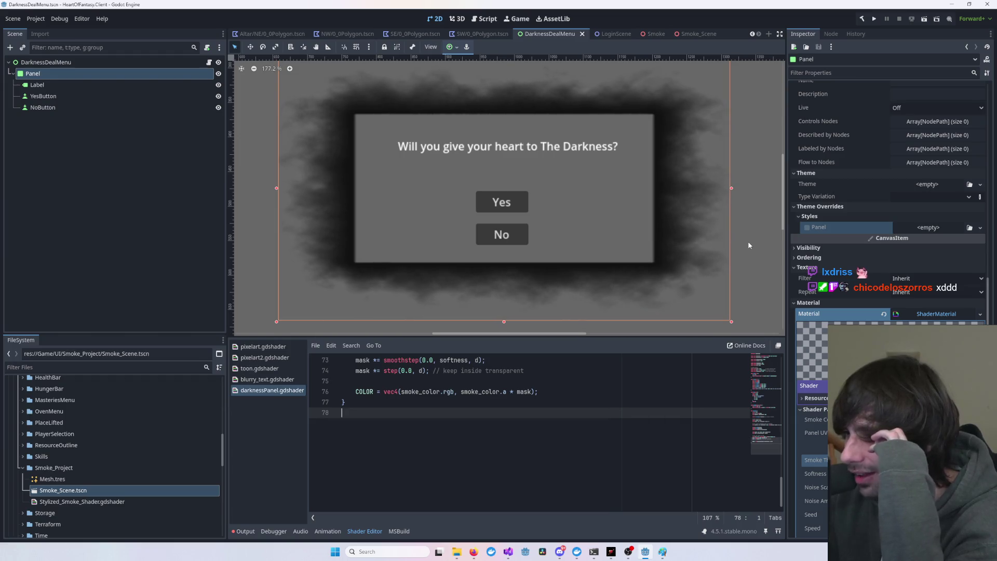
{"action": "key", "text": "alt+Tab"}
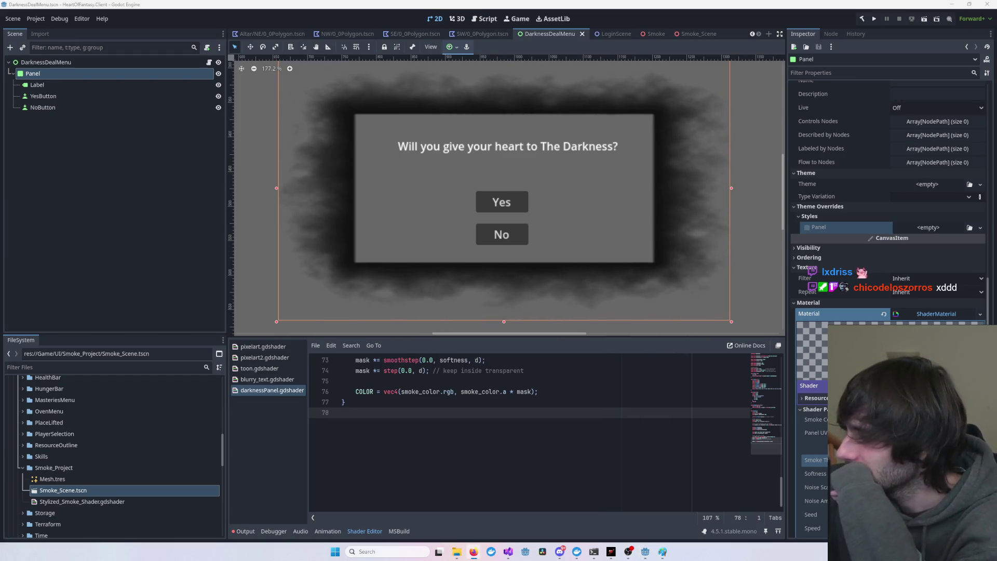
{"action": "left_click", "coordinate": [752, 224]}
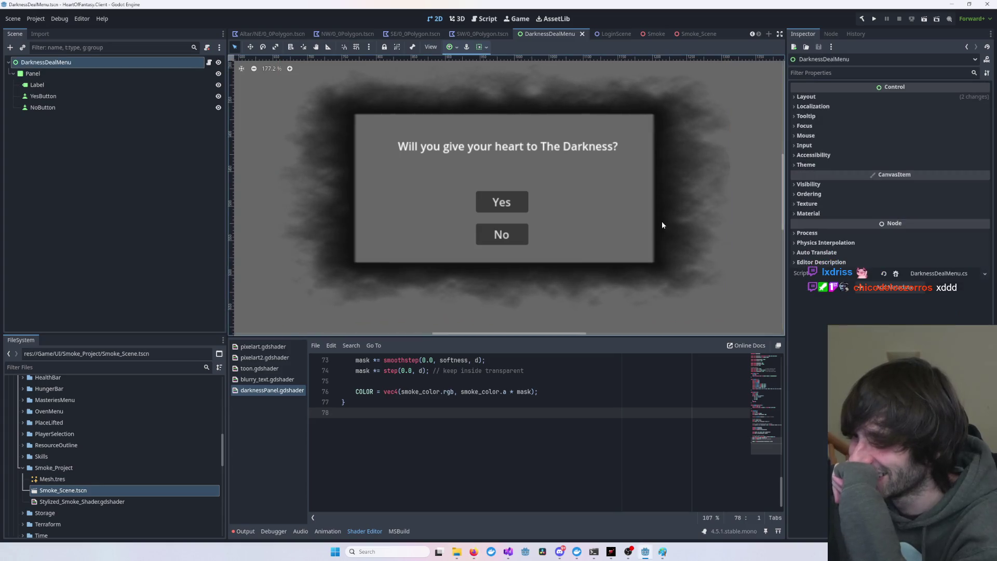
{"action": "left_click", "coordinate": [597, 223]}
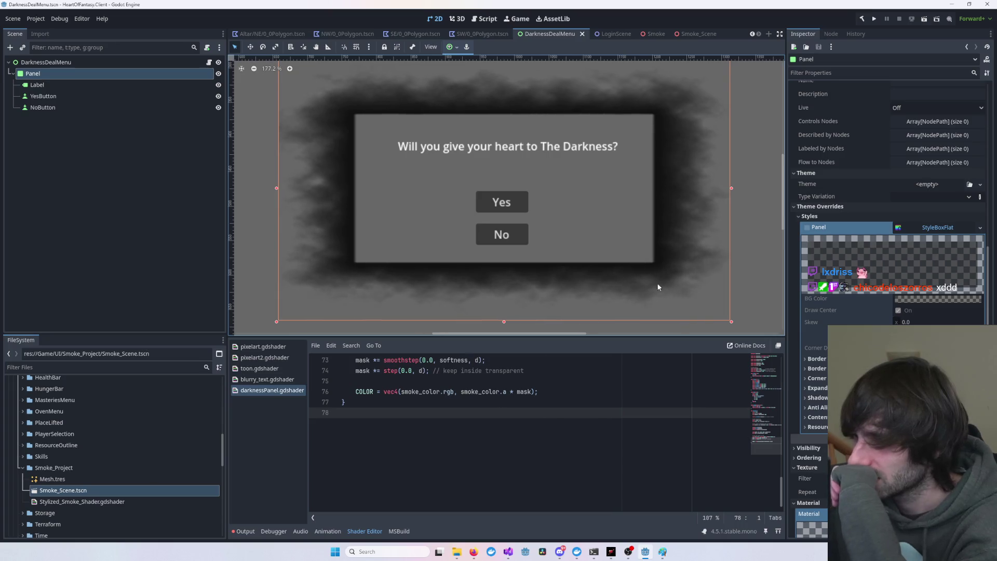
{"action": "left_click", "coordinate": [755, 226]}
{"action": "scroll", "coordinate": [755, 226], "scroll_direction": "up", "scroll_amount": 1}
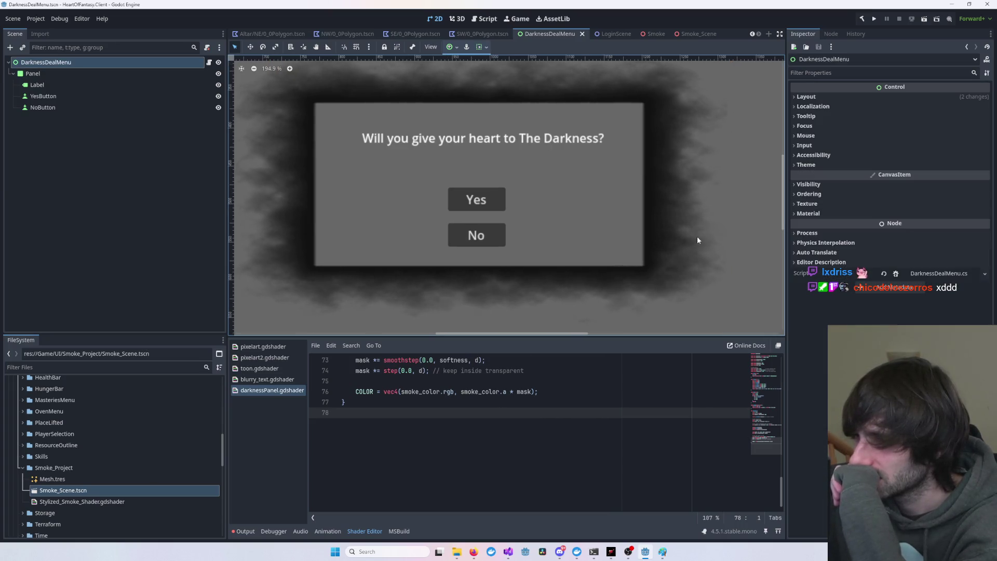
{"action": "left_click_drag", "start_coordinate": [561, 201], "coordinate": [625, 229]}
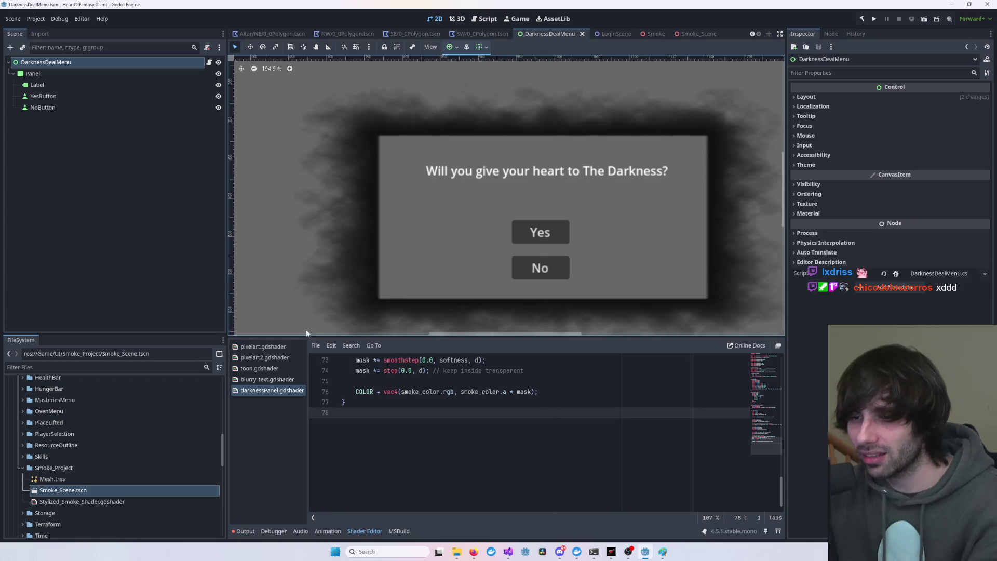
{"action": "left_click", "coordinate": [272, 392]}
{"action": "scroll", "coordinate": [439, 425], "scroll_direction": "up", "scroll_amount": 15}
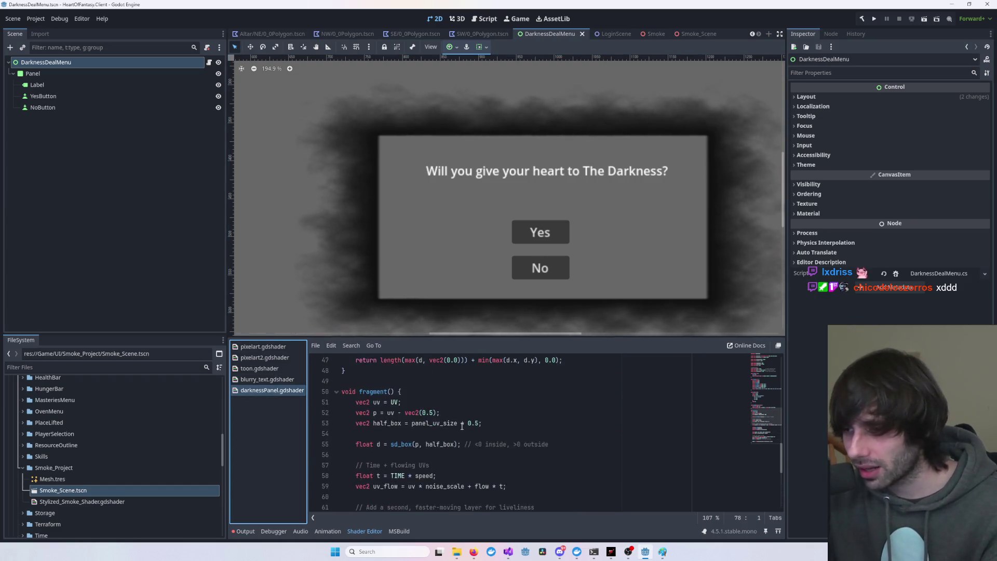
{"action": "scroll", "coordinate": [439, 431], "scroll_direction": "up", "scroll_amount": 6}
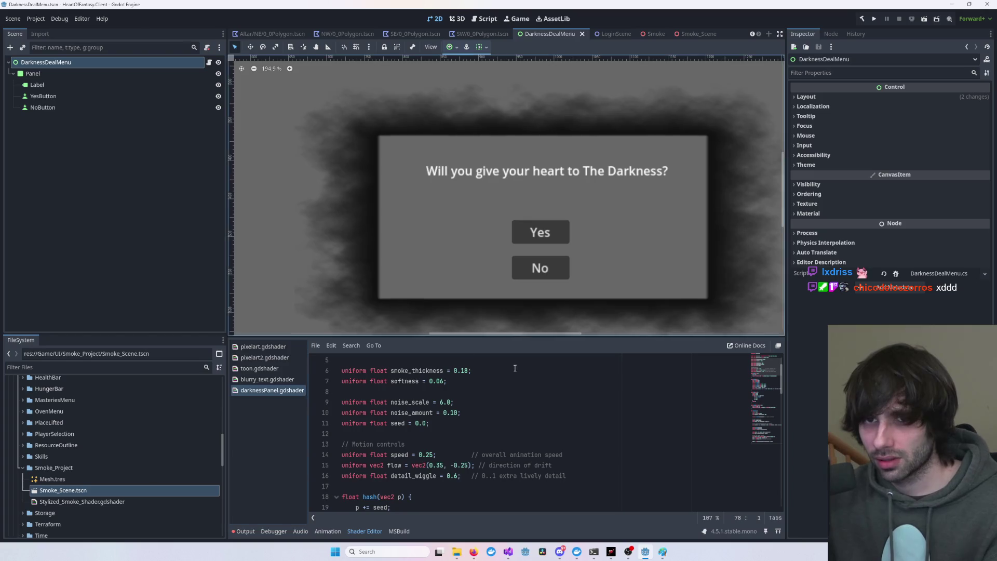
{"action": "left_click", "coordinate": [535, 447]}
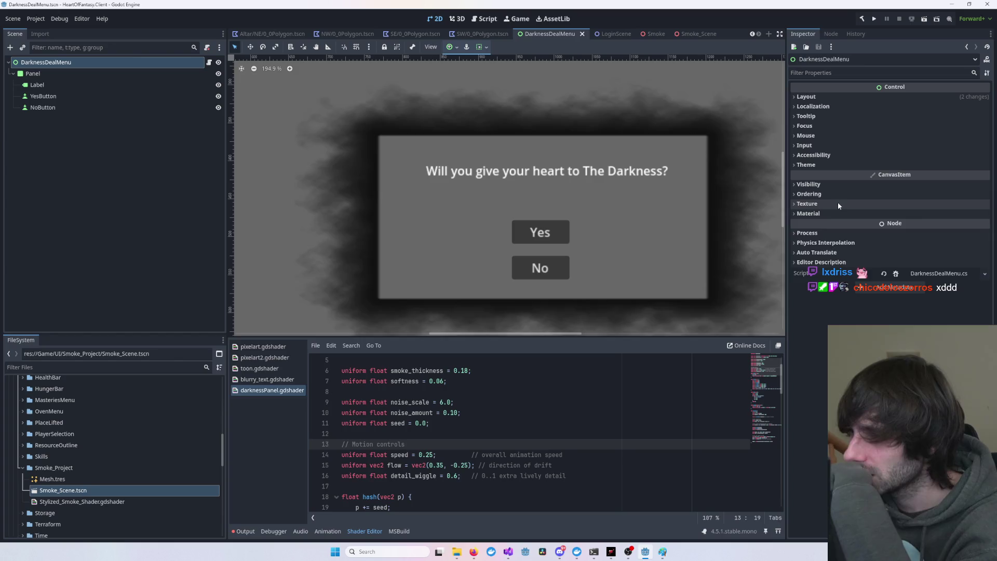
{"action": "left_click", "coordinate": [829, 213]}
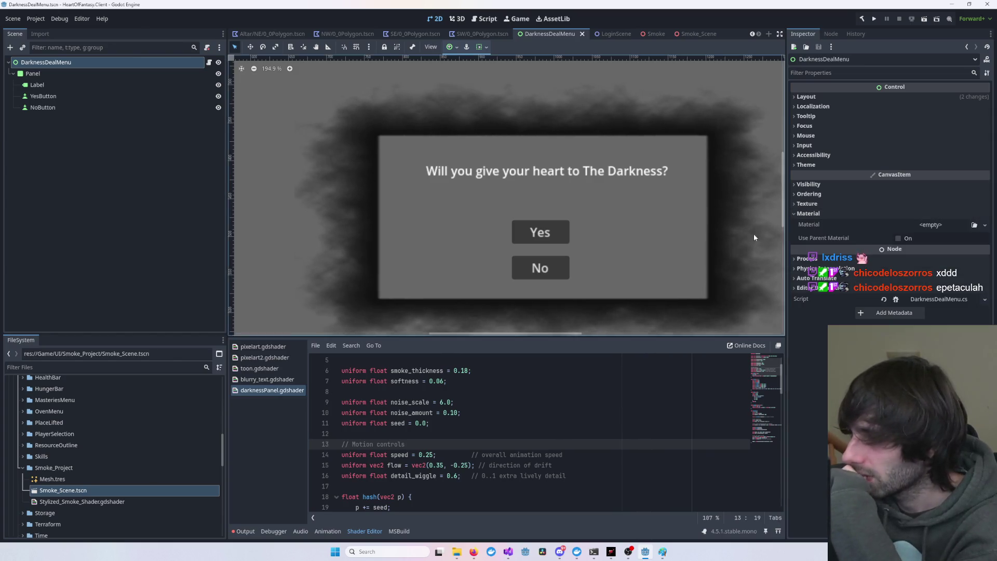
{"action": "left_click", "coordinate": [696, 245]}
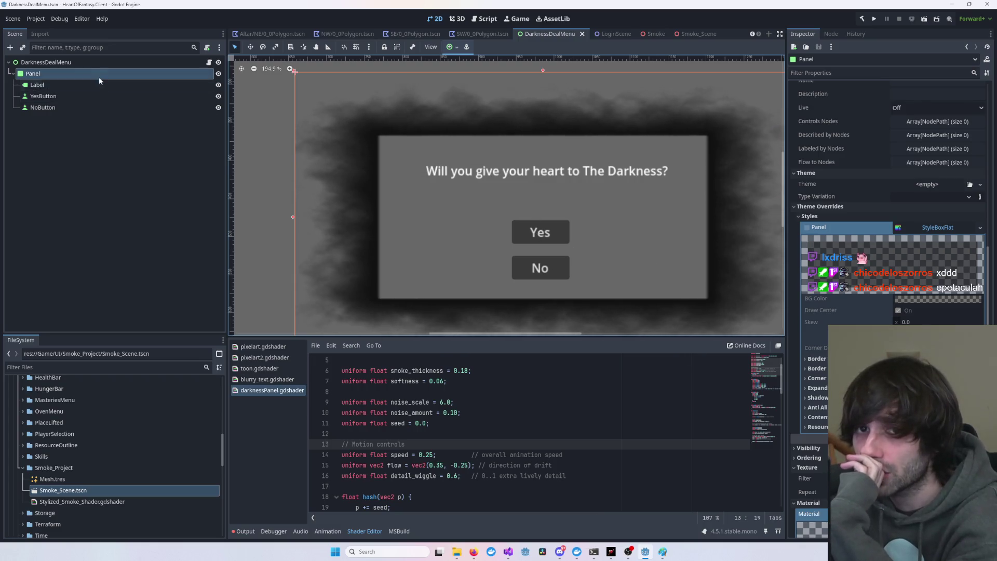
{"action": "key", "text": "shift+f"}
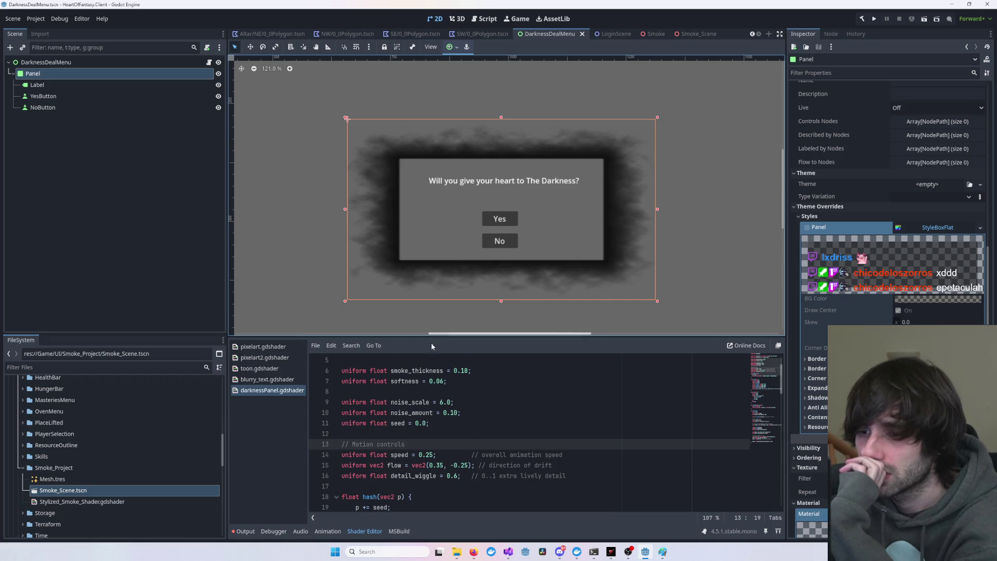
{"action": "scroll", "coordinate": [412, 429], "scroll_direction": "down", "scroll_amount": 5}
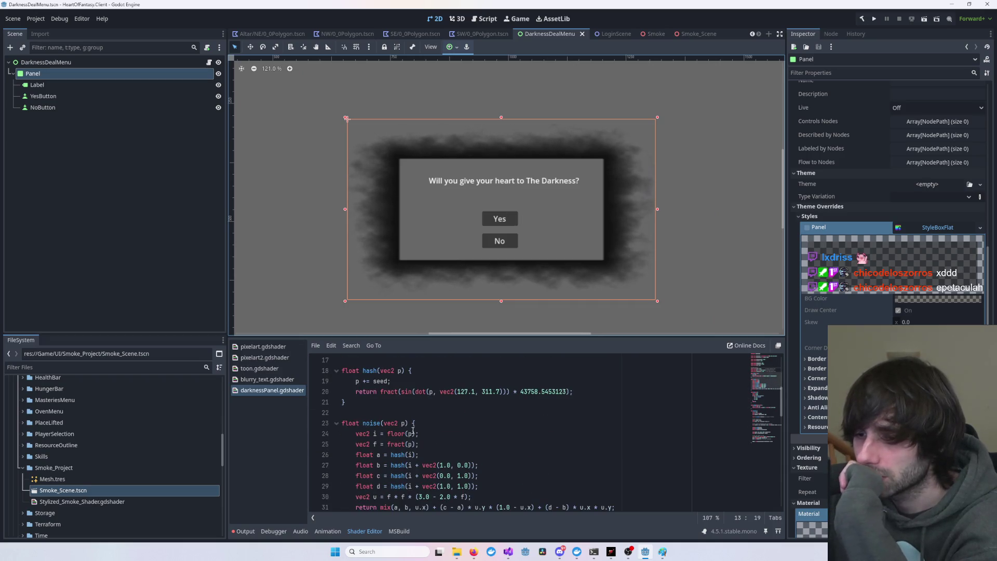
{"action": "scroll", "coordinate": [413, 431], "scroll_direction": "down", "scroll_amount": 10}
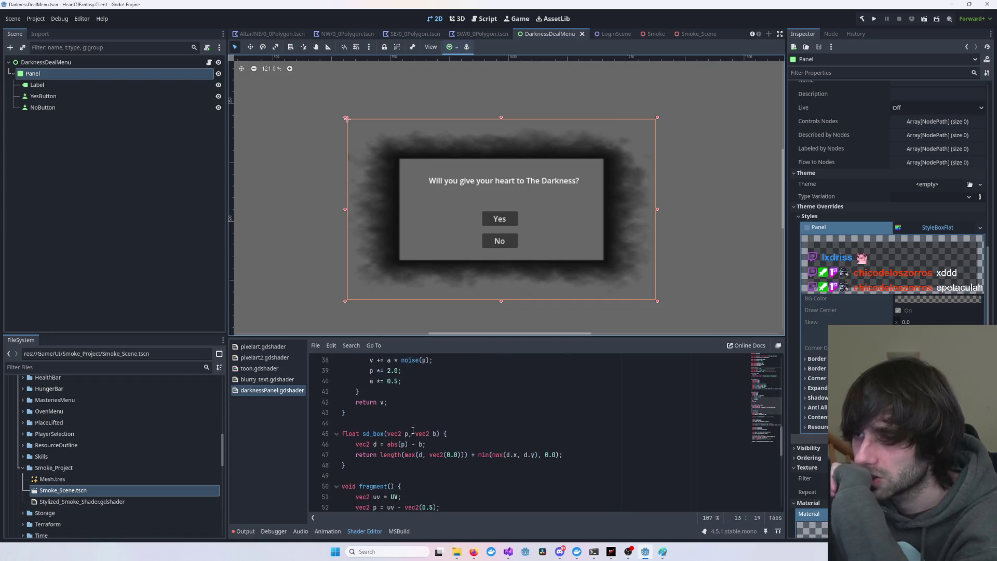
{"action": "scroll", "coordinate": [413, 431], "scroll_direction": "up", "scroll_amount": 9}
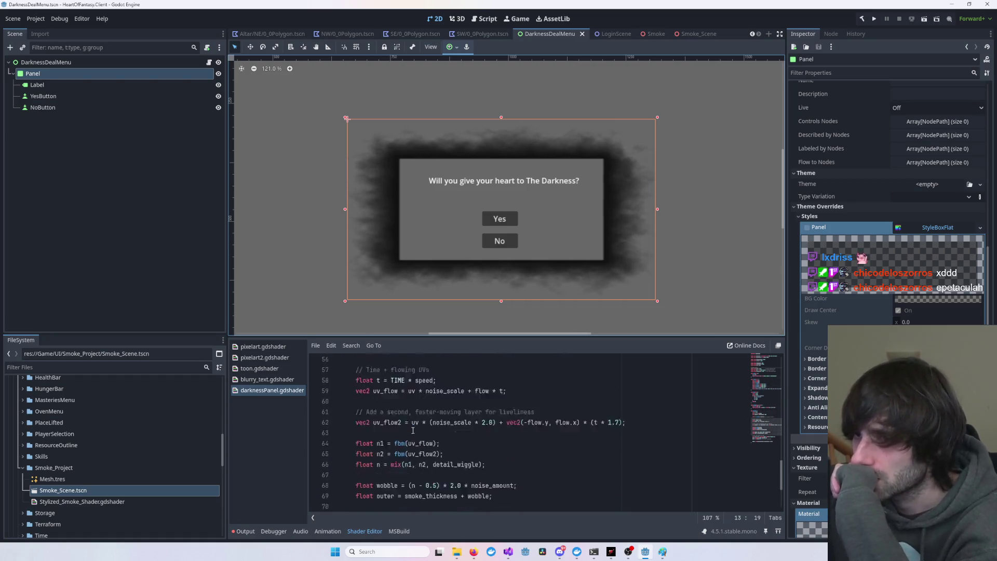
{"action": "scroll", "coordinate": [413, 431], "scroll_direction": "up", "scroll_amount": 5}
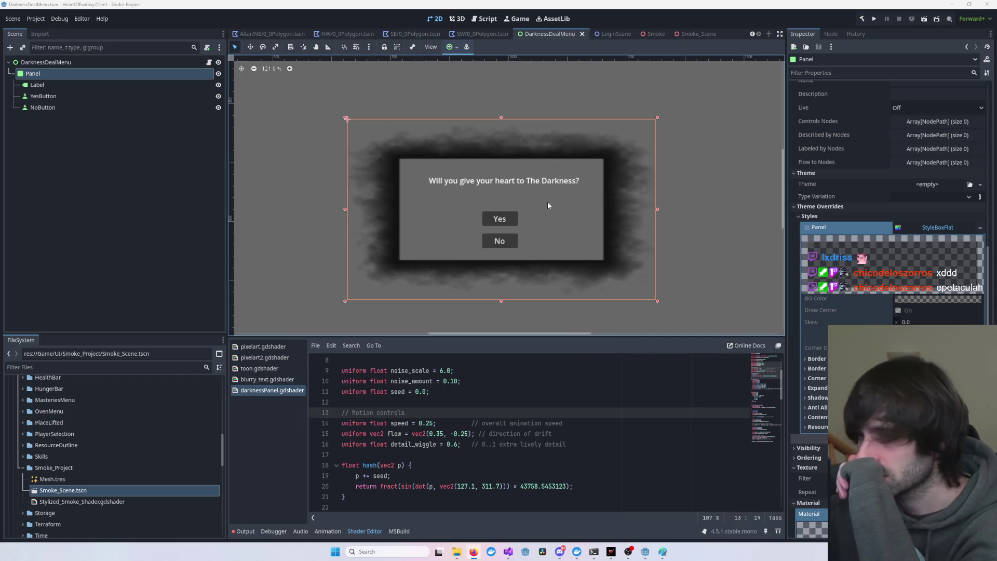
{"action": "left_click", "coordinate": [444, 384]}
- Check the Speed and Noise Amount parameters, then paste in the revised darknessPanel shader and save
{"action": "scroll", "coordinate": [888, 260], "scroll_direction": "down", "scroll_amount": 6}
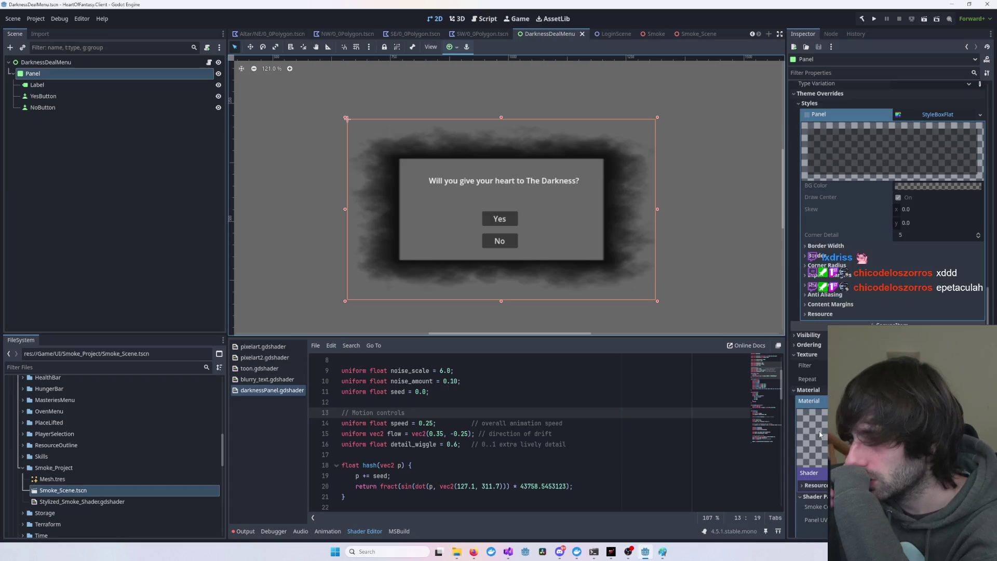
{"action": "left_click", "coordinate": [935, 389]}
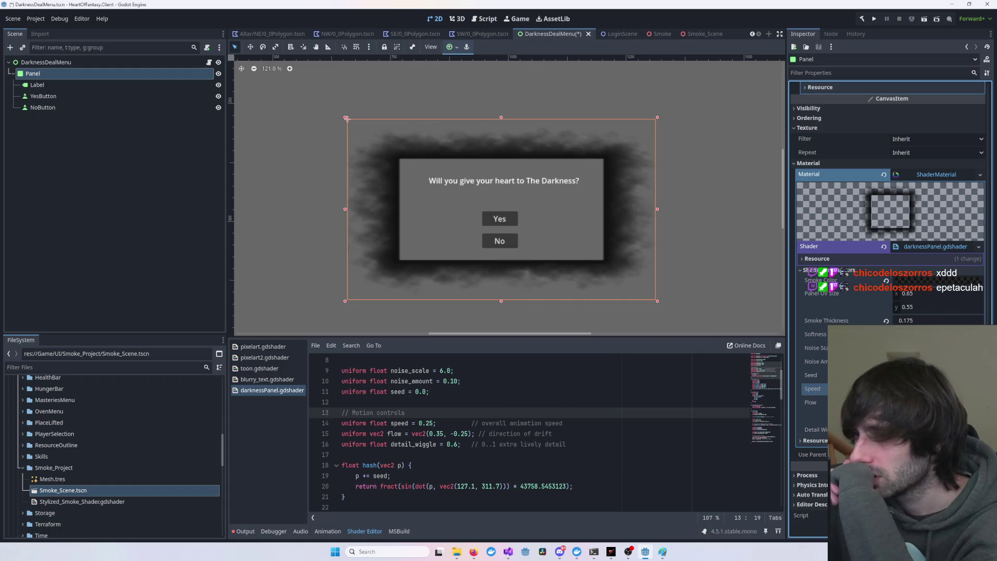
{"action": "left_click", "coordinate": [908, 362]}
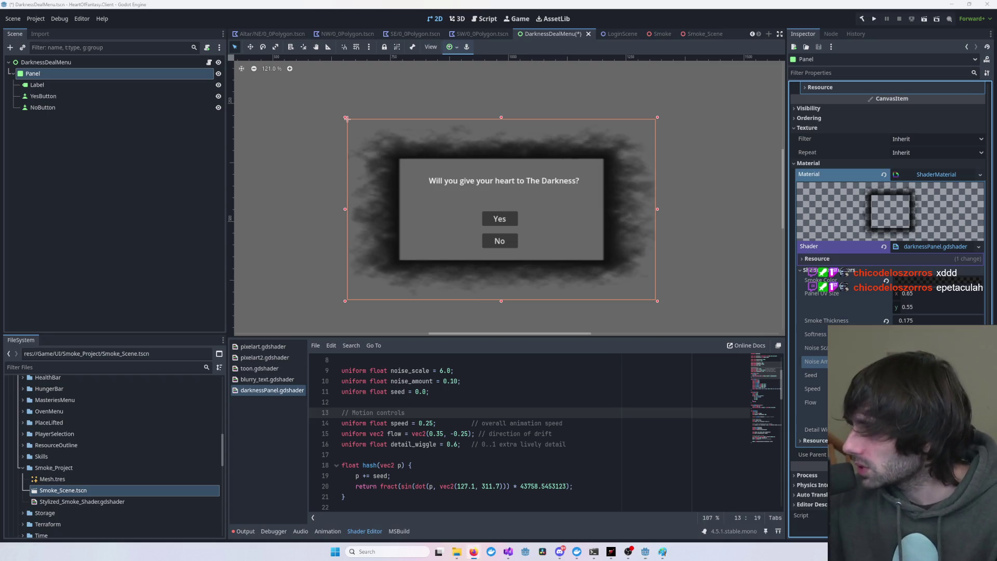
{"action": "left_click", "coordinate": [527, 423]}
{"action": "key", "text": "ctrl+End"}
{"action": "key", "text": "ctrl+s"}
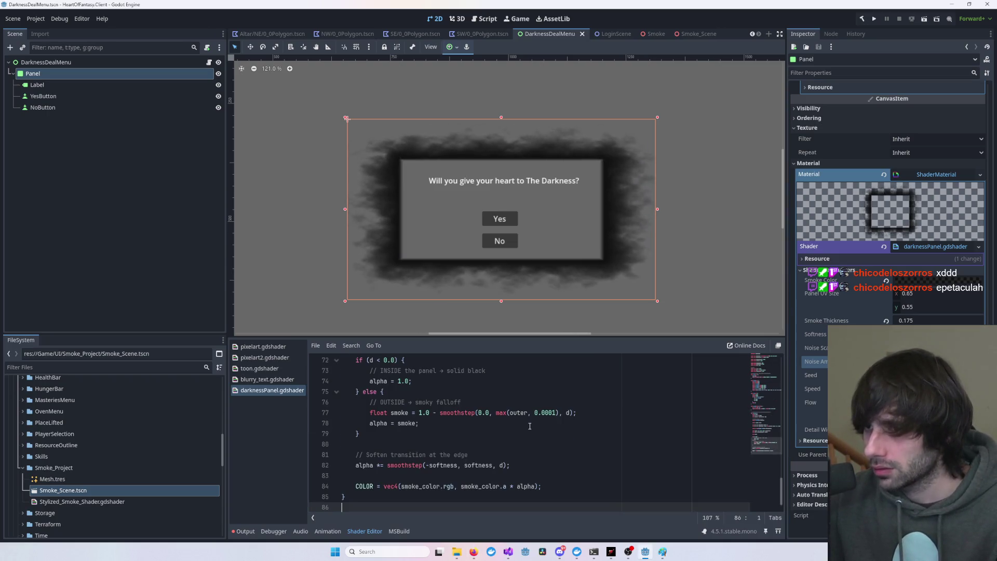
{"action": "scroll", "coordinate": [540, 422], "scroll_direction": "down", "scroll_amount": 3}
{"action": "scroll", "coordinate": [535, 423], "scroll_direction": "up", "scroll_amount": 3}
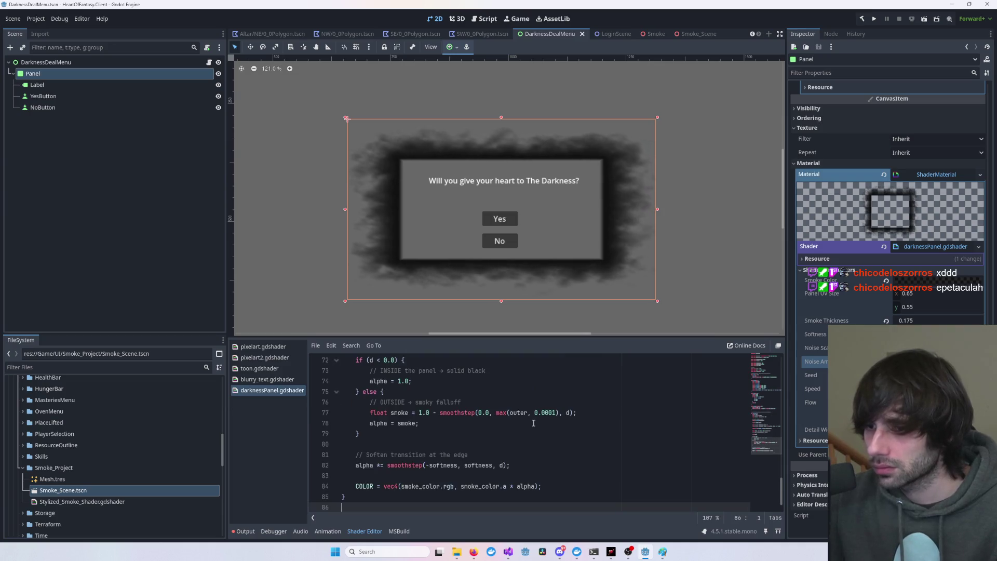
{"action": "scroll", "coordinate": [529, 425], "scroll_direction": "up", "scroll_amount": 20}
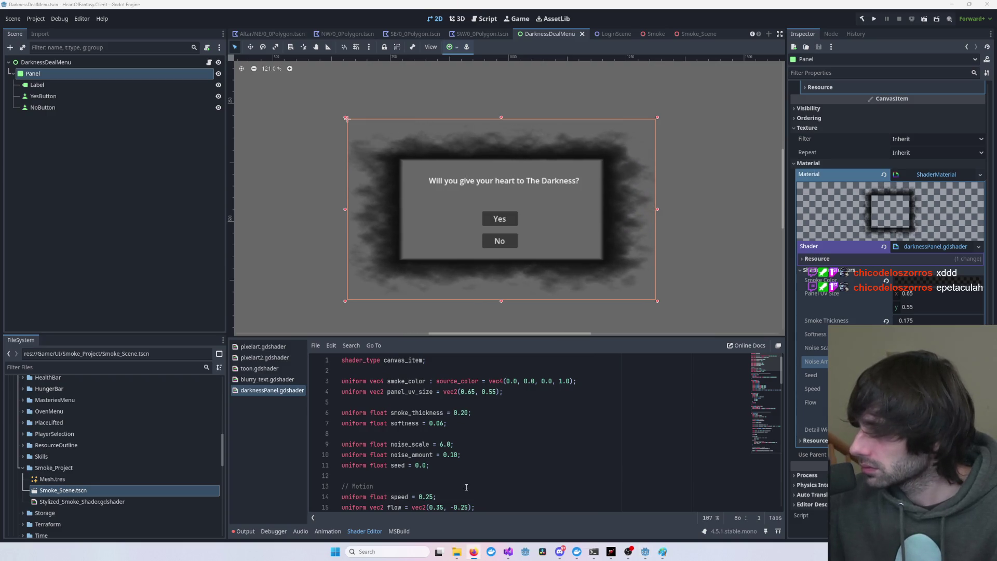
{"action": "key", "text": "ctrl+a"}
{"action": "key", "text": "ctrl+s"}
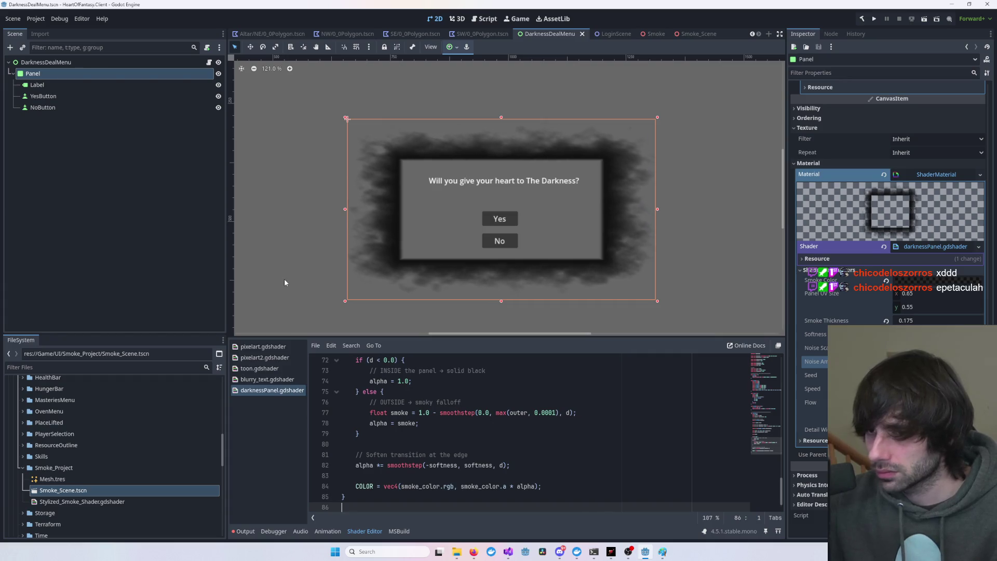
- Test shrinking the Panel from its top-left corner, undo it, and reselect the DarknessDealMenu root
{"action": "left_click", "coordinate": [285, 278]}
{"action": "left_click", "coordinate": [55, 74]}
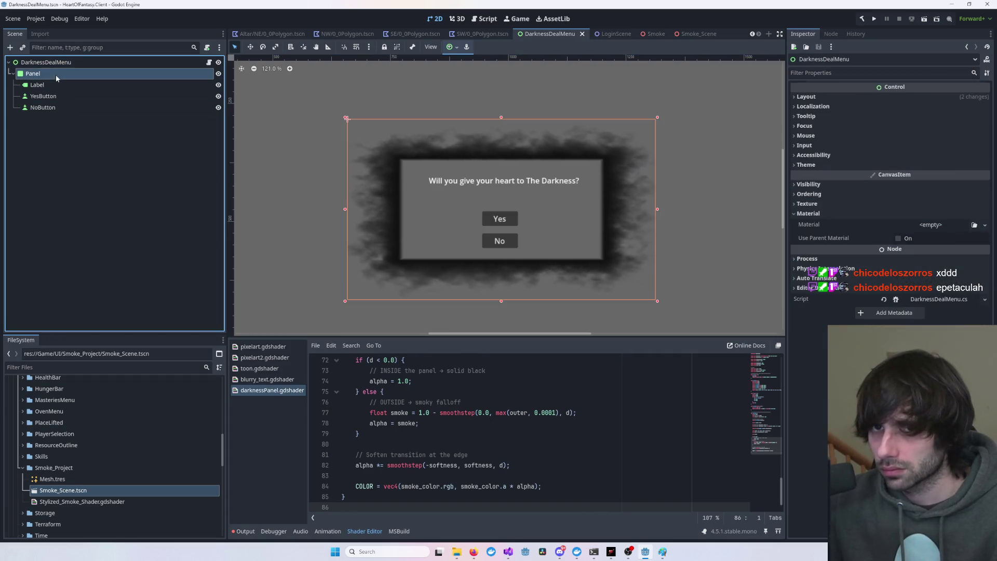
{"action": "left_click_drag", "start_coordinate": [346, 119], "coordinate": [535, 177]}
{"action": "key", "text": "ctrl+z"}
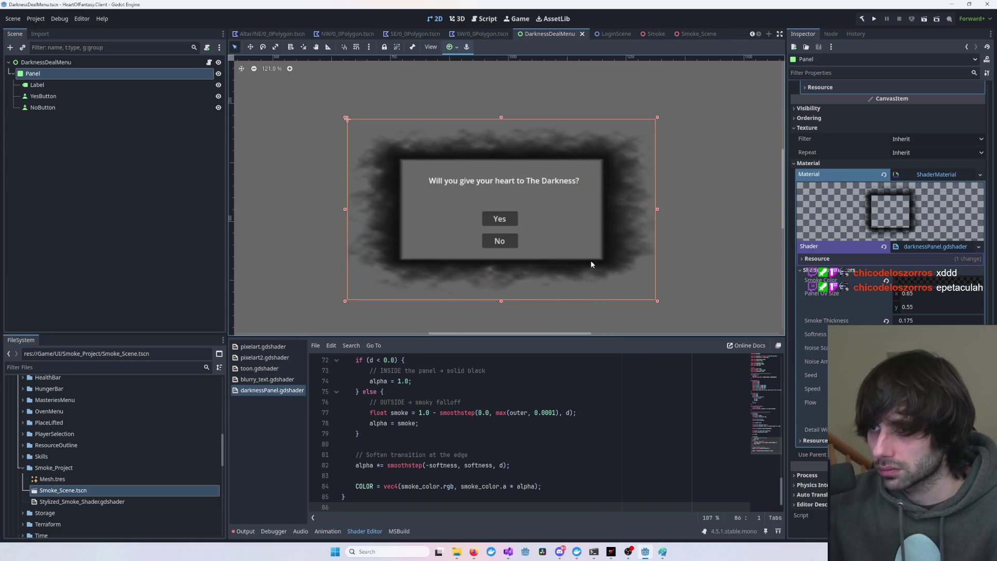
{"action": "left_click", "coordinate": [669, 258]}
{"action": "key", "text": "super+shift+s"}
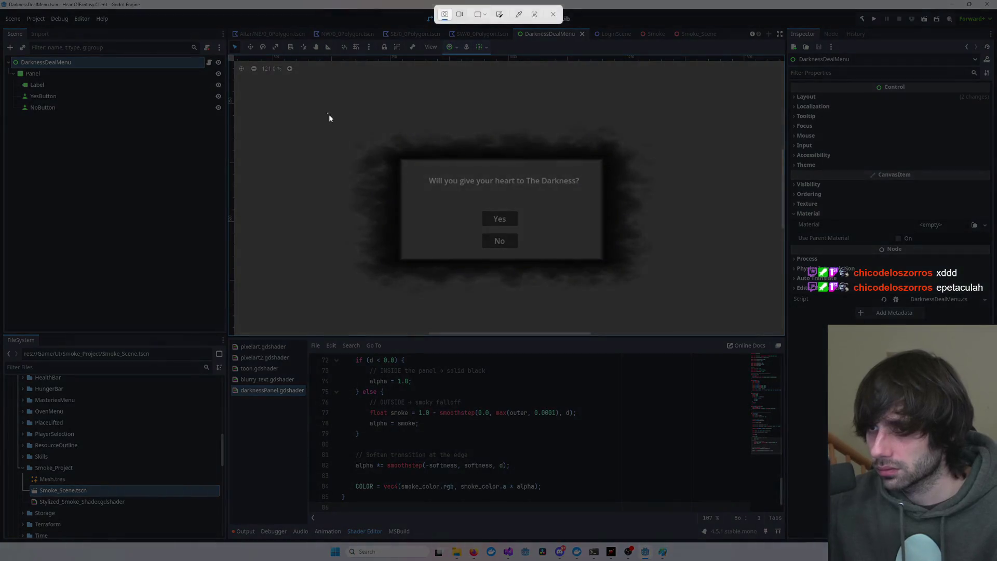
{"action": "left_click_drag", "start_coordinate": [329, 114], "coordinate": [679, 297]}
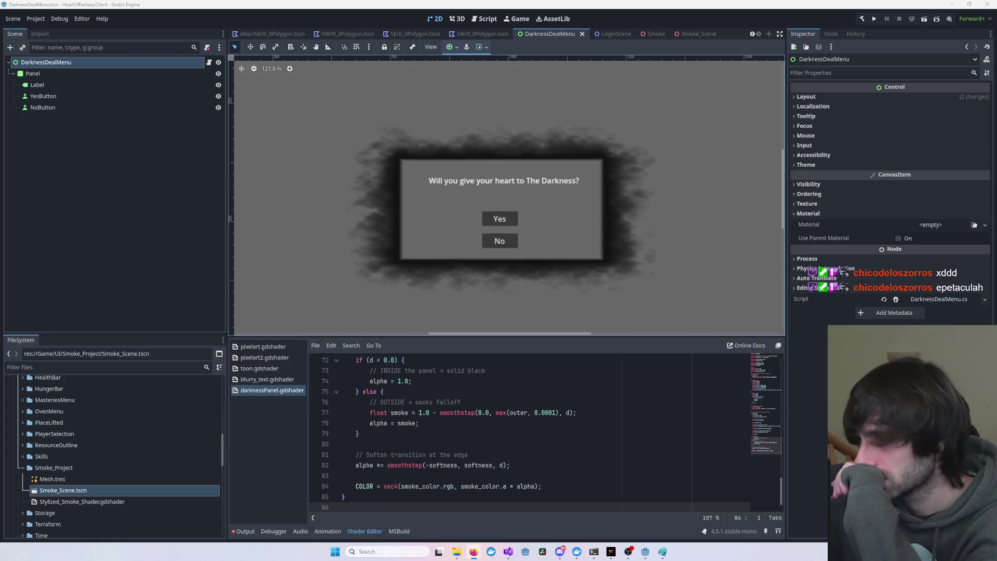
{"action": "left_click", "coordinate": [637, 216]}
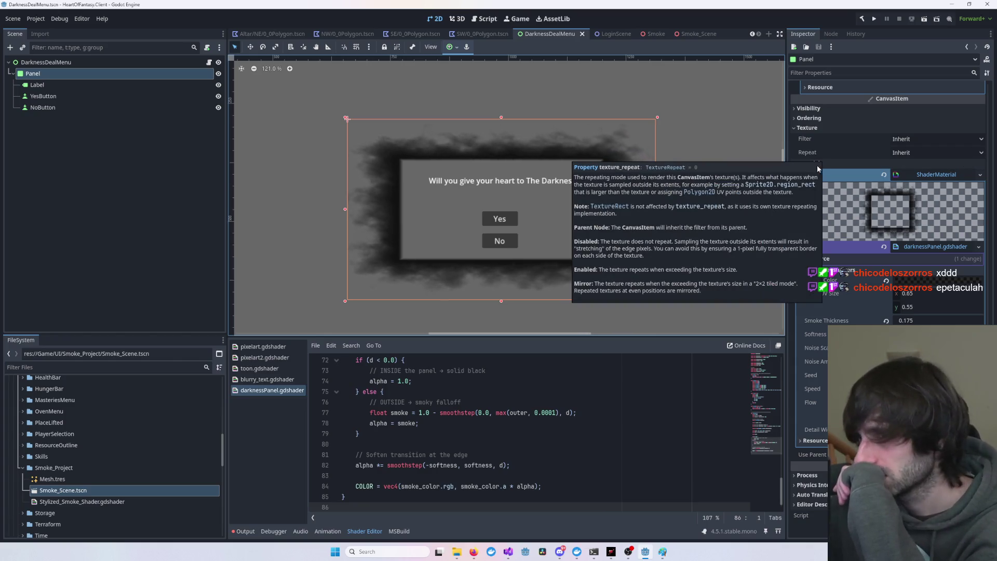
{"action": "scroll", "coordinate": [556, 407], "scroll_direction": "up", "scroll_amount": 5}
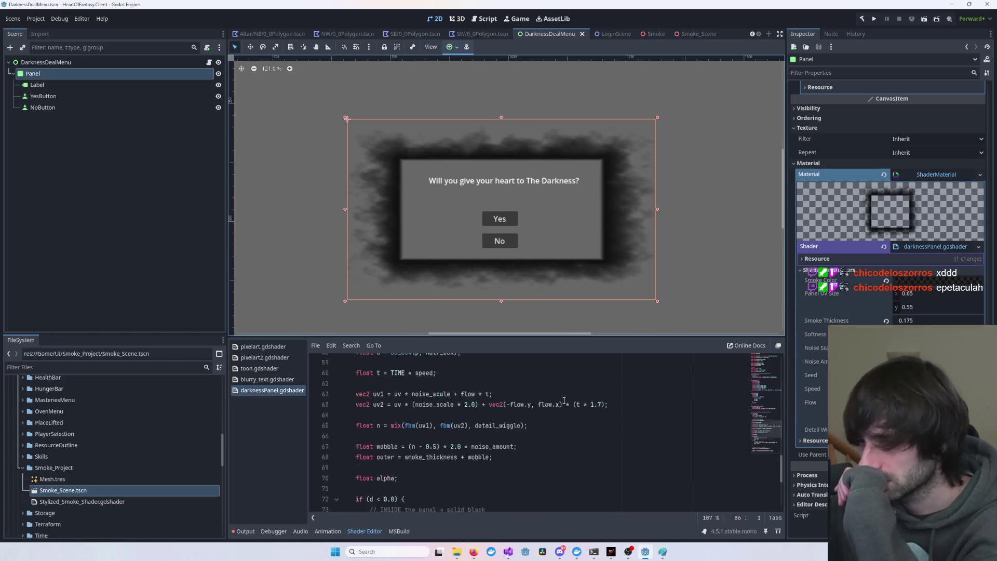
{"action": "scroll", "coordinate": [540, 415], "scroll_direction": "down", "scroll_amount": 4}
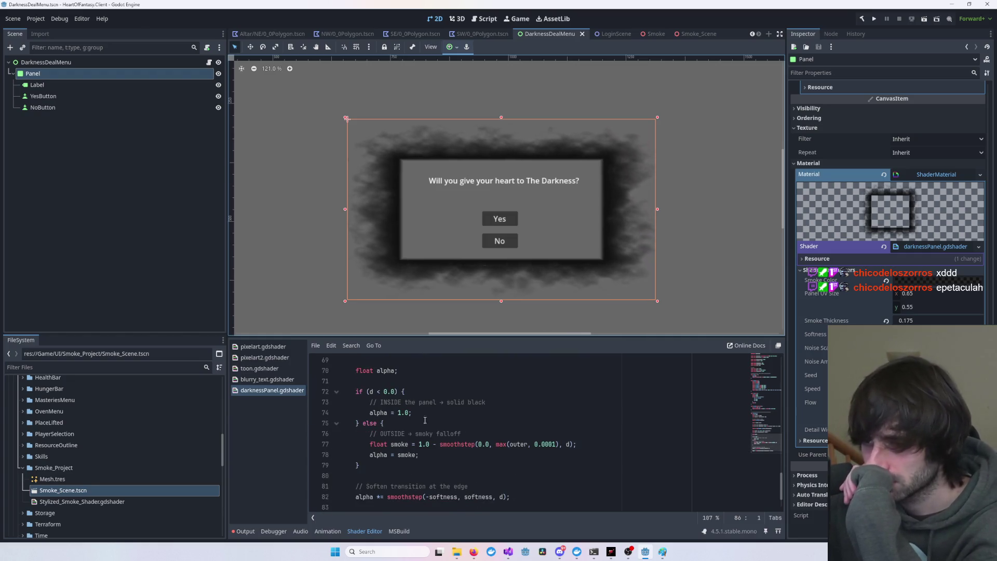
{"action": "left_click", "coordinate": [403, 413]}
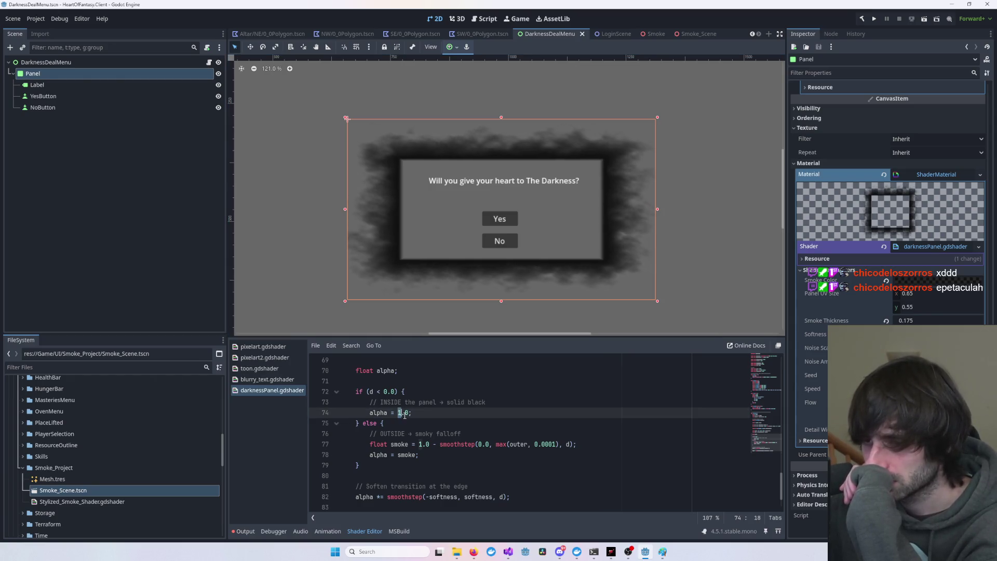
{"action": "key", "text": "BackSpace"}
{"action": "type", "text": "0"}
{"action": "key", "text": "Return"}
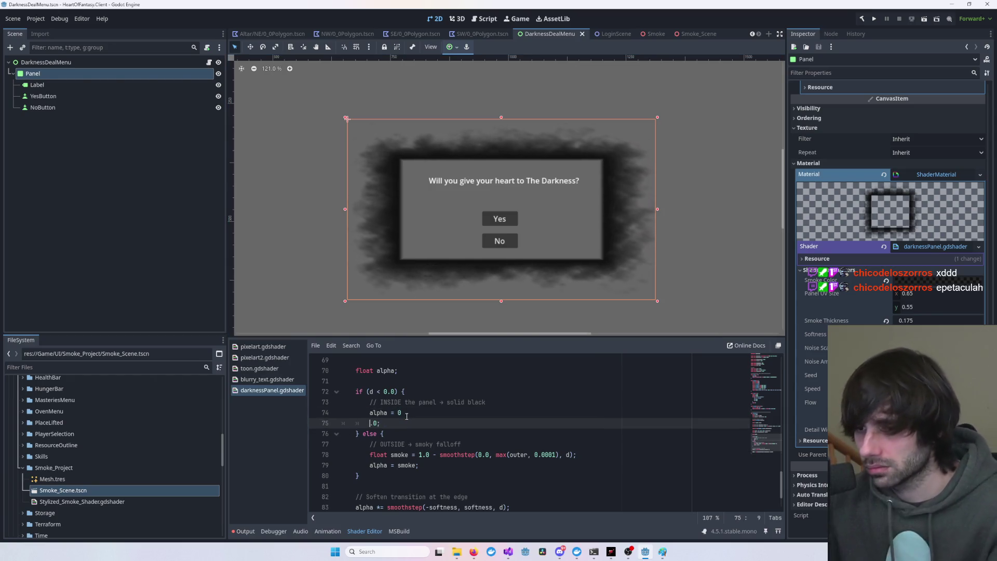
{"action": "key", "text": "ctrl+z"}
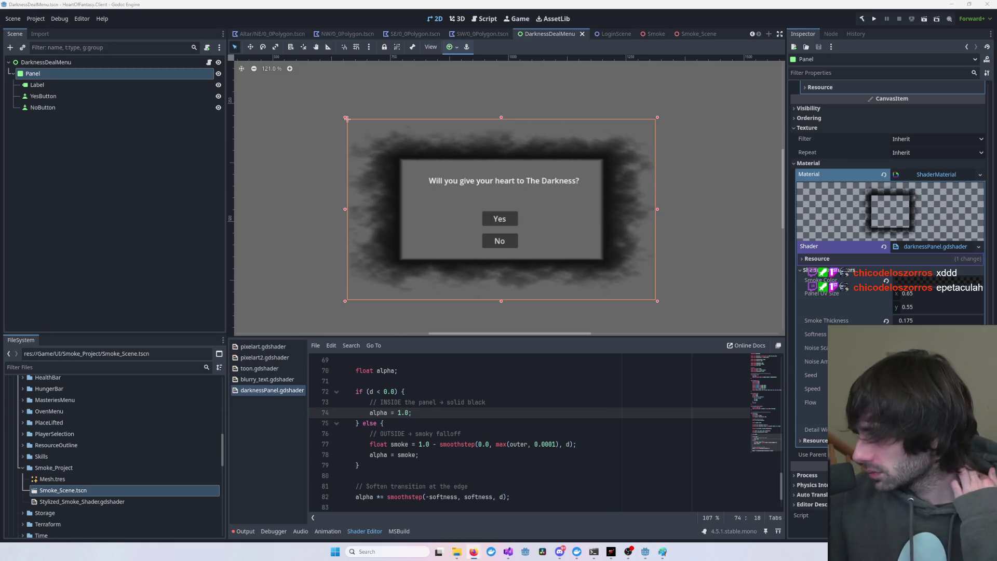
{"action": "left_click", "coordinate": [696, 219]}
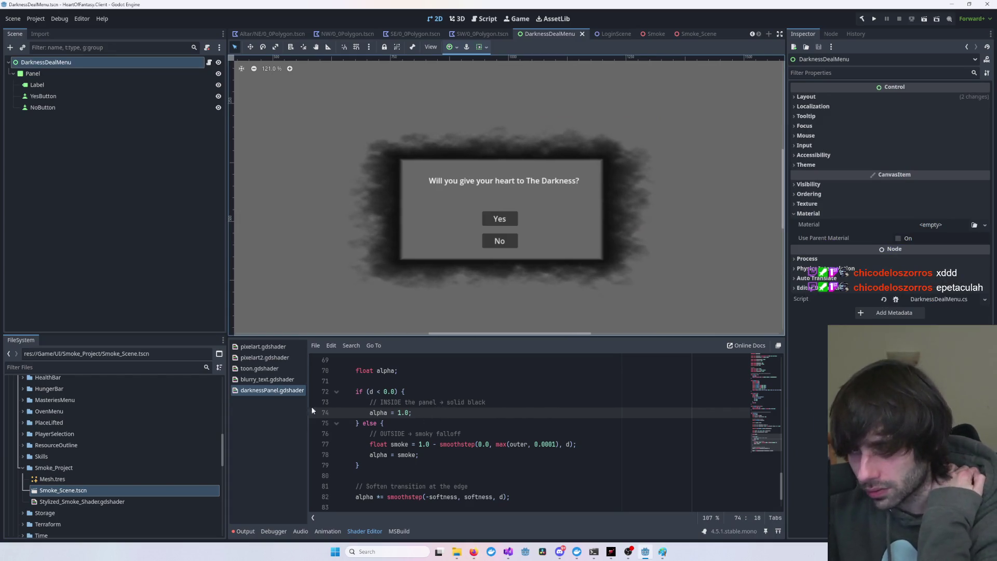
{"action": "left_click", "coordinate": [874, 164]}
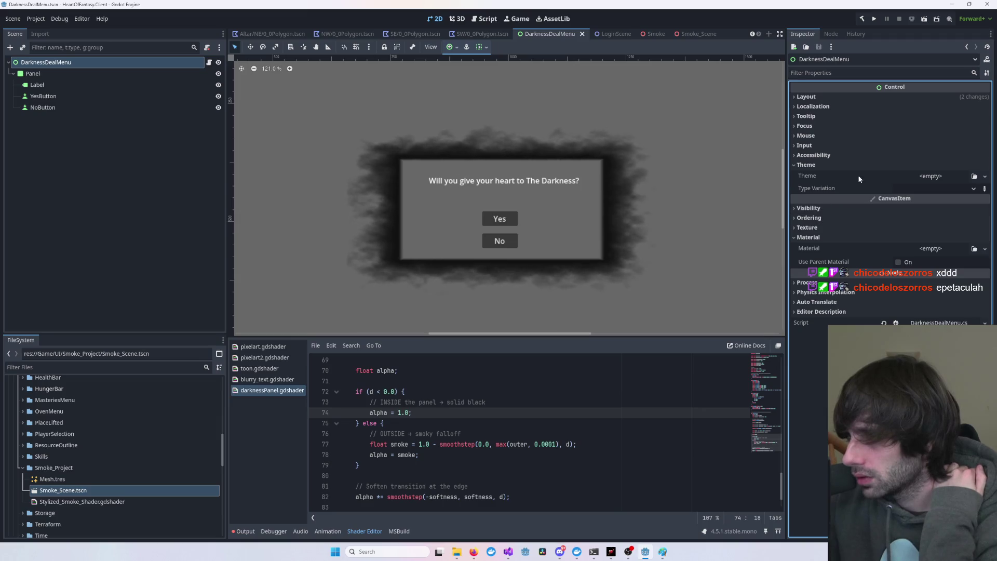
{"action": "left_click", "coordinate": [914, 175]}
{"action": "left_click", "coordinate": [832, 216]}
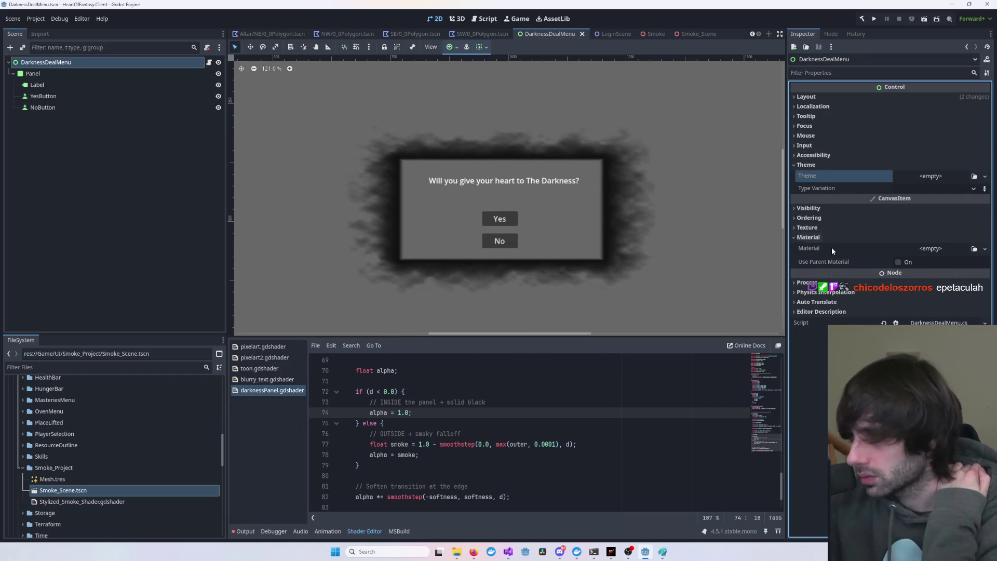
{"action": "left_click", "coordinate": [825, 228]}
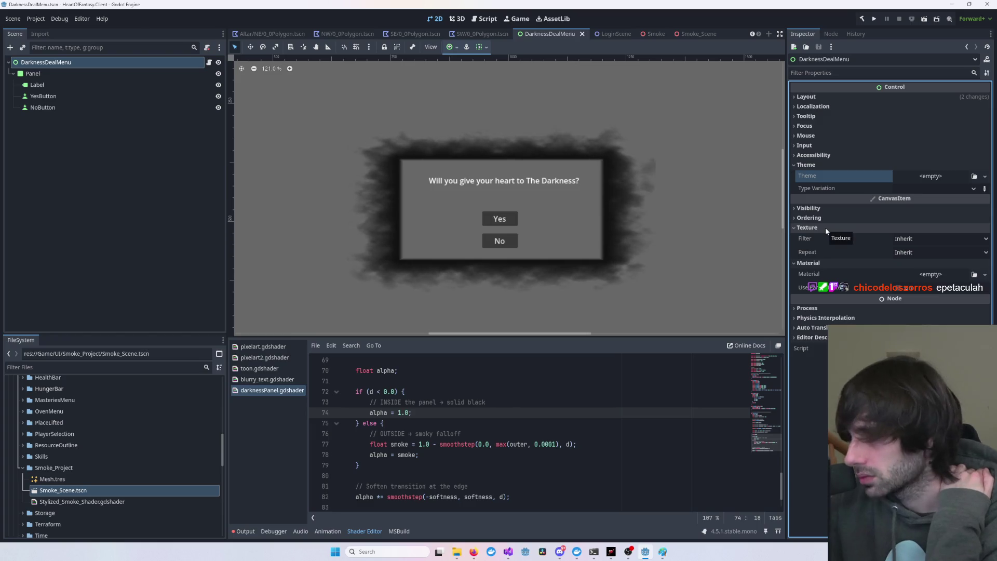
{"action": "left_click", "coordinate": [829, 209]}
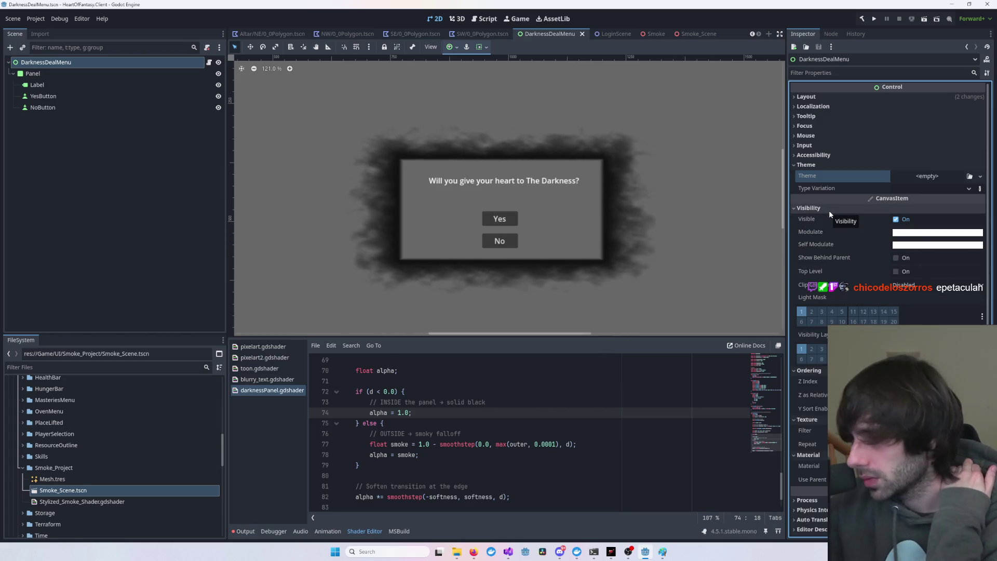
{"action": "scroll", "coordinate": [876, 311], "scroll_direction": "down", "scroll_amount": 1}
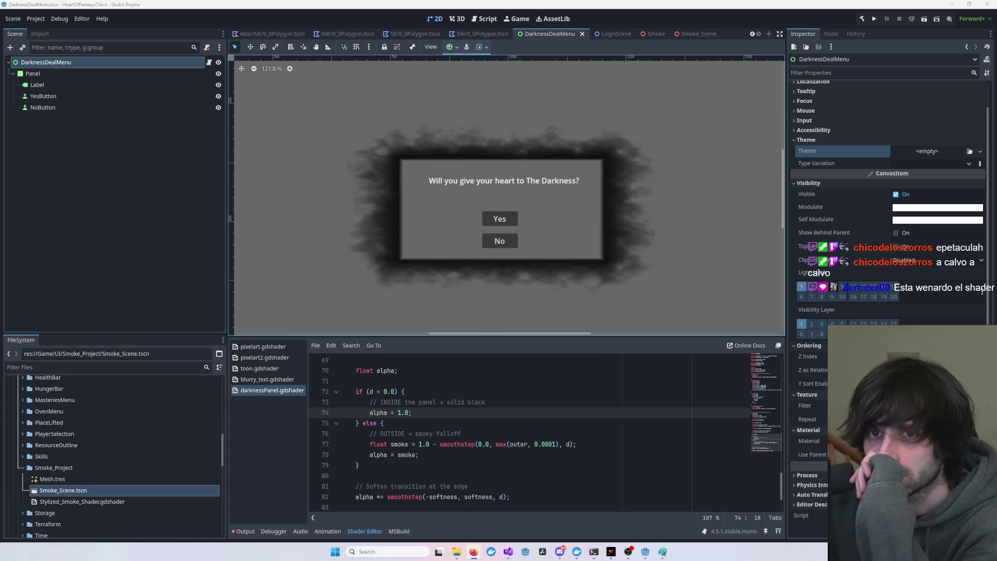
{"action": "left_click", "coordinate": [107, 63]}
{"action": "scroll", "coordinate": [473, 163], "scroll_direction": "down", "scroll_amount": 4}
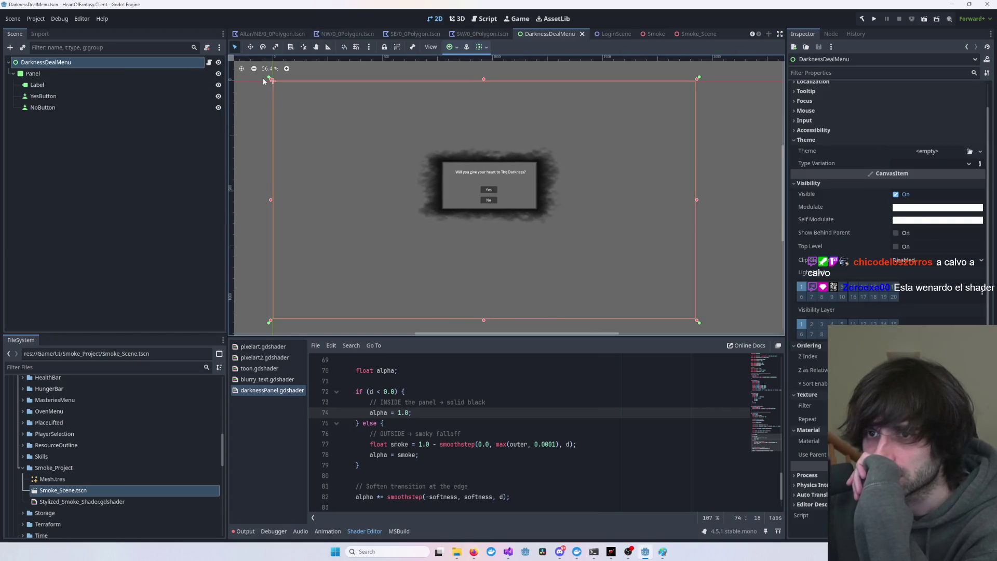
{"action": "mouse_move", "coordinate": [271, 81]}
{"action": "left_mouse_down"}
{"action": "mouse_move", "coordinate": [327, 109]}
{"action": "mouse_move", "coordinate": [554, 162]}
{"action": "mouse_move", "coordinate": [283, 95]}
{"action": "left_mouse_up"}
{"action": "key", "text": "ctrl+z"}
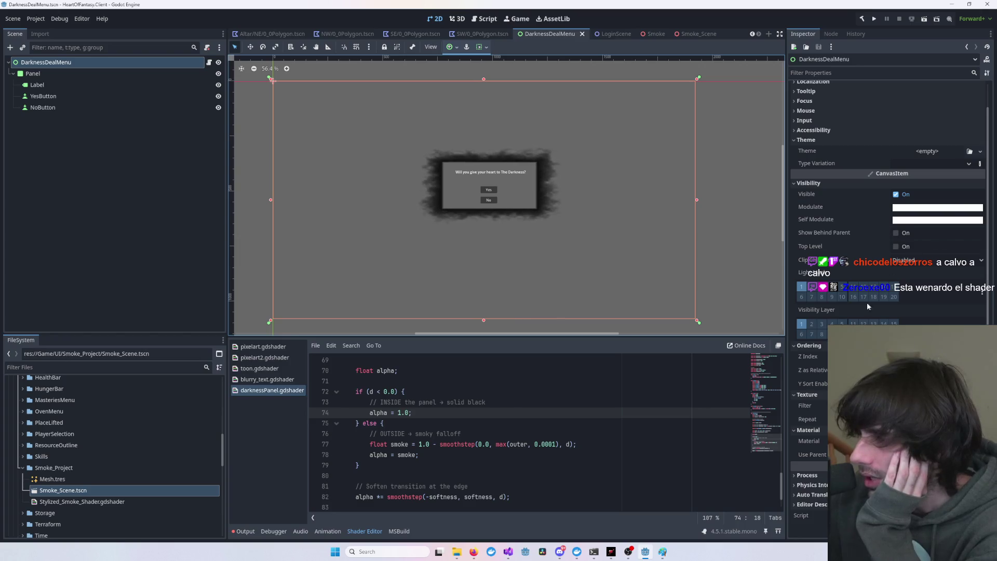
{"action": "scroll", "coordinate": [810, 249], "scroll_direction": "up", "scroll_amount": 2}
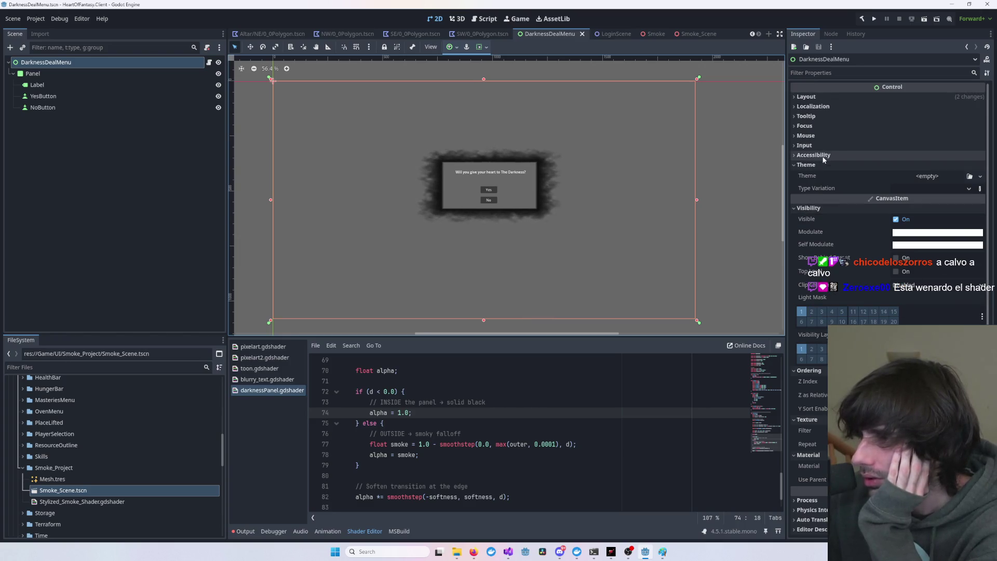
- Select the Panel and review its current style override's background colour and shadow settings
{"action": "left_click", "coordinate": [48, 74]}
{"action": "scroll", "coordinate": [824, 320], "scroll_direction": "up", "scroll_amount": 5}
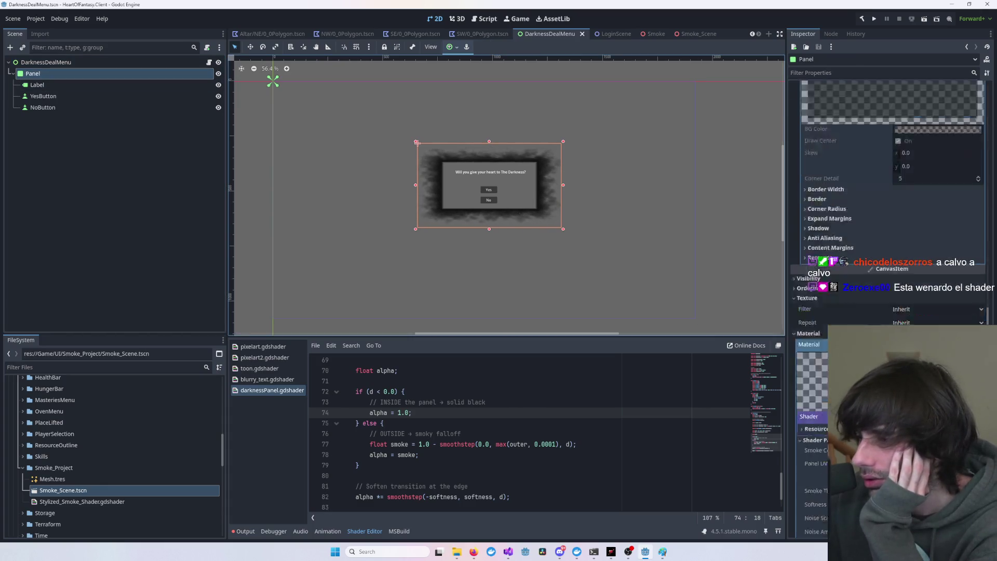
{"action": "scroll", "coordinate": [816, 342], "scroll_direction": "up", "scroll_amount": 2}
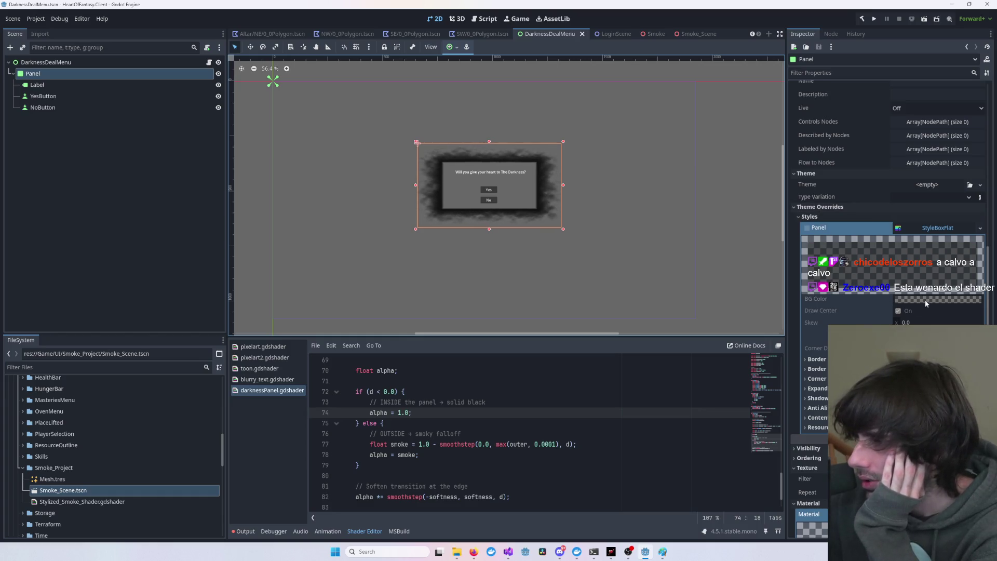
{"action": "left_click", "coordinate": [943, 301]}
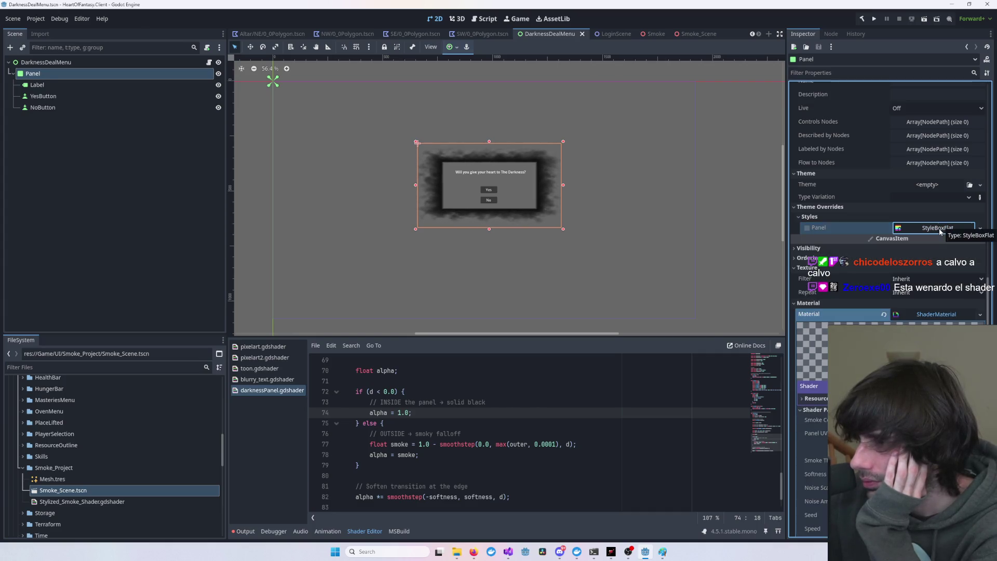
{"action": "left_click", "coordinate": [811, 226]}
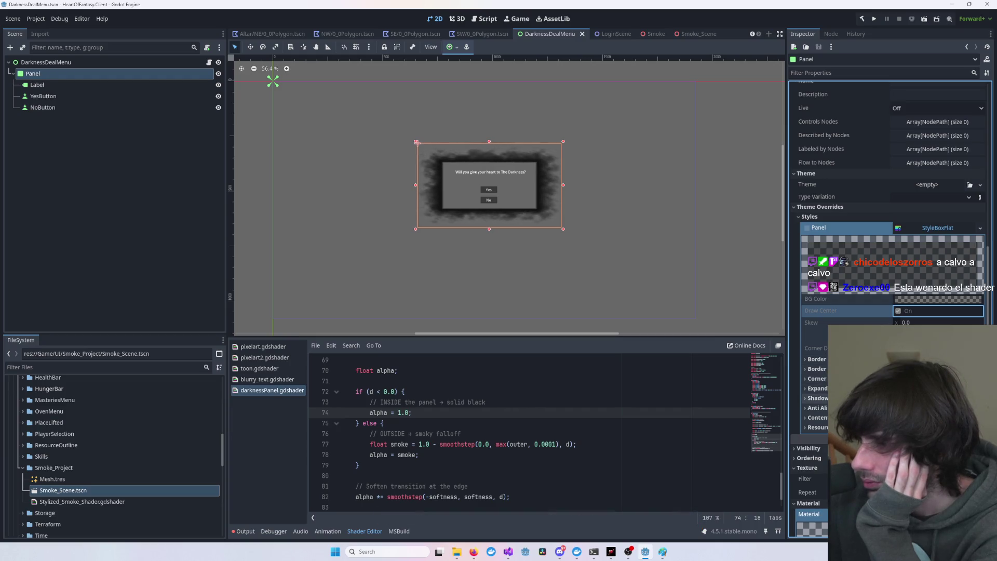
{"action": "left_click", "coordinate": [815, 398]}
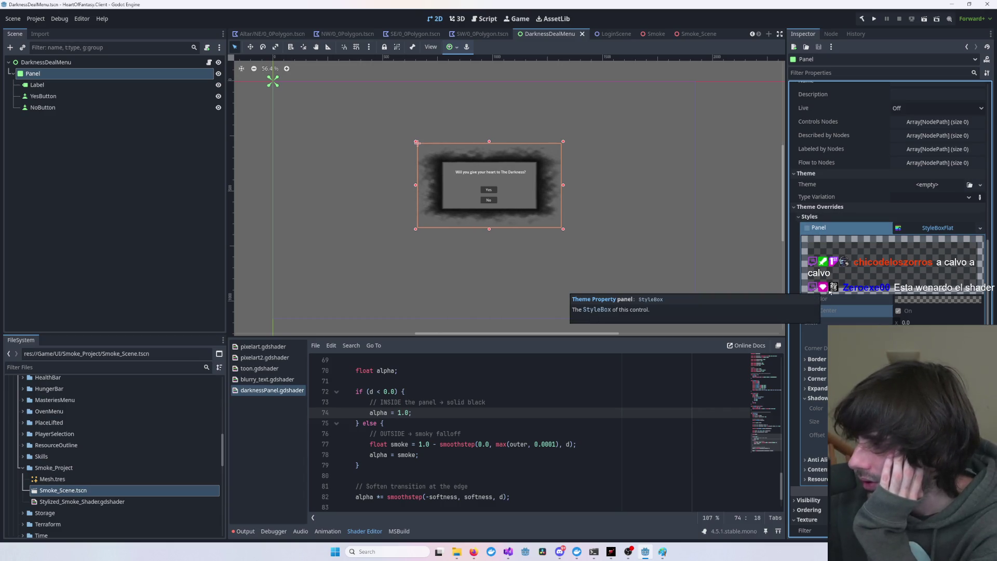
{"action": "left_click", "coordinate": [936, 229]}
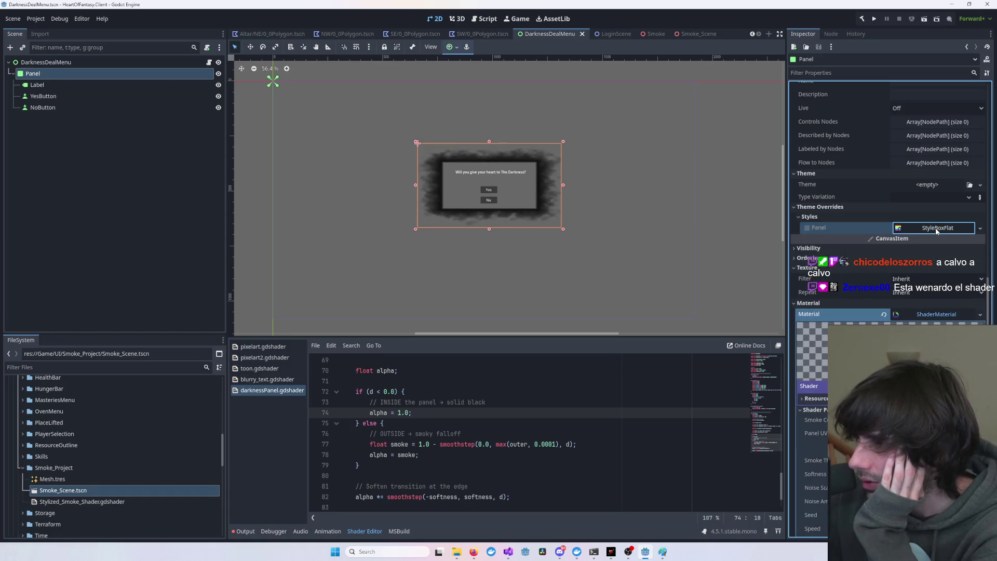
- Switch the Panel style override to a StyleBoxEmpty and inspect its resource details
{"action": "left_click", "coordinate": [979, 228]}
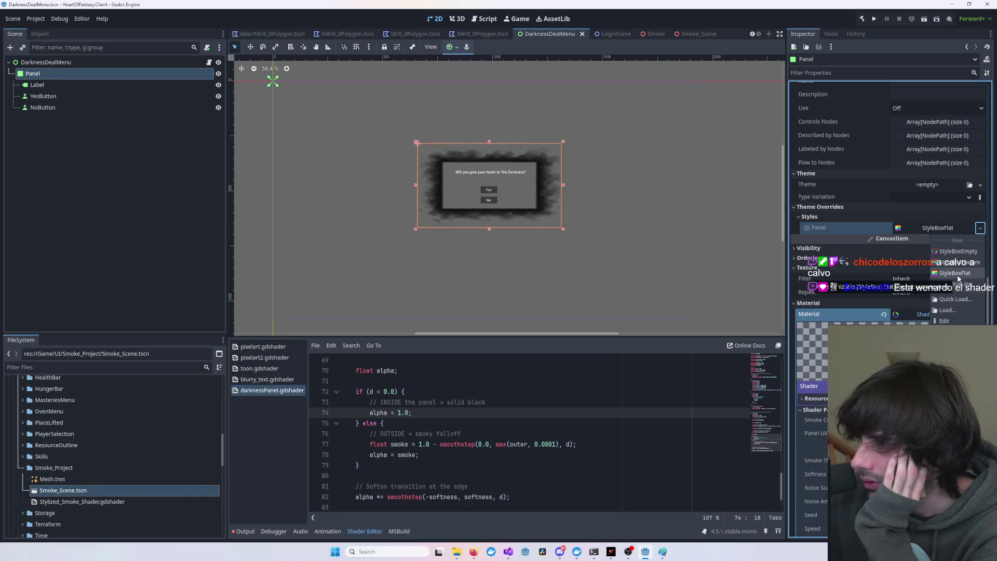
{"action": "left_click", "coordinate": [964, 254]}
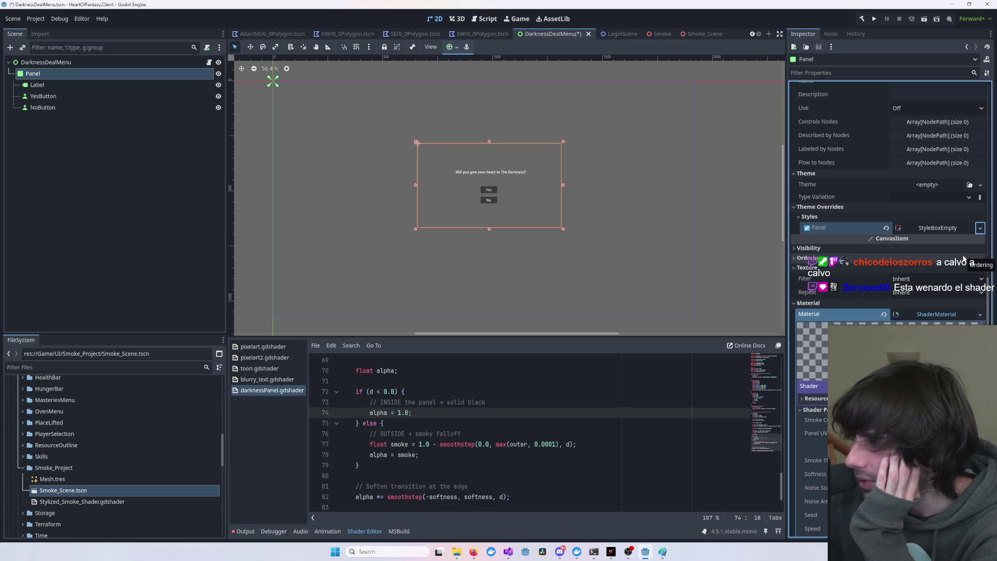
{"action": "left_click", "coordinate": [934, 228]}
{"action": "left_click", "coordinate": [821, 308]}
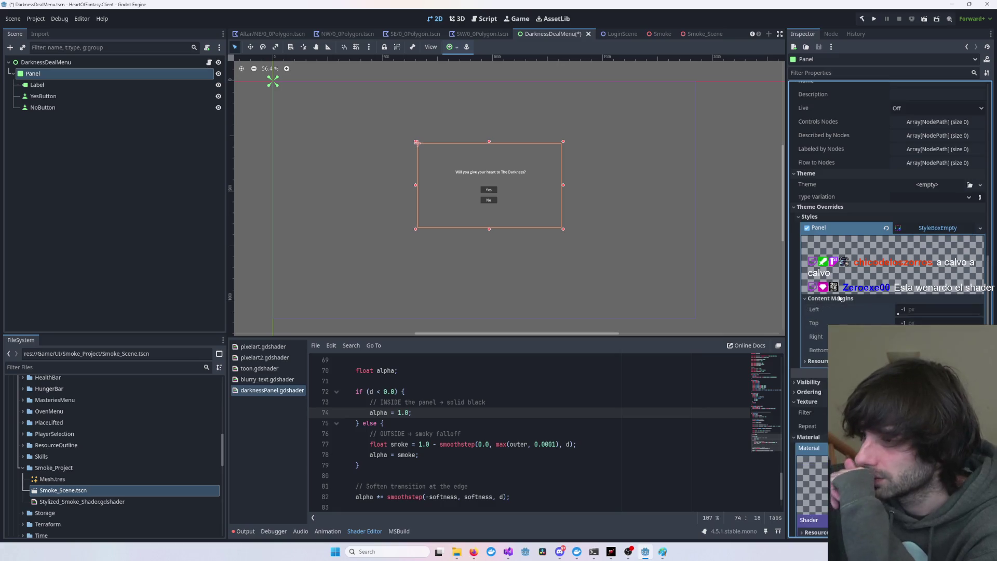
{"action": "left_click", "coordinate": [821, 308]}
{"action": "left_click", "coordinate": [821, 308]}
{"action": "left_click", "coordinate": [949, 229]}
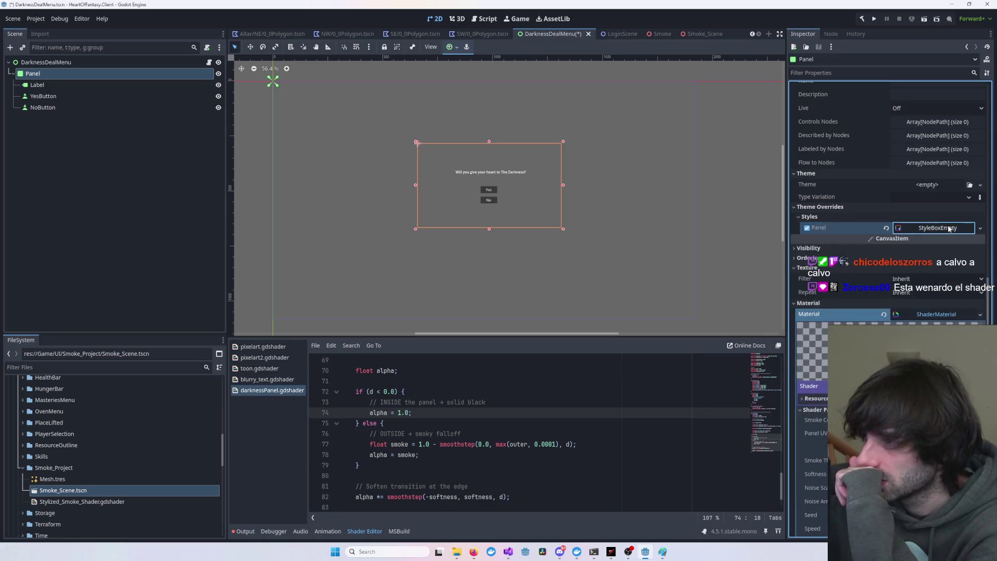
- Try a StyleBoxTexture, then settle on a new StyleBoxFlat for the Panel style
{"action": "left_click", "coordinate": [980, 228]}
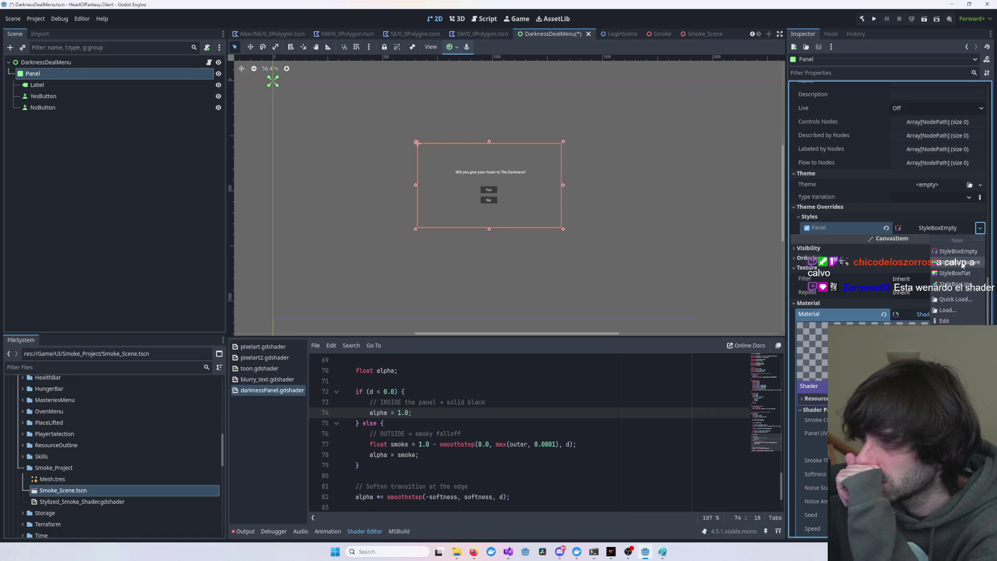
{"action": "left_click", "coordinate": [962, 263]}
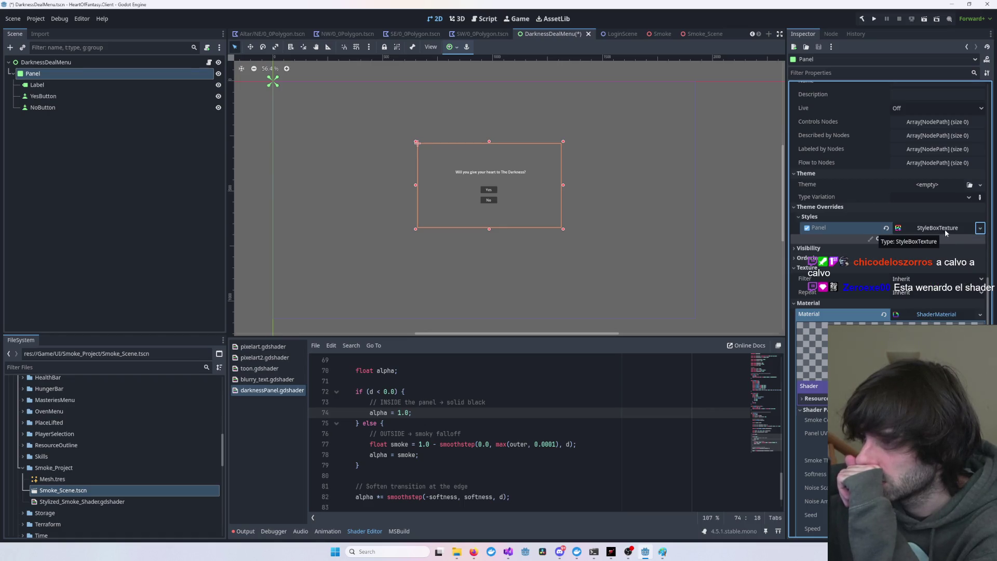
{"action": "left_click", "coordinate": [980, 227]}
{"action": "left_click", "coordinate": [956, 270]}
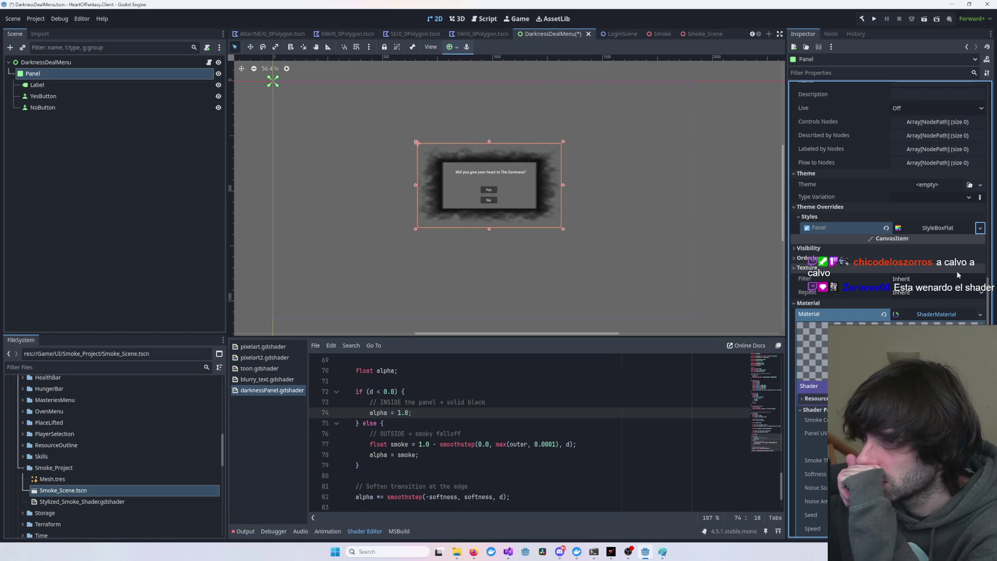
{"action": "left_click", "coordinate": [951, 229]}
- Try a golden-yellow background, then replace the Panel style with a fresh StyleBoxFlat
{"action": "left_click", "coordinate": [937, 299]}
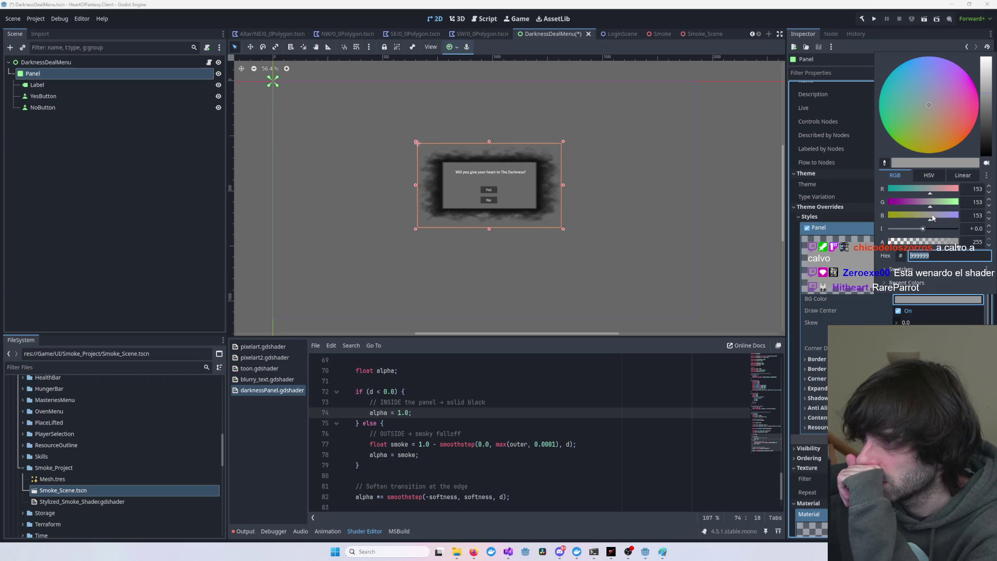
{"action": "left_click", "coordinate": [887, 218]}
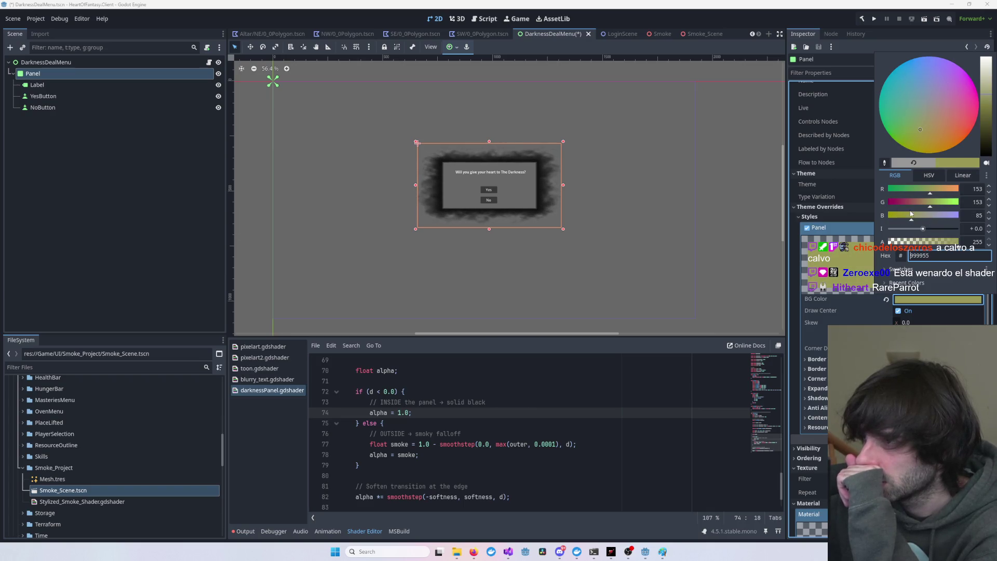
{"action": "mouse_move", "coordinate": [920, 144]}
{"action": "left_mouse_down"}
{"action": "mouse_move", "coordinate": [928, 156]}
{"action": "mouse_move", "coordinate": [901, 312]}
{"action": "left_mouse_up"}
{"action": "left_click", "coordinate": [827, 226]}
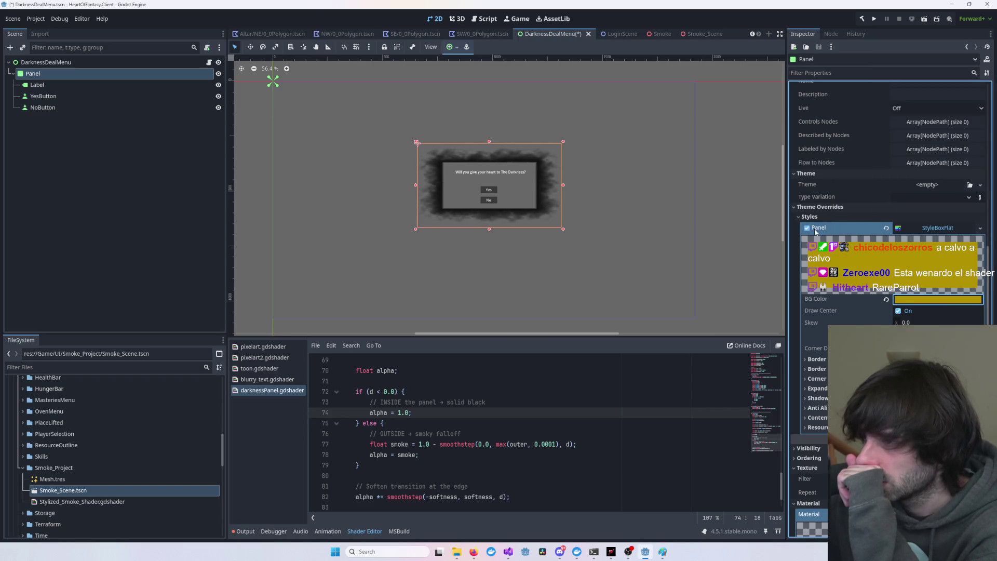
{"action": "left_click", "coordinate": [806, 228]}
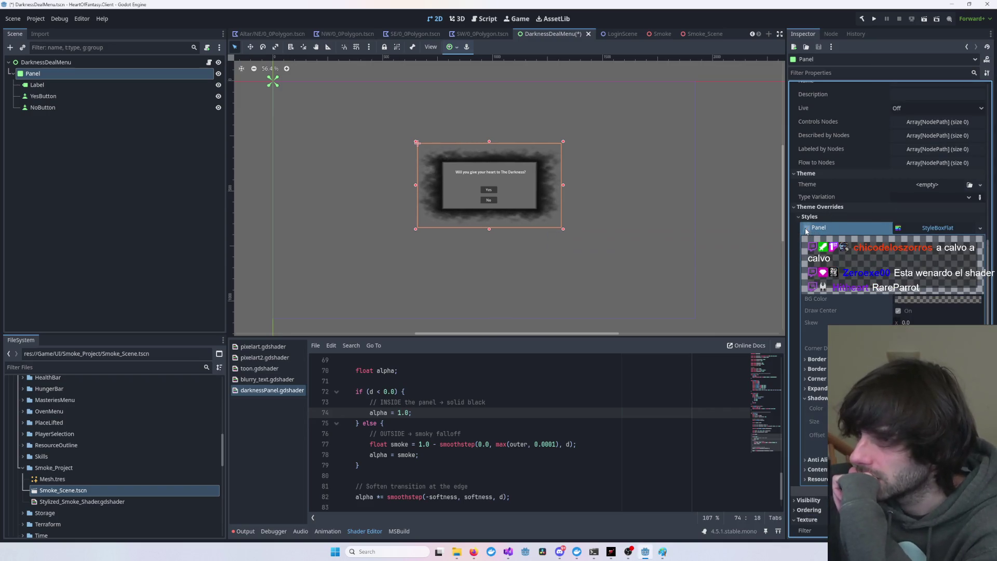
{"action": "left_click", "coordinate": [805, 229]}
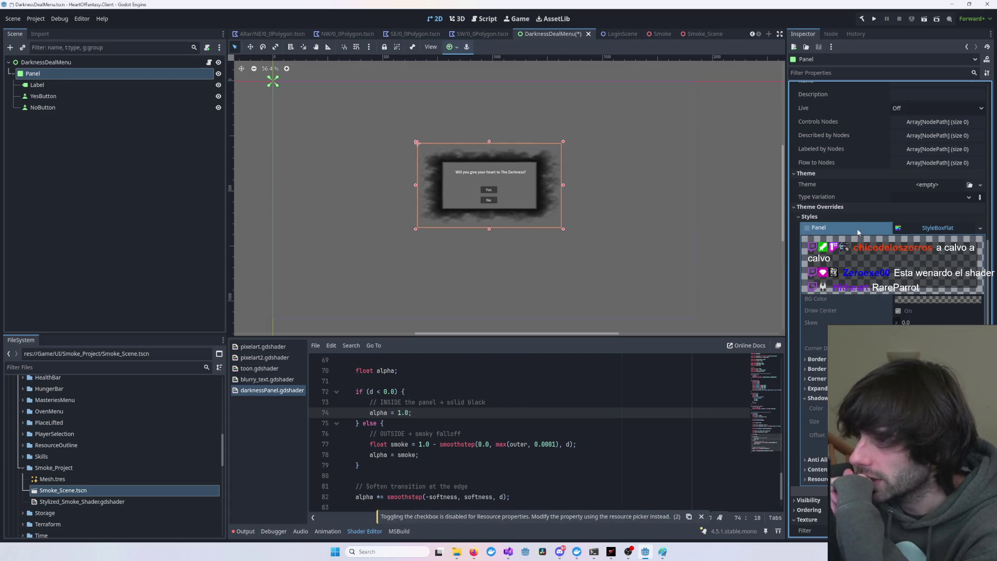
{"action": "left_click", "coordinate": [954, 233]}
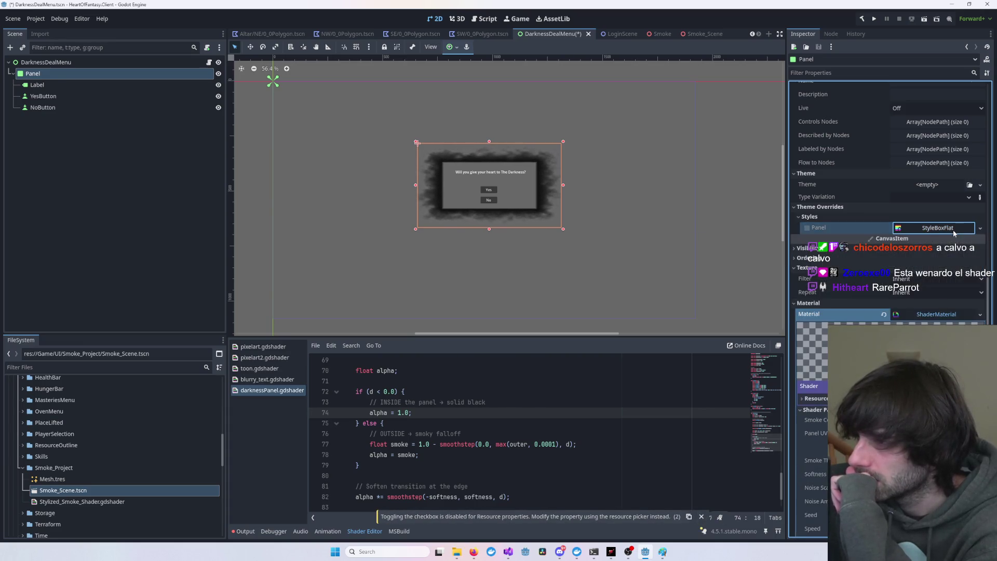
{"action": "left_click", "coordinate": [954, 233]}
{"action": "left_click", "coordinate": [979, 228]}
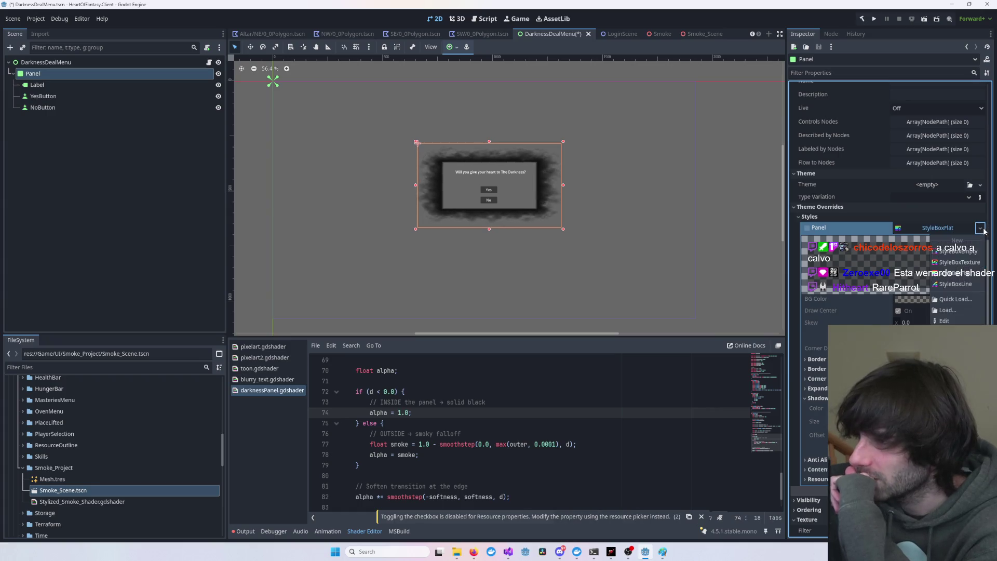
{"action": "left_click", "coordinate": [965, 276]}
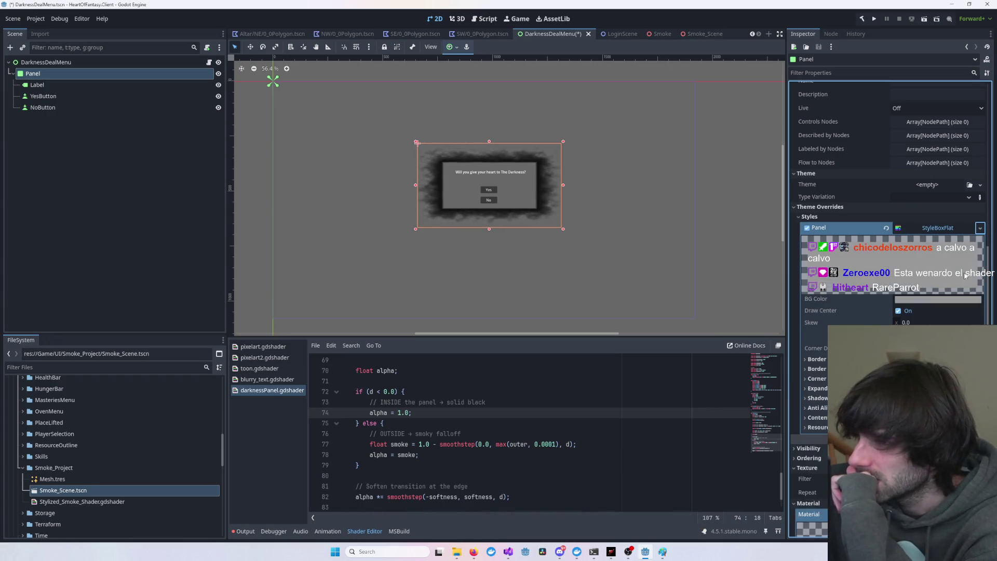
- Set the flat style's BG Color to a dark semi-transparent navy and check its border settings
{"action": "left_click", "coordinate": [898, 311]}
{"action": "left_click", "coordinate": [898, 311]}
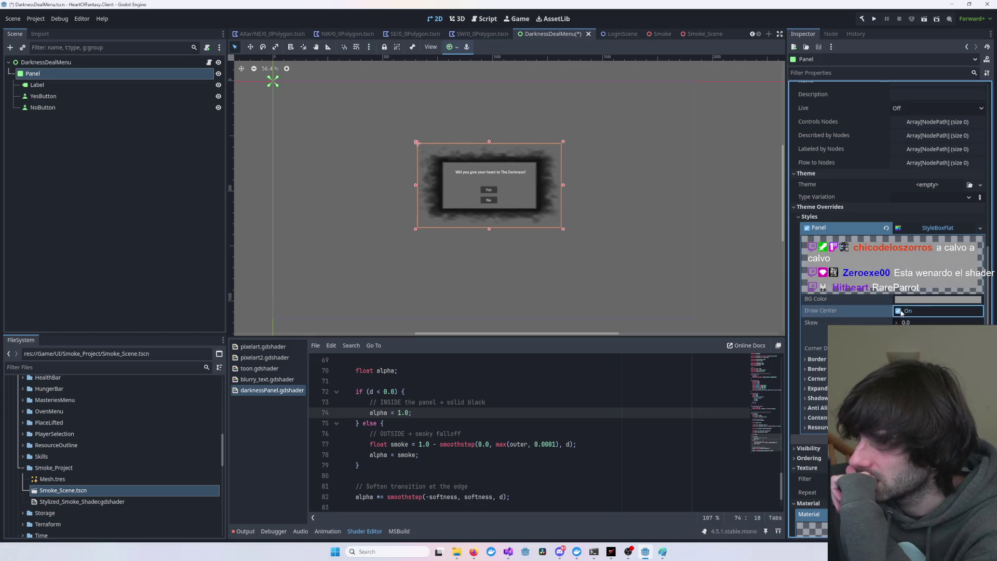
{"action": "left_click", "coordinate": [923, 299]}
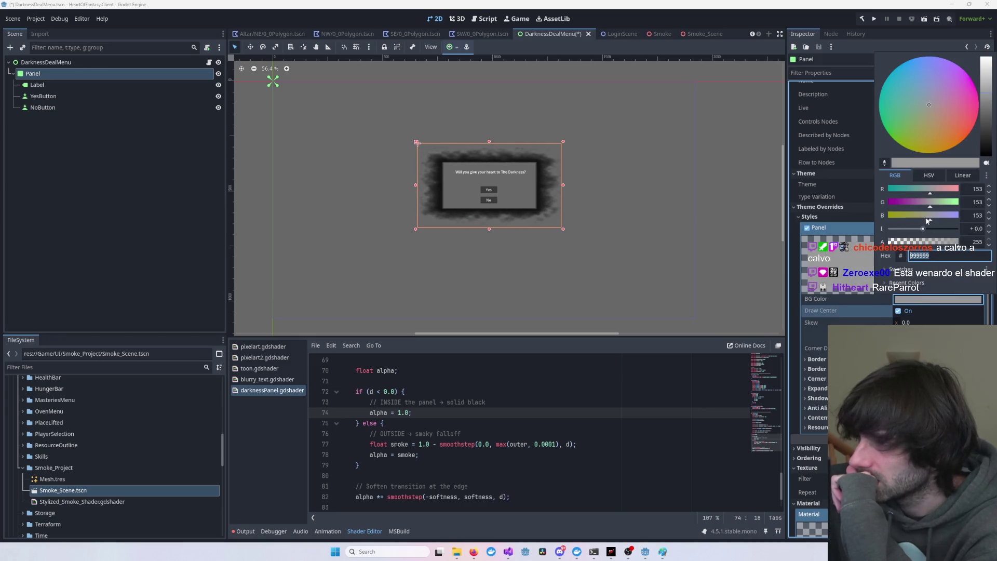
{"action": "left_click_drag", "start_coordinate": [927, 220], "coordinate": [898, 219]}
{"action": "left_click", "coordinate": [935, 242]}
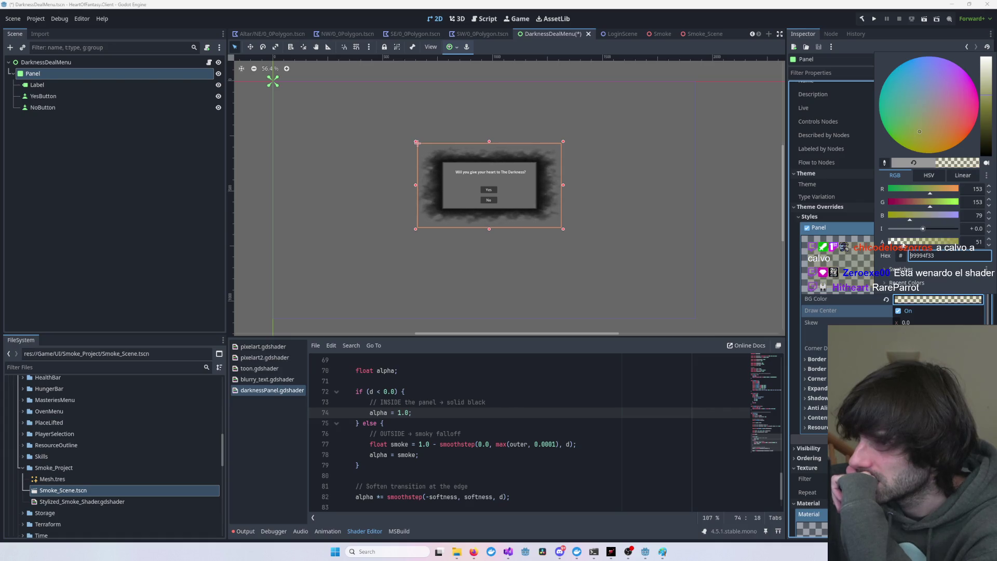
{"action": "left_click", "coordinate": [932, 203]}
{"action": "mouse_move", "coordinate": [932, 202]}
{"action": "left_mouse_down"}
{"action": "mouse_move", "coordinate": [896, 203]}
{"action": "mouse_move", "coordinate": [897, 190]}
{"action": "left_mouse_up"}
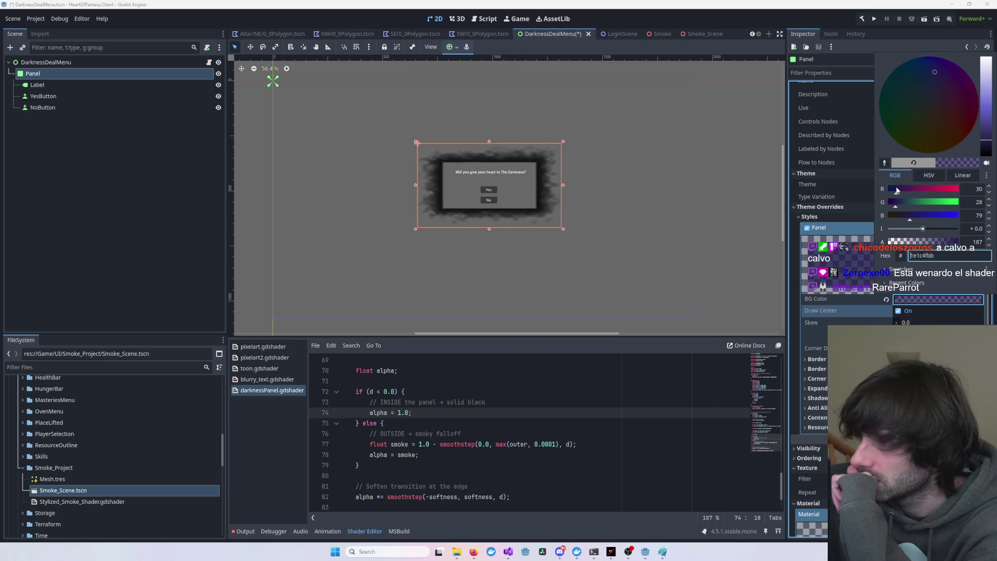
{"action": "left_click", "coordinate": [754, 263]}
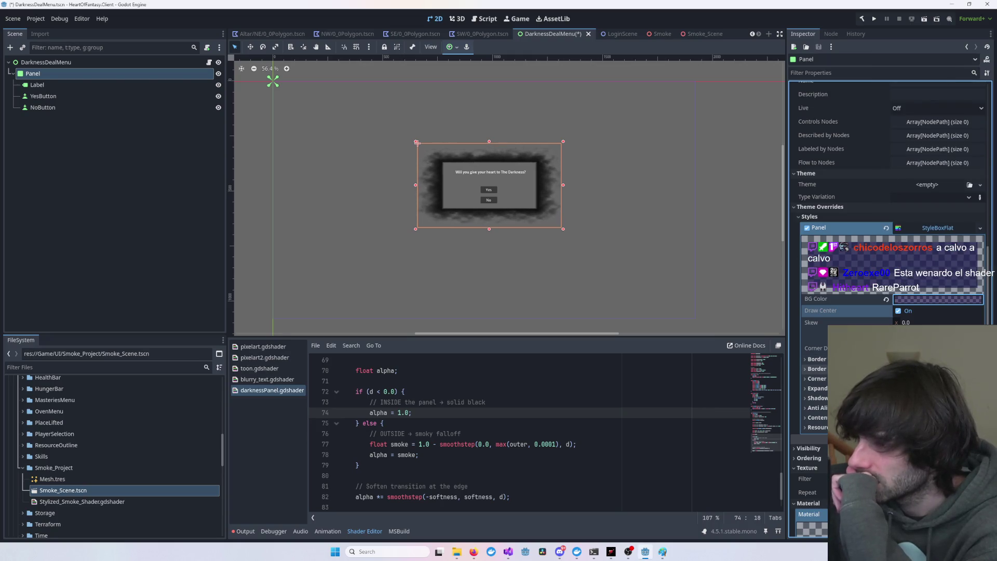
{"action": "left_click", "coordinate": [816, 359]}
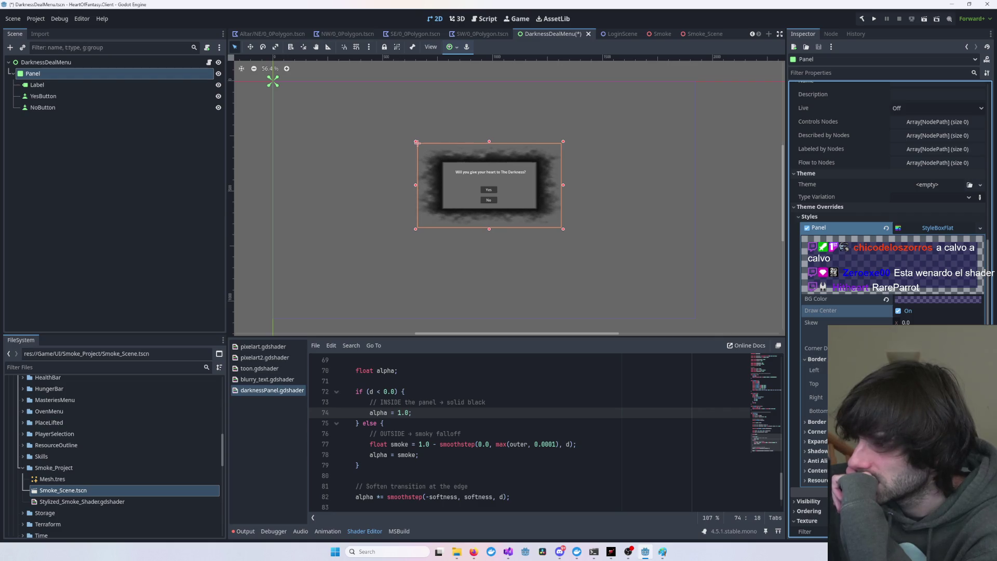
{"action": "left_click", "coordinate": [675, 287]}
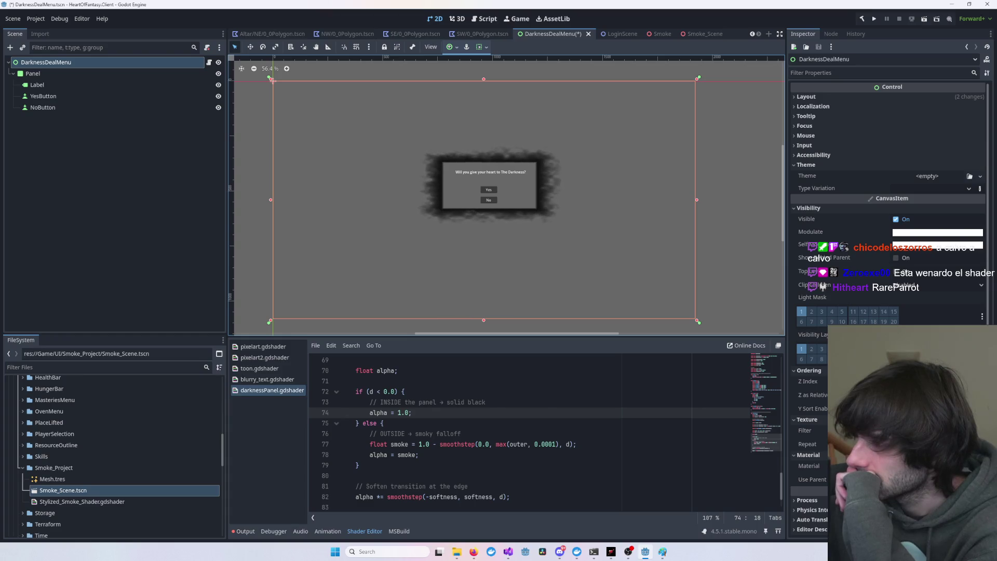
- Browse the existing darknessPanel shader code, looking over the noise function and sd_box
{"action": "left_click", "coordinate": [578, 423]}
{"action": "scroll", "coordinate": [578, 410], "scroll_direction": "up", "scroll_amount": 20}
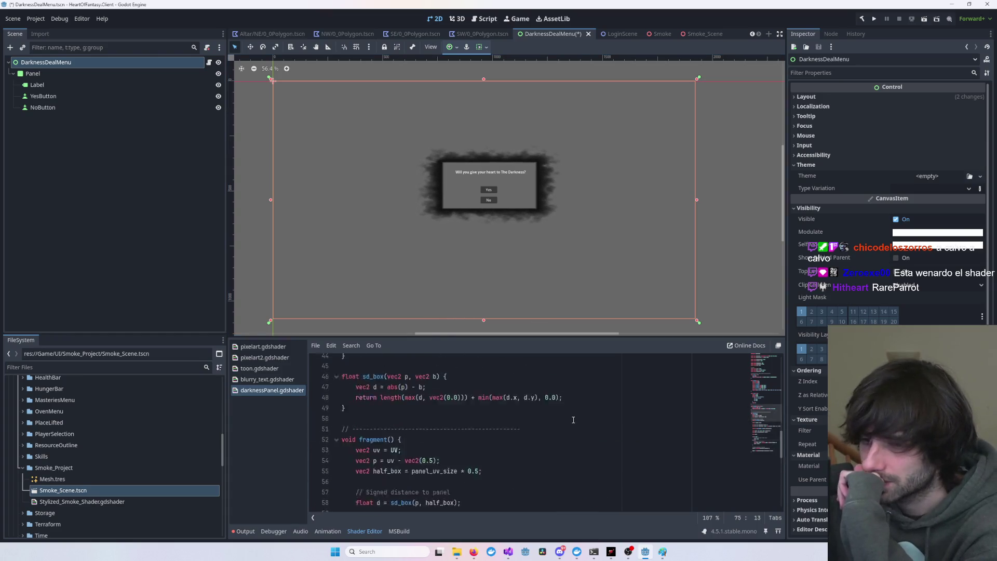
{"action": "left_click", "coordinate": [451, 423]}
{"action": "key", "text": "ctrl+a"}
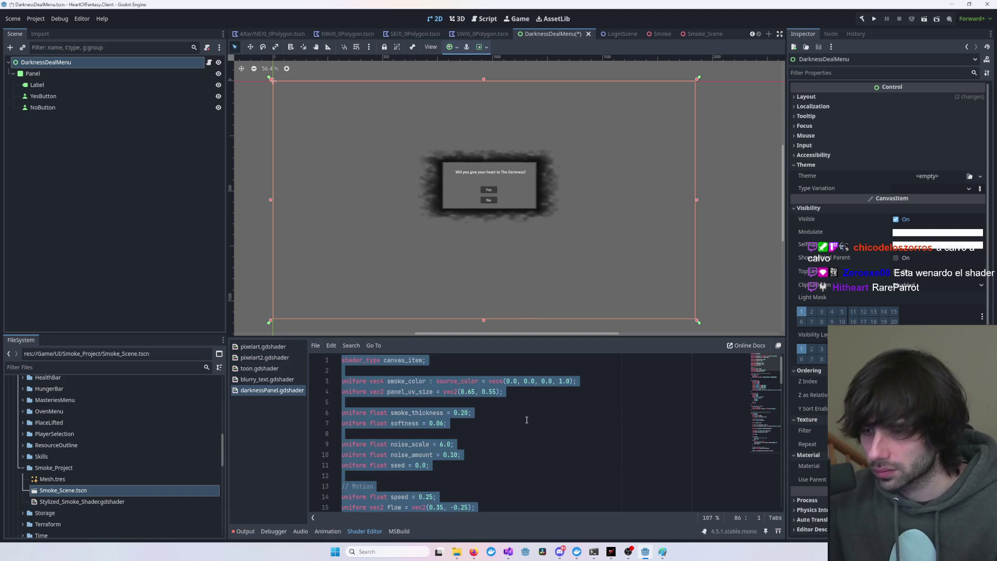
{"action": "left_click", "coordinate": [451, 423]}
{"action": "scroll", "coordinate": [451, 428], "scroll_direction": "down", "scroll_amount": 1}
{"action": "scroll", "coordinate": [431, 425], "scroll_direction": "down", "scroll_amount": 3}
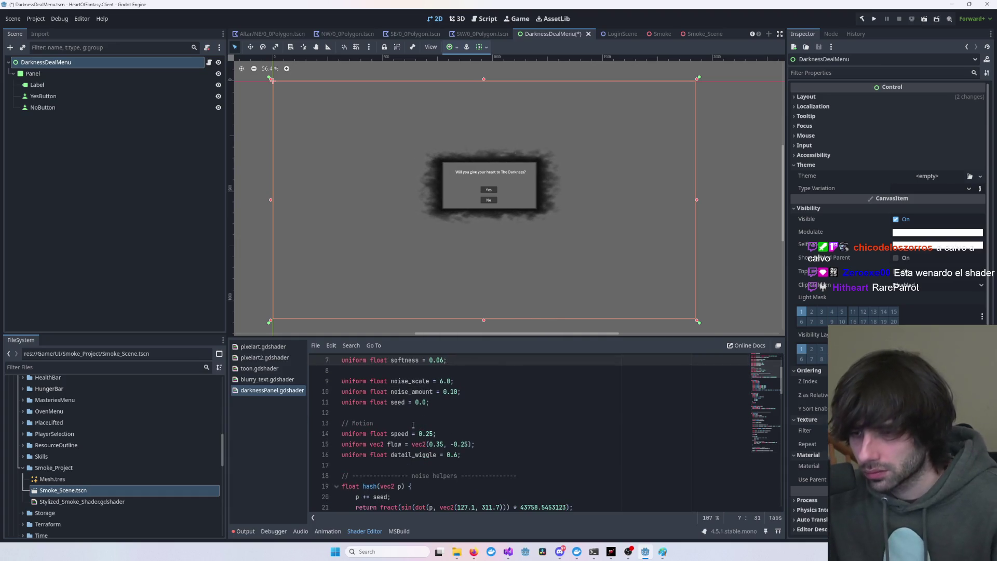
{"action": "scroll", "coordinate": [412, 424], "scroll_direction": "down", "scroll_amount": 3}
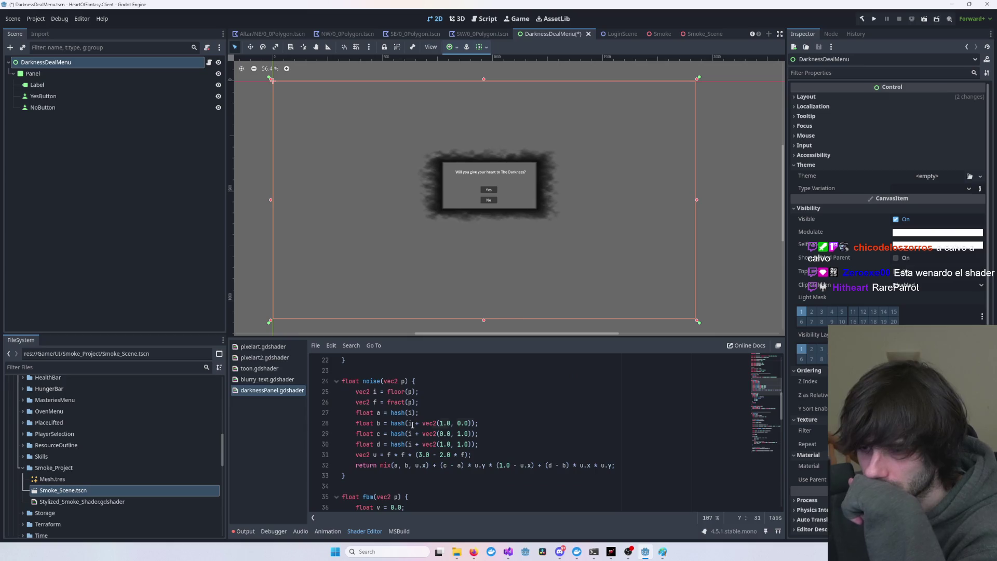
{"action": "left_click", "coordinate": [412, 425]}
{"action": "scroll", "coordinate": [413, 424], "scroll_direction": "down", "scroll_amount": 7}
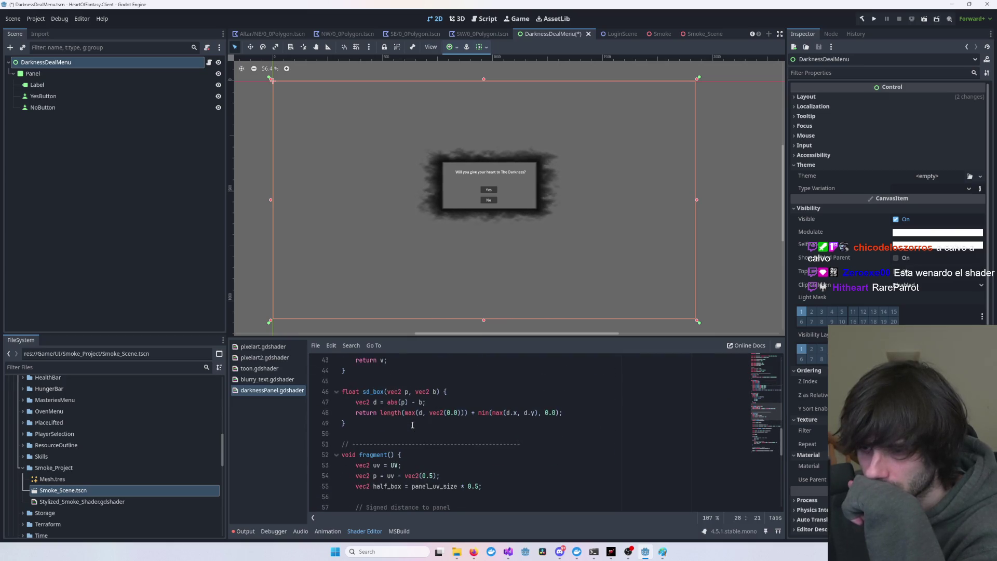
{"action": "double_click", "coordinate": [371, 392]}
{"action": "left_click", "coordinate": [404, 412]}
{"action": "key", "text": "ctrl+a"}
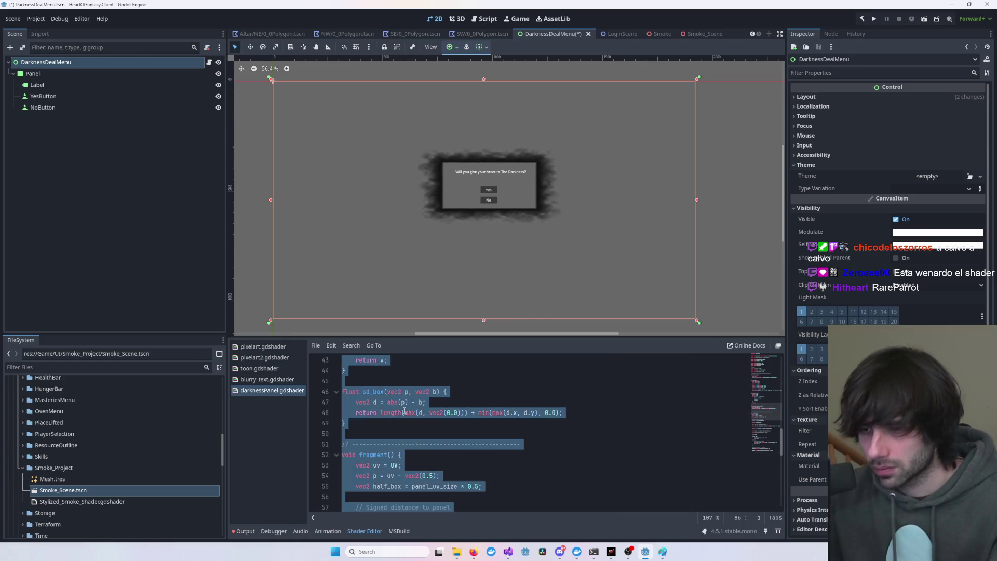
{"action": "left_click", "coordinate": [457, 412]}
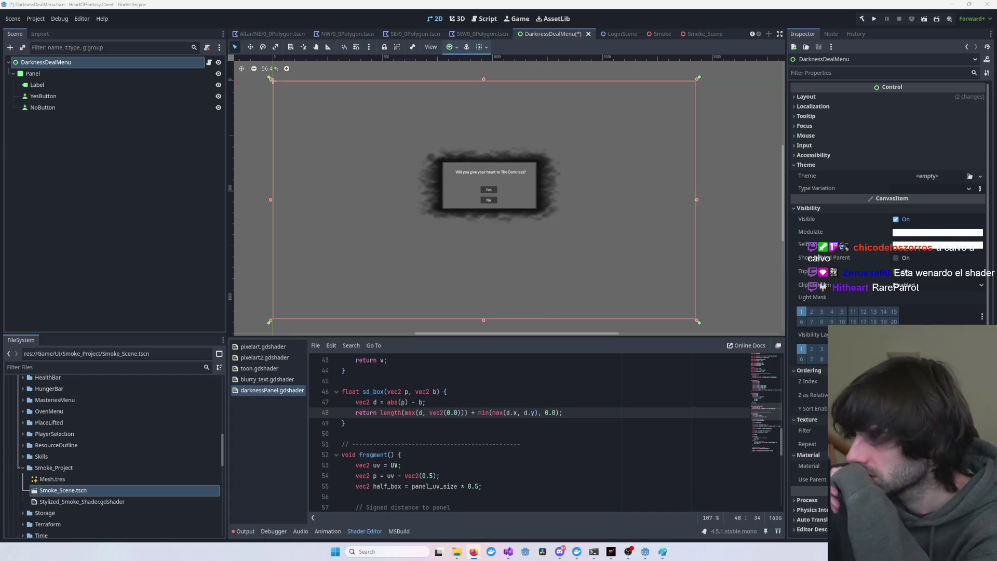
- Replace the shader with the 64-line soft-smoke version and save the scene
{"action": "key", "text": "ctrl+a"}
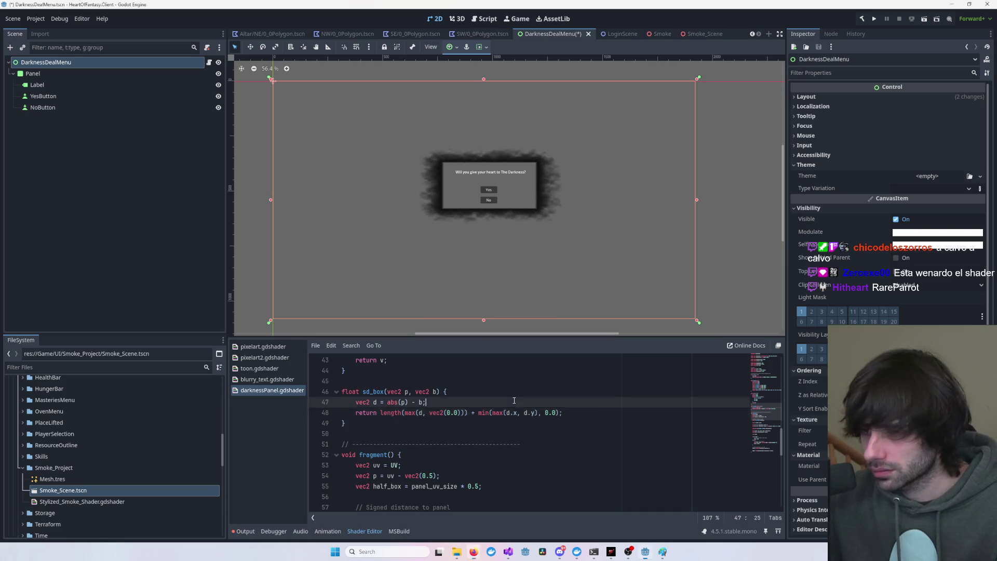
{"action": "key", "text": "ctrl+v"}
{"action": "key", "text": "ctrl+s"}
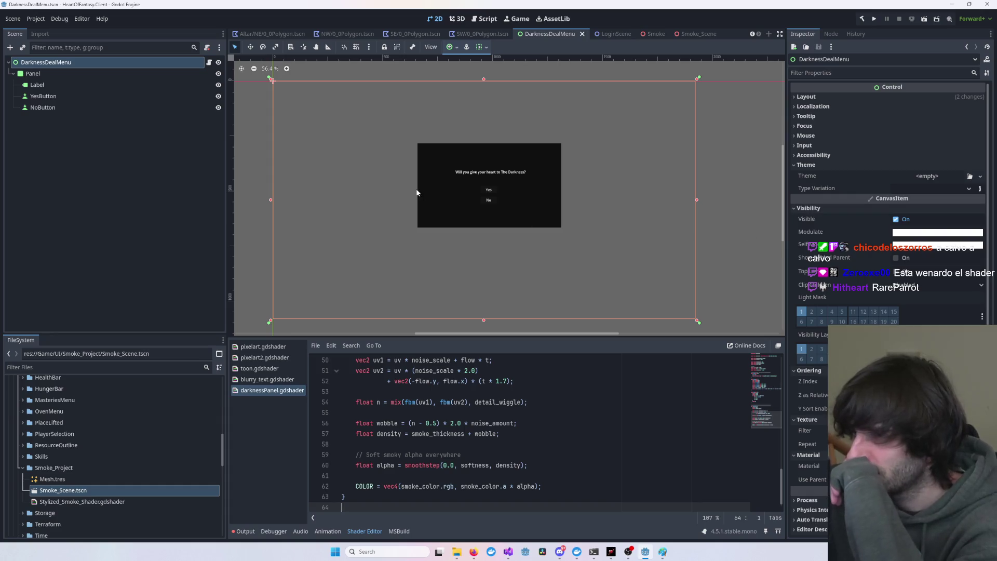
- Clear the Panel's background style override and save the scene
{"action": "left_click", "coordinate": [51, 75]}
{"action": "scroll", "coordinate": [904, 322], "scroll_direction": "down", "scroll_amount": 3}
{"action": "scroll", "coordinate": [905, 322], "scroll_direction": "up", "scroll_amount": 3}
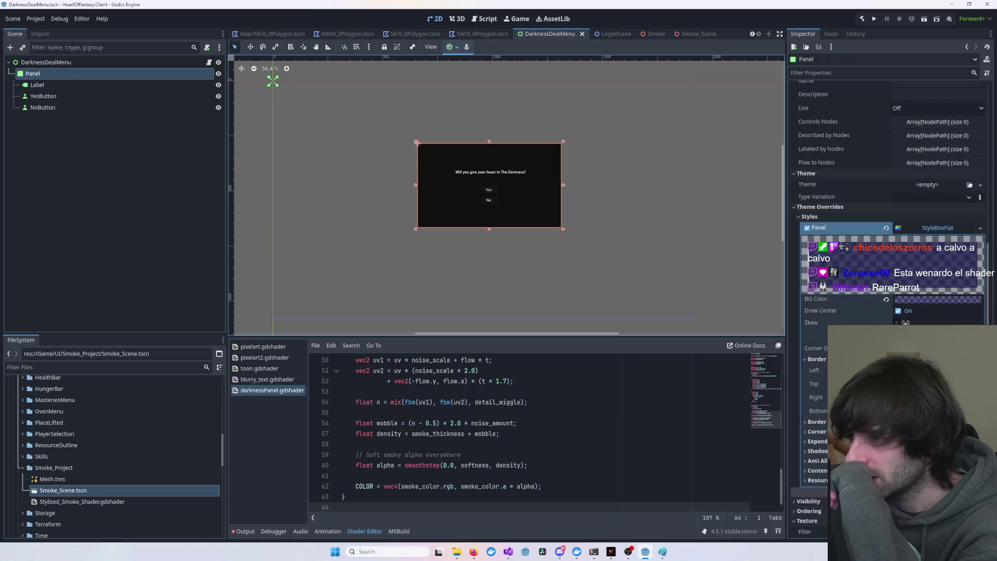
{"action": "left_click", "coordinate": [979, 229]}
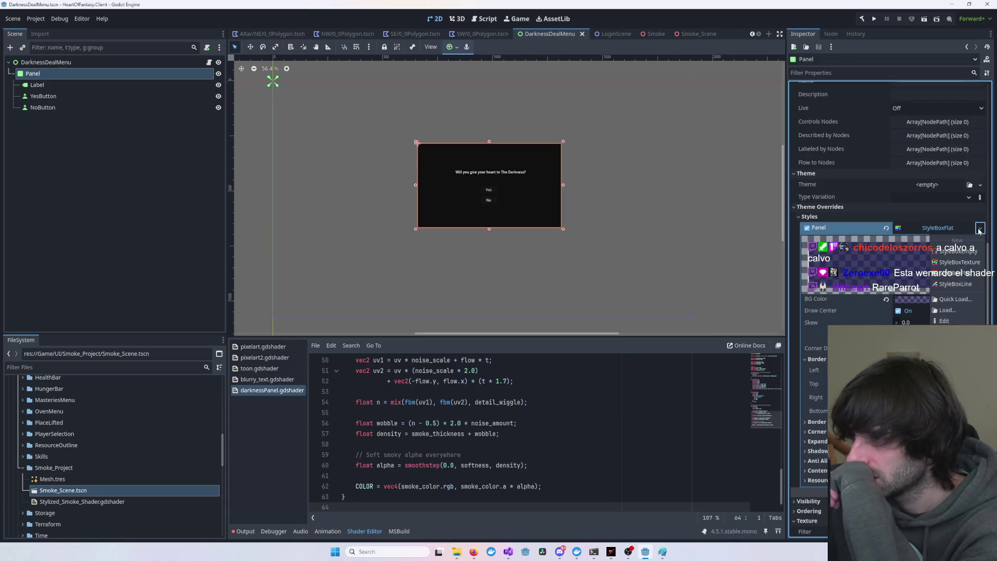
{"action": "left_click", "coordinate": [947, 332]}
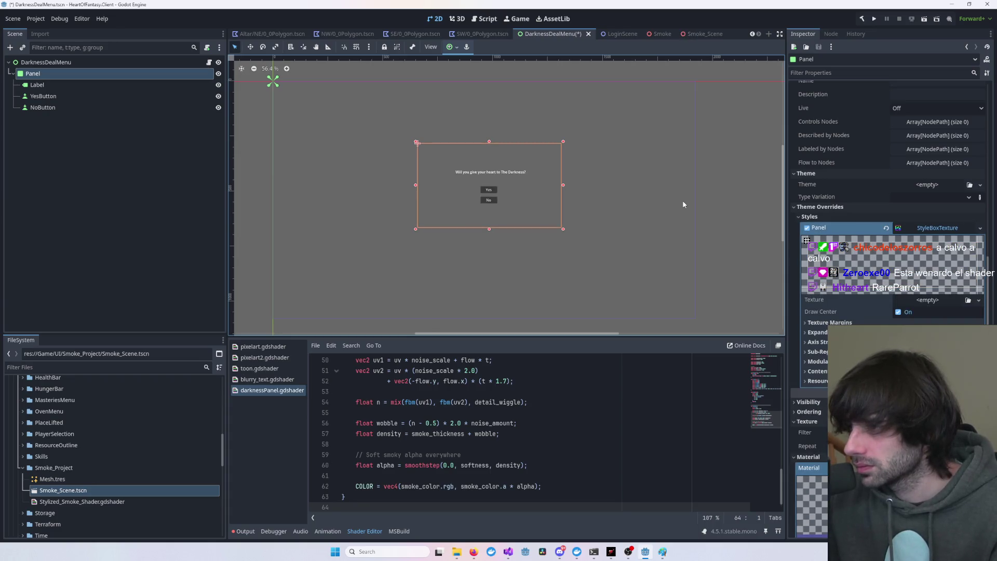
{"action": "key", "text": "ctrl+s"}
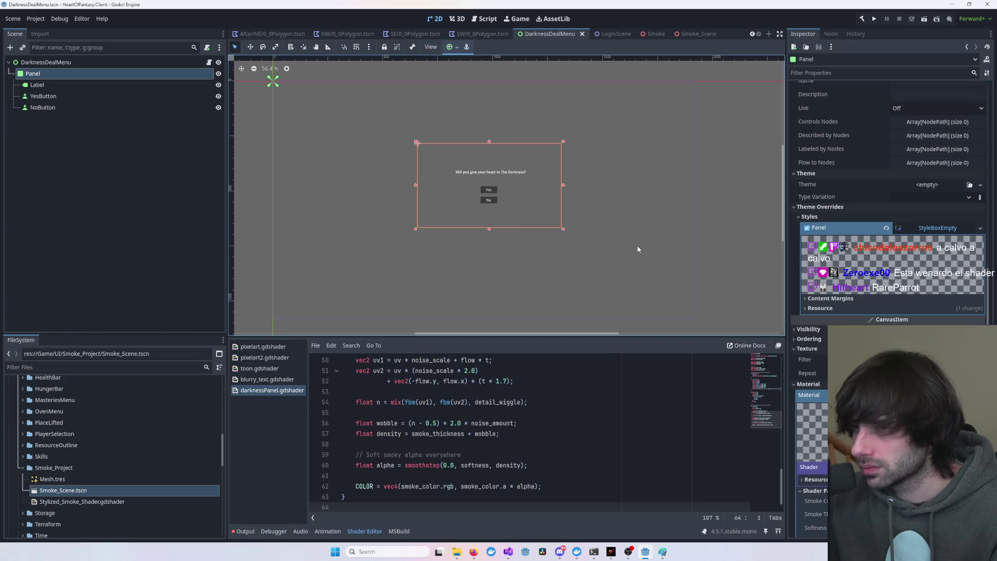
- Save again, reselect the Panel, and bring up the list of style types for its override
{"action": "scroll", "coordinate": [887, 208], "scroll_direction": "down", "scroll_amount": 4}
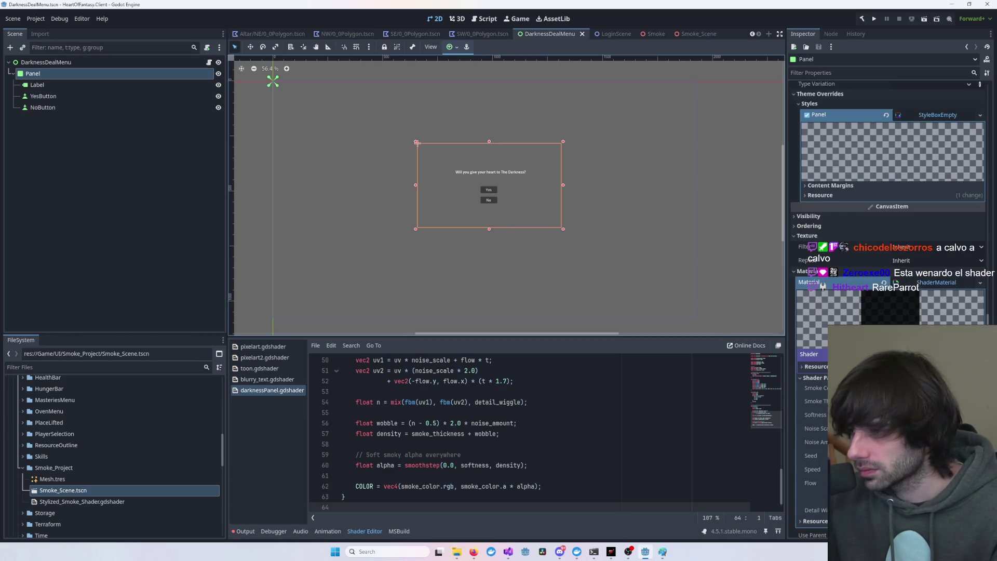
{"action": "scroll", "coordinate": [888, 226], "scroll_direction": "down", "scroll_amount": 2}
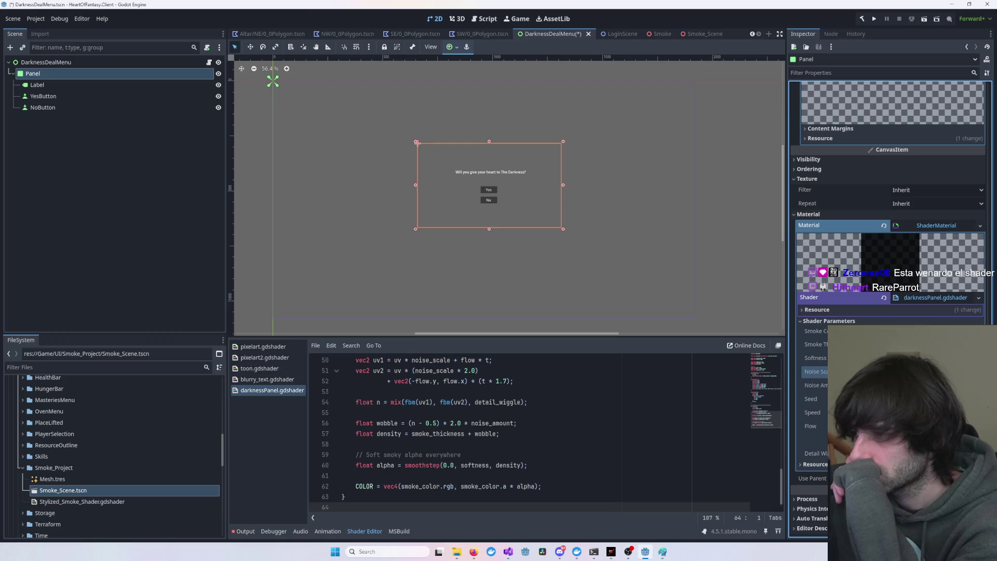
{"action": "left_click", "coordinate": [598, 420]}
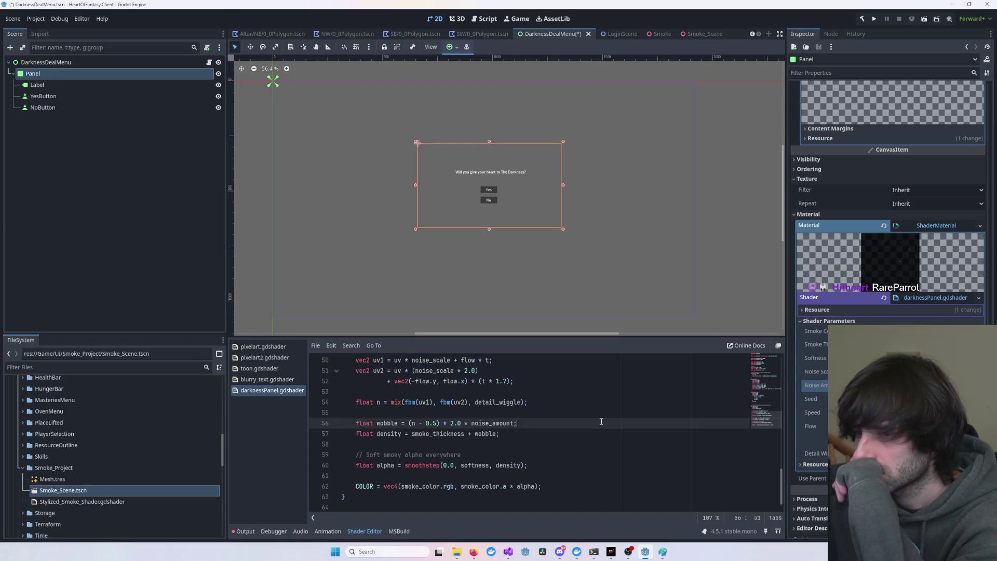
{"action": "key", "text": "ctrl+s"}
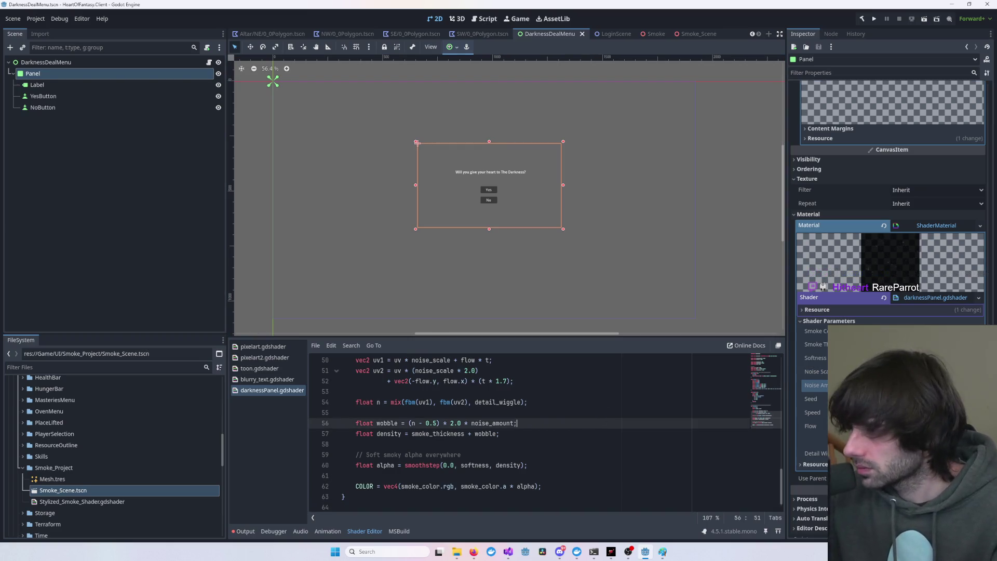
{"action": "left_click", "coordinate": [740, 306]}
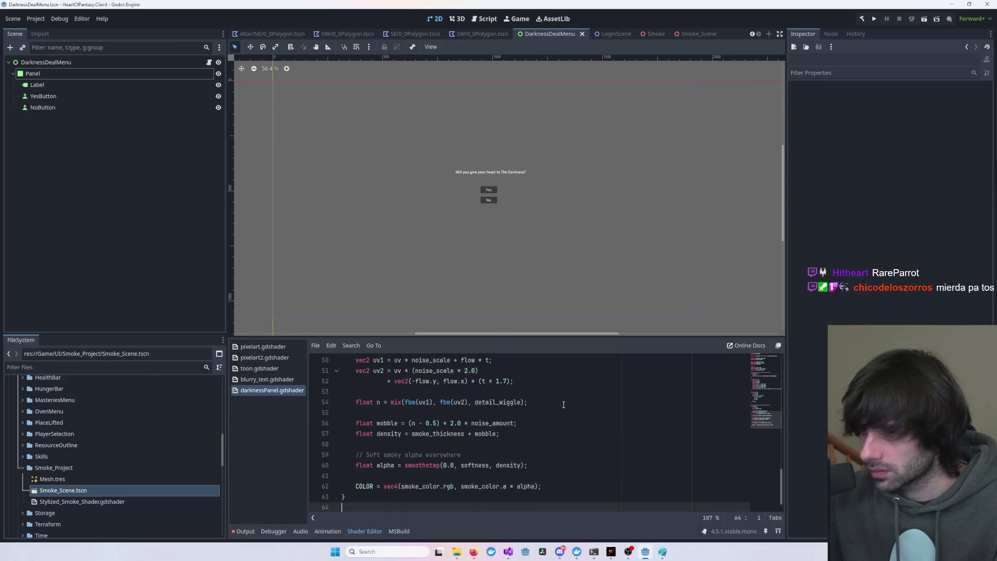
{"action": "left_click", "coordinate": [54, 73]}
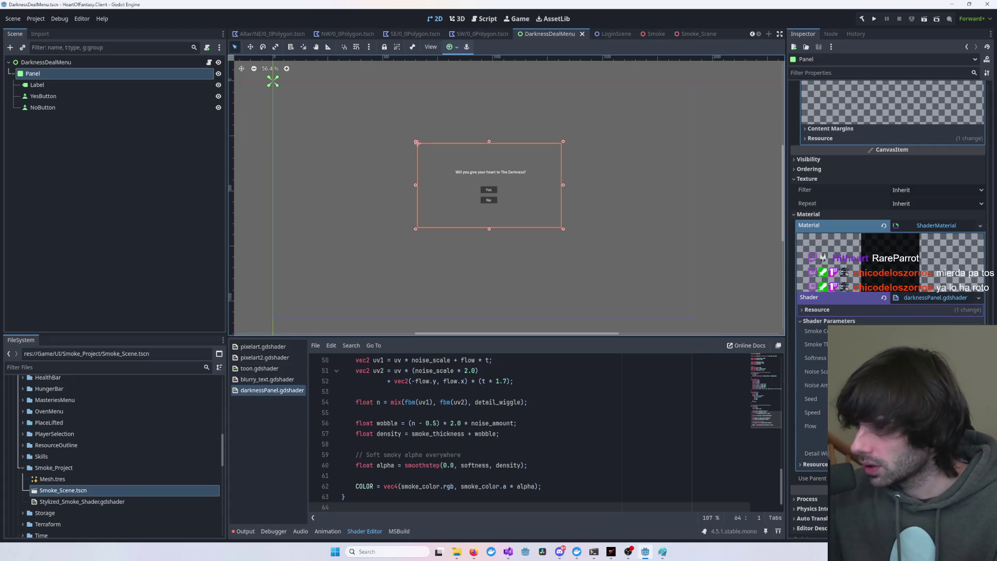
{"action": "scroll", "coordinate": [868, 227], "scroll_direction": "up", "scroll_amount": 3}
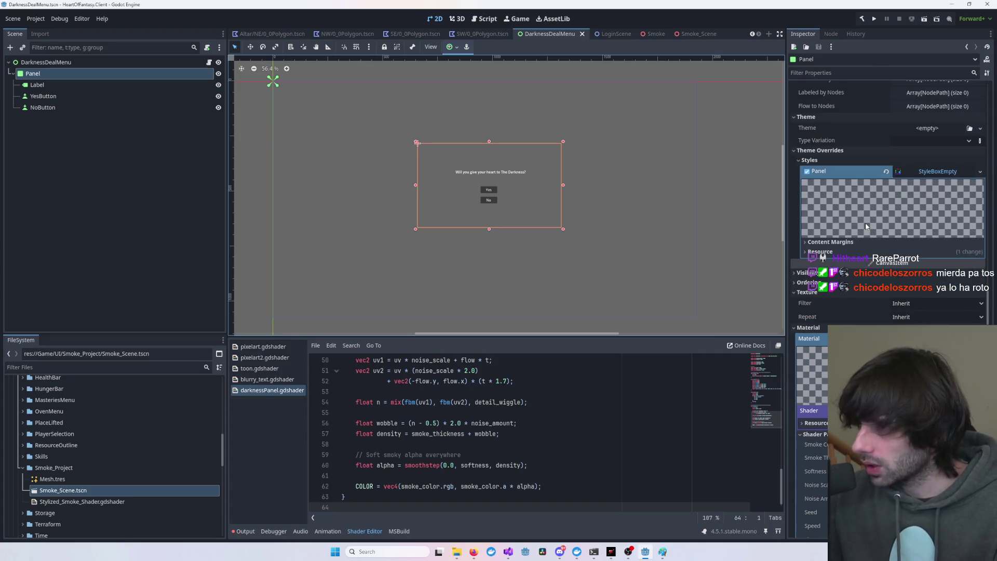
{"action": "left_click", "coordinate": [979, 172]}
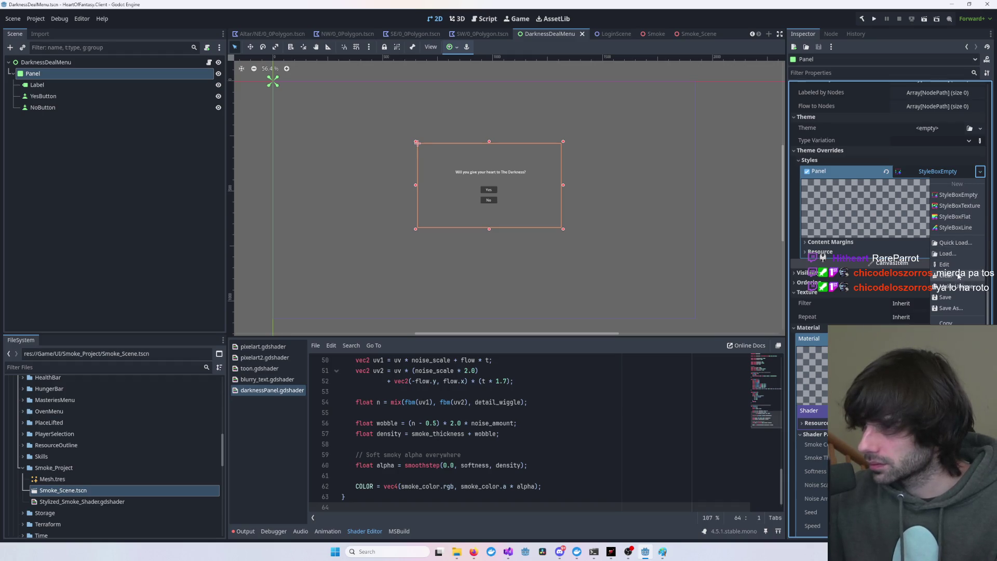
- Give the Panel a new StyleBoxFlat and adjust the shader's Softness parameter
{"action": "left_click", "coordinate": [954, 216]}
{"action": "scroll", "coordinate": [656, 269], "scroll_direction": "up", "scroll_amount": 7}
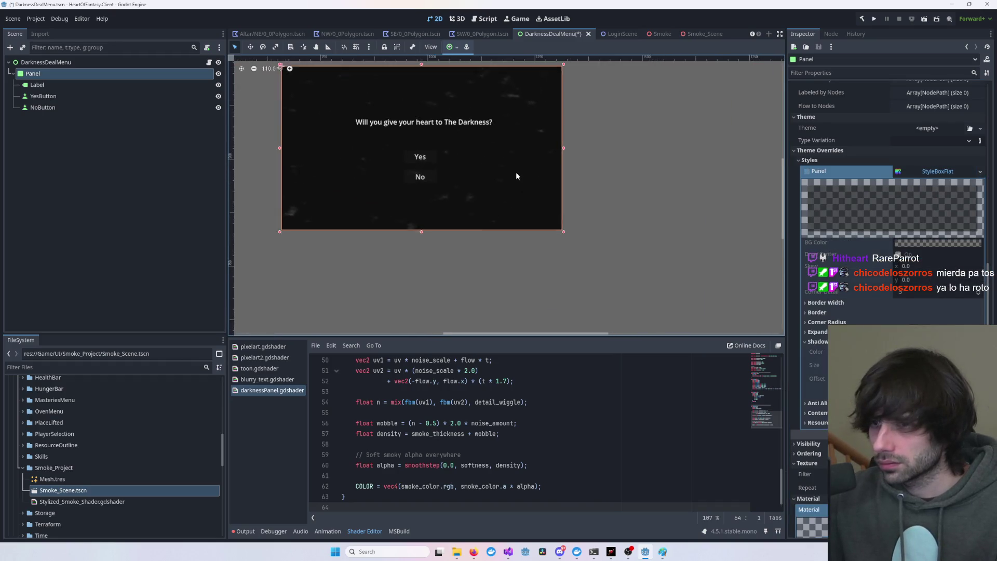
{"action": "left_click_drag", "start_coordinate": [509, 177], "coordinate": [569, 221]}
{"action": "left_click", "coordinate": [665, 319]}
{"action": "left_click", "coordinate": [563, 454]}
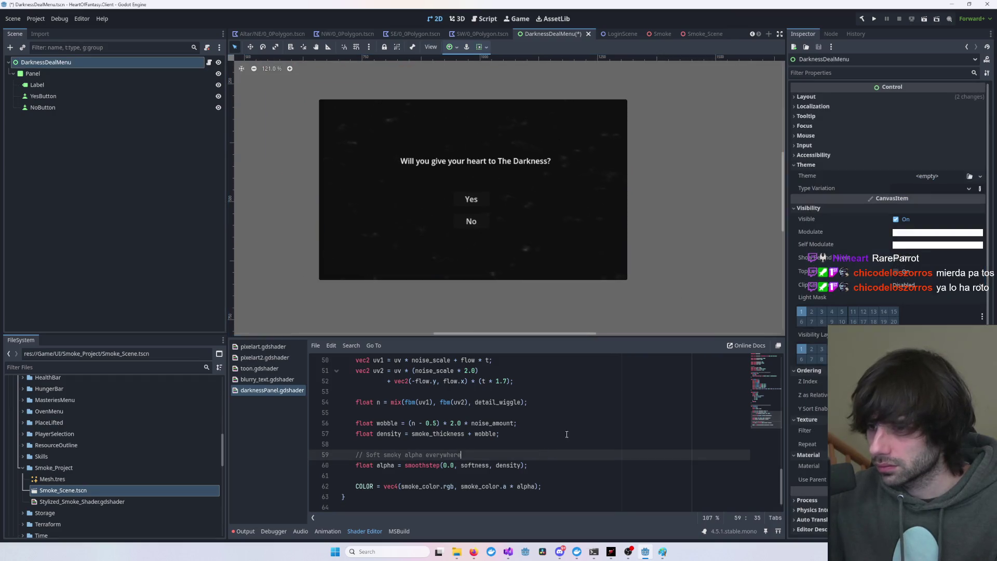
{"action": "left_click", "coordinate": [553, 305]}
{"action": "left_click", "coordinate": [630, 410]}
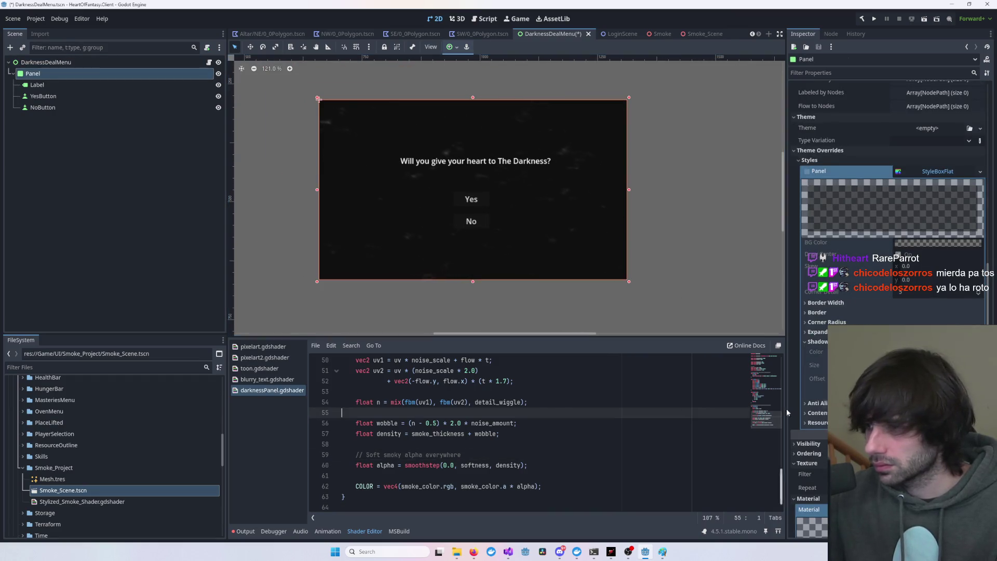
{"action": "scroll", "coordinate": [945, 364], "scroll_direction": "down", "scroll_amount": 5}
{"action": "left_click", "coordinate": [934, 359]}
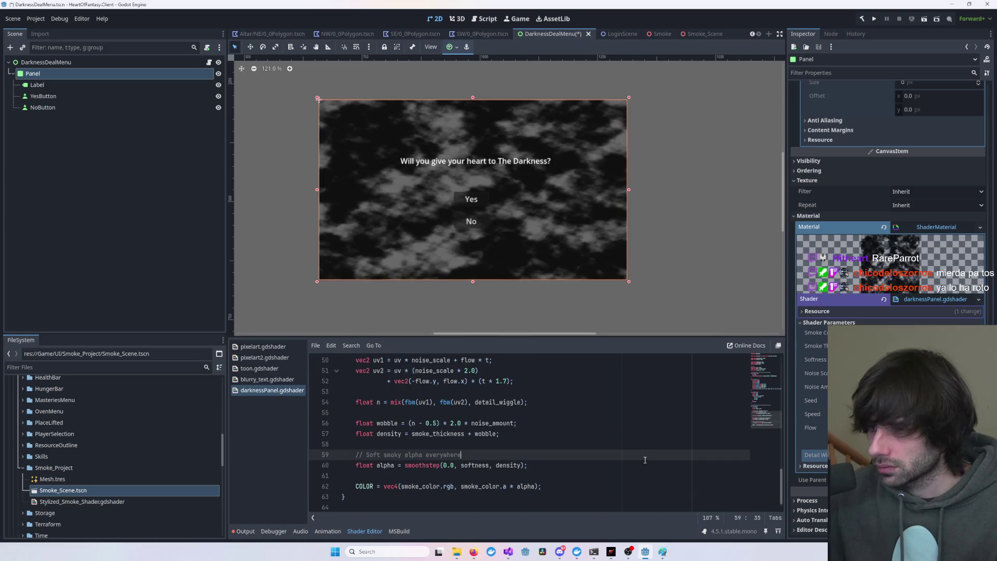
- Paste the smoky-edge shader over the old code, save, and edit the Smoke Color value
{"action": "key", "text": "ctrl+a"}
{"action": "key", "text": "ctrl+v"}
{"action": "key", "text": "ctrl+s"}
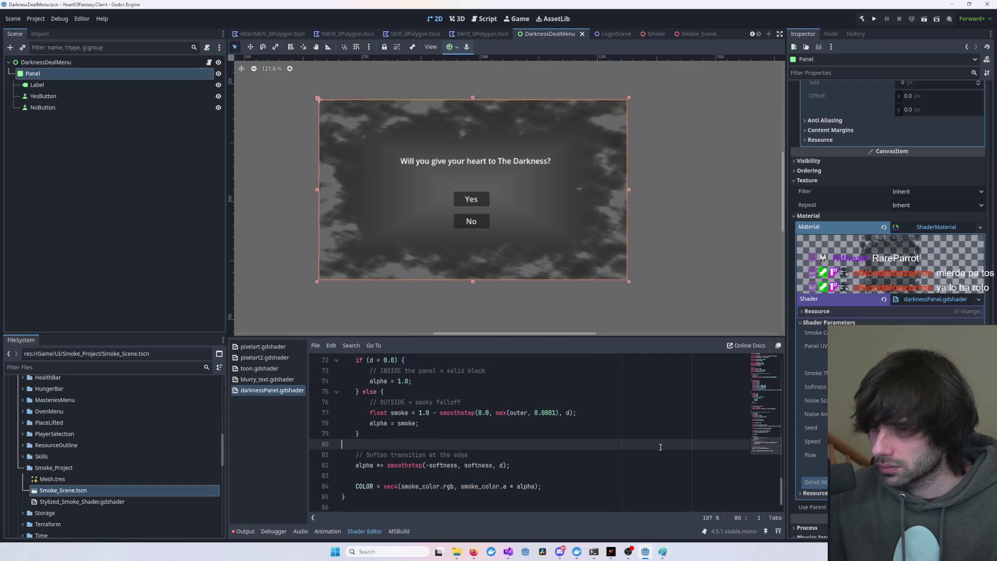
{"action": "left_click", "coordinate": [717, 441]}
{"action": "left_click", "coordinate": [914, 333]}
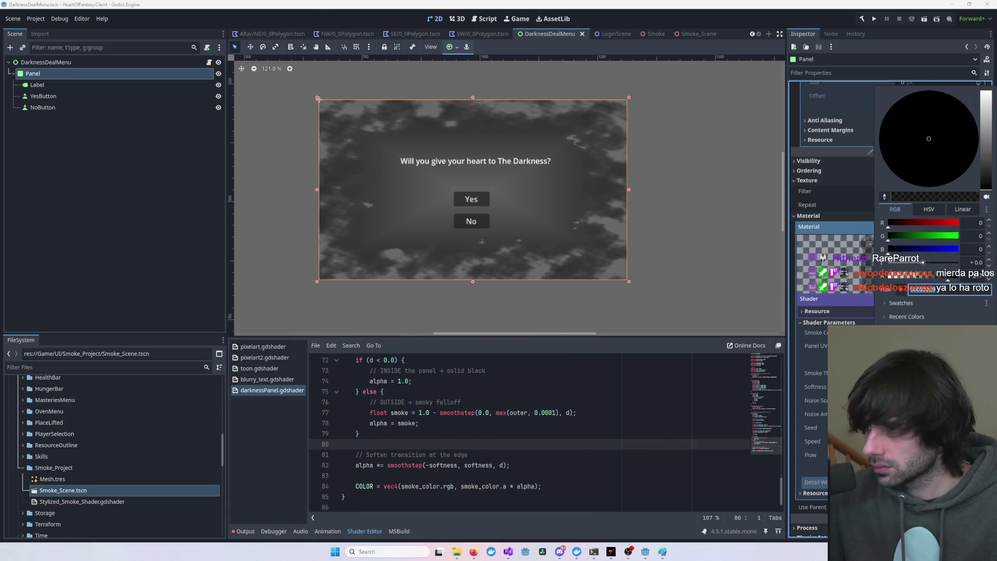
{"action": "left_click", "coordinate": [969, 277]}
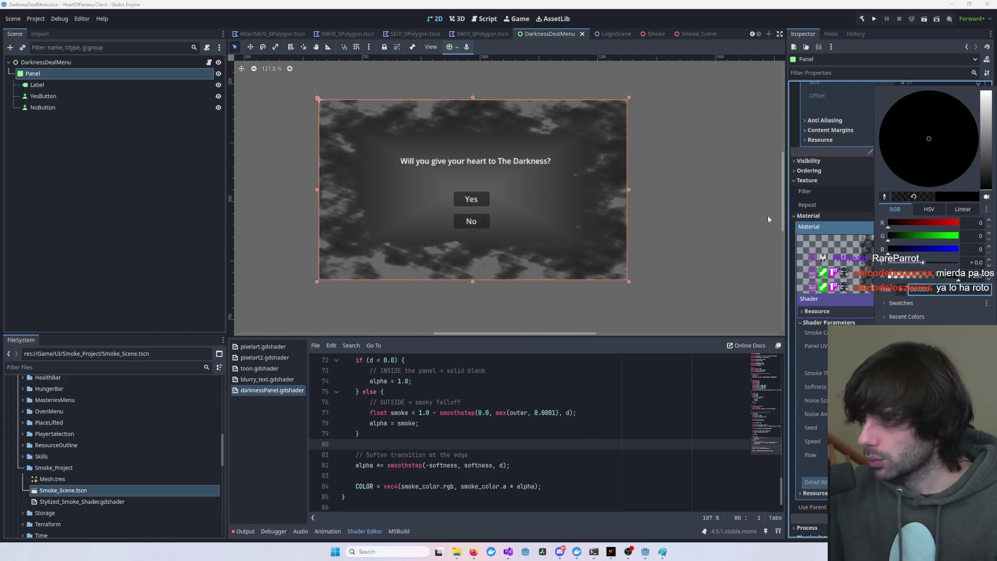
{"action": "left_click", "coordinate": [819, 178]}
- Try a StyleBoxTexture on the Panel, then switch it back to a StyleBoxFlat
{"action": "scroll", "coordinate": [856, 204], "scroll_direction": "up", "scroll_amount": 5}
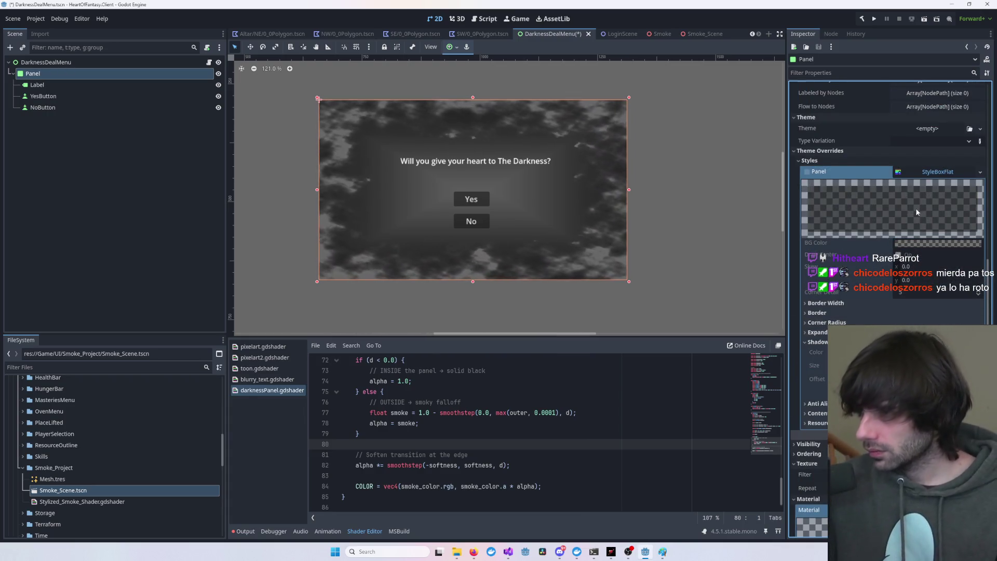
{"action": "left_click", "coordinate": [934, 172]}
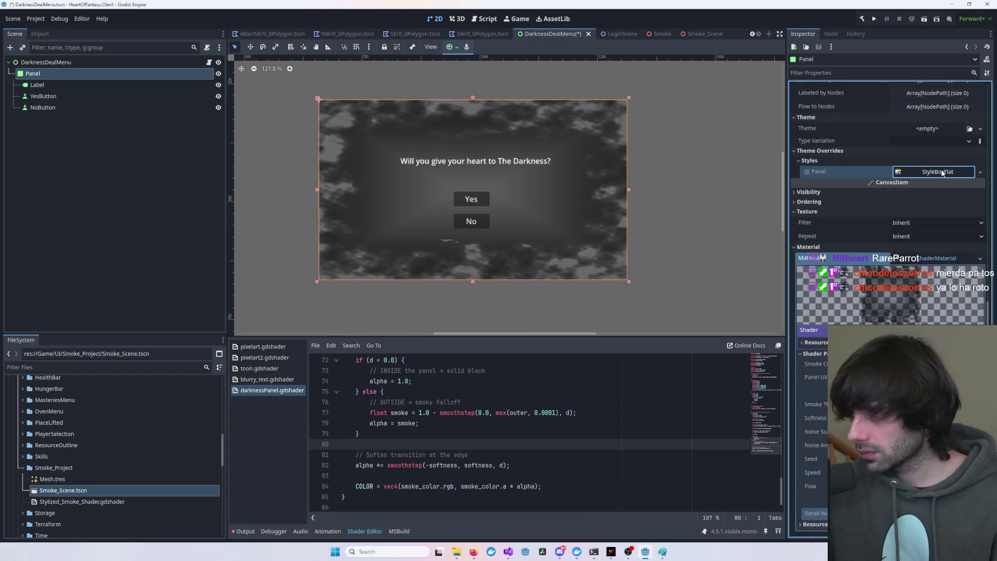
{"action": "left_click", "coordinate": [980, 171]}
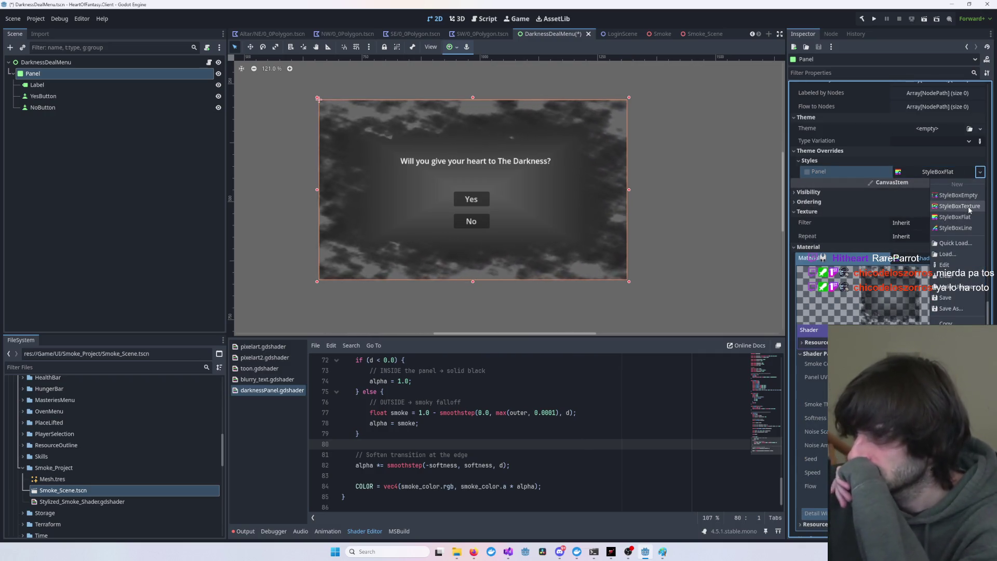
{"action": "left_click", "coordinate": [968, 207]}
{"action": "left_click", "coordinate": [966, 173]}
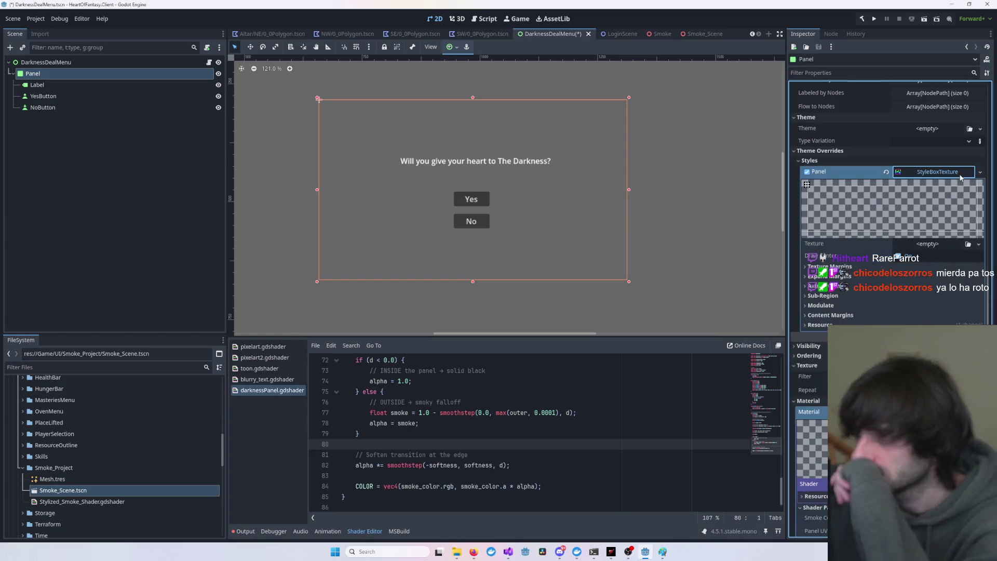
{"action": "left_click", "coordinate": [980, 172]}
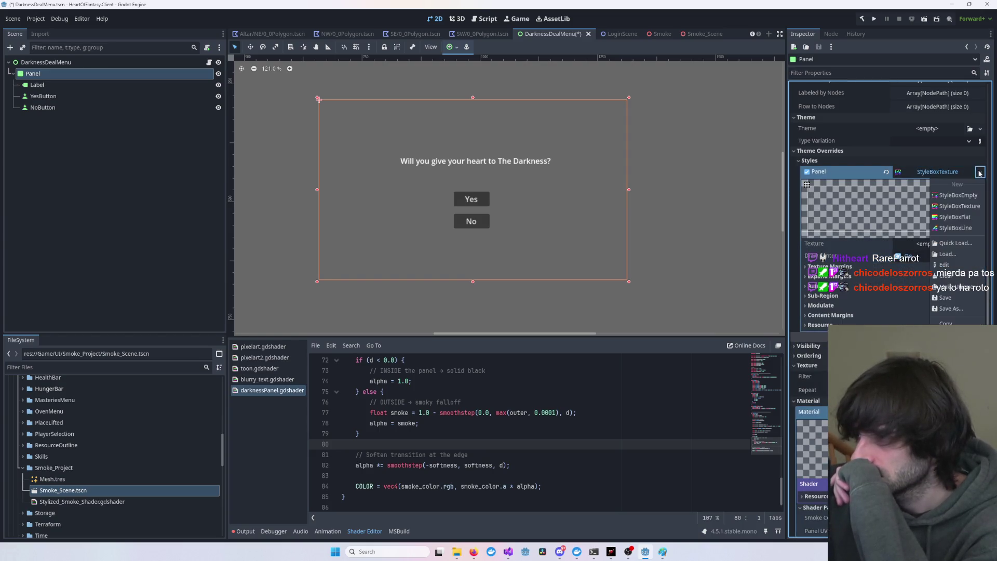
{"action": "left_click", "coordinate": [960, 219]}
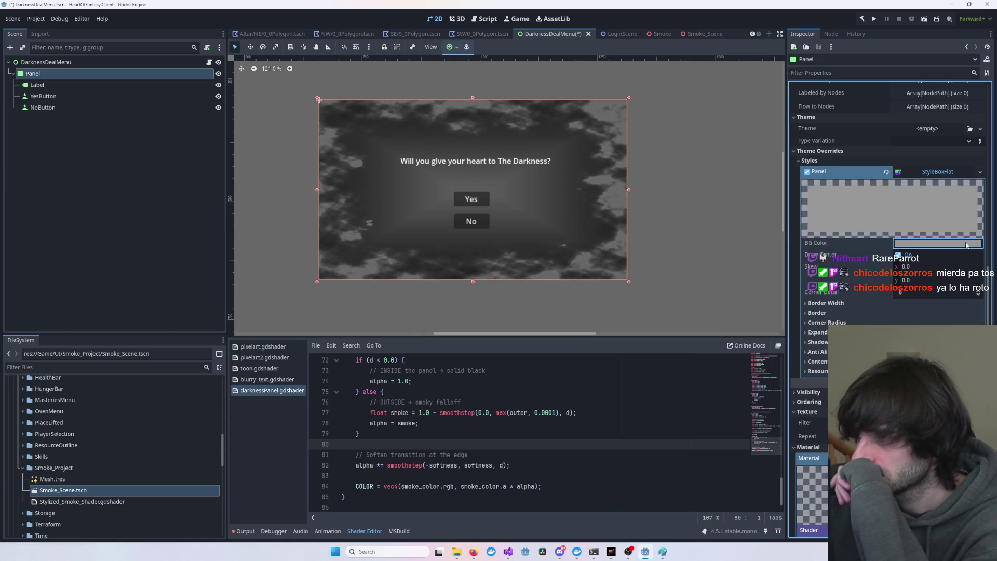
- Set the flat style's BG Color to black and lower another colour's alpha
{"action": "left_click", "coordinate": [935, 242]}
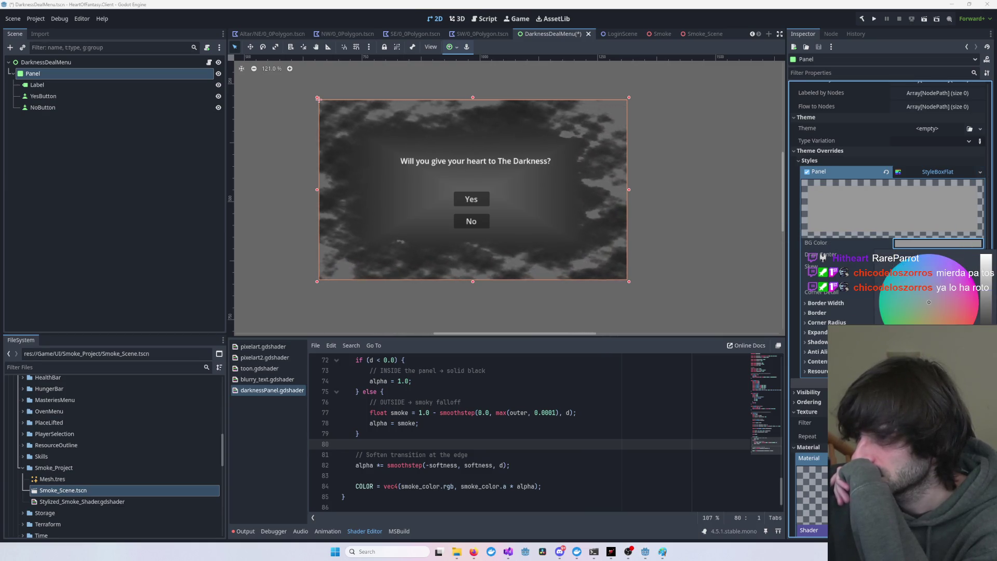
{"action": "left_click", "coordinate": [985, 333]}
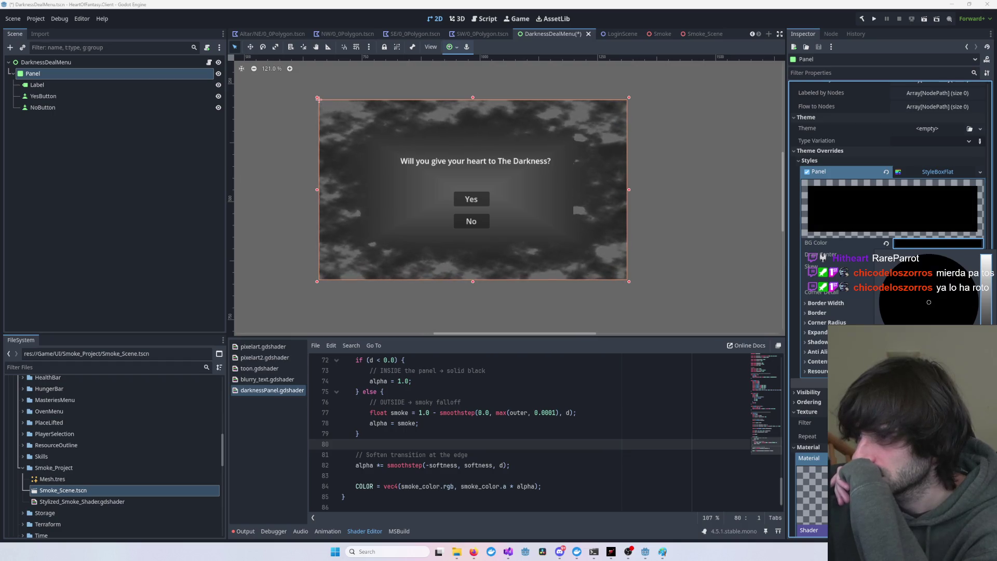
{"action": "left_click", "coordinate": [859, 217]}
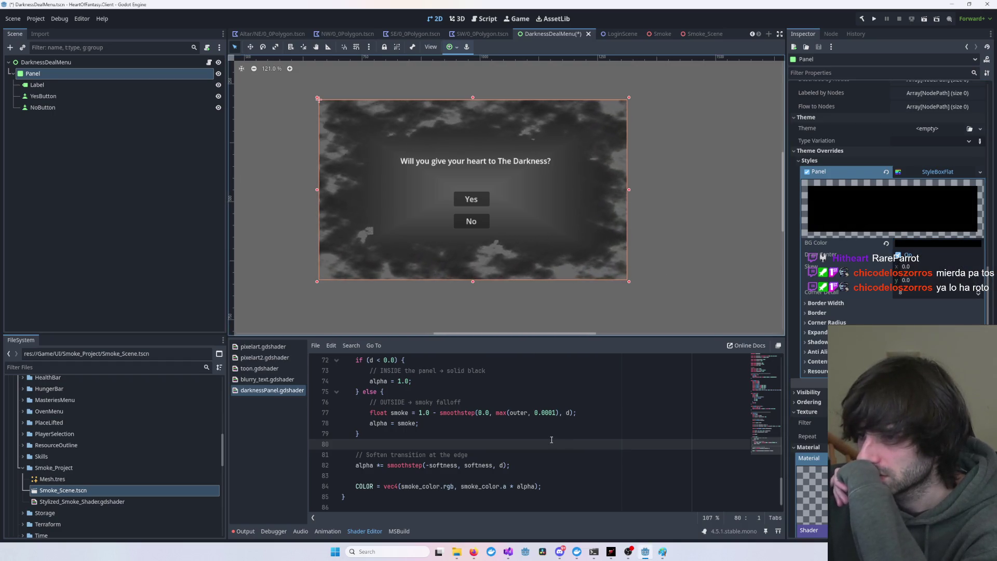
{"action": "scroll", "coordinate": [887, 208], "scroll_direction": "down", "scroll_amount": 3}
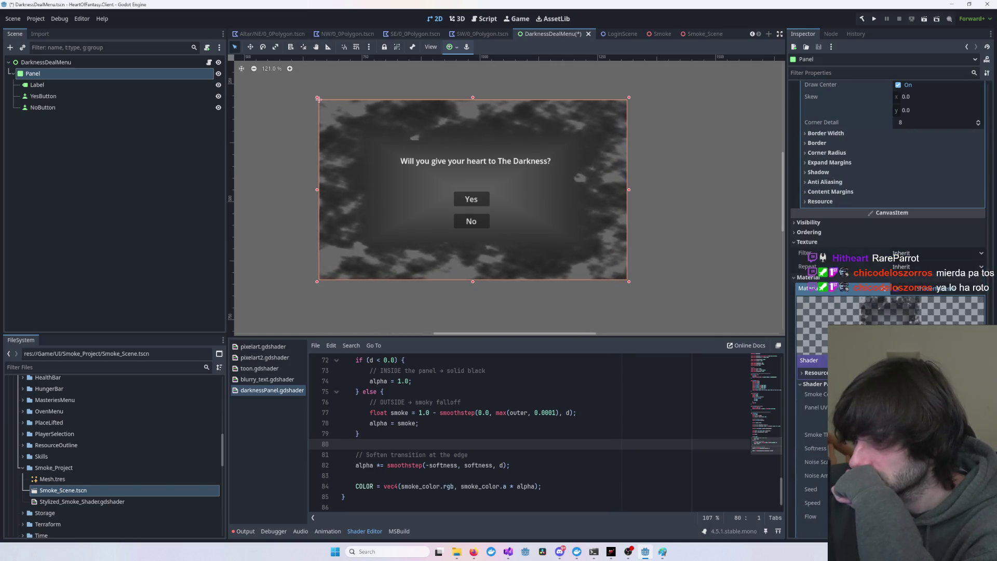
{"action": "left_click", "coordinate": [934, 394]}
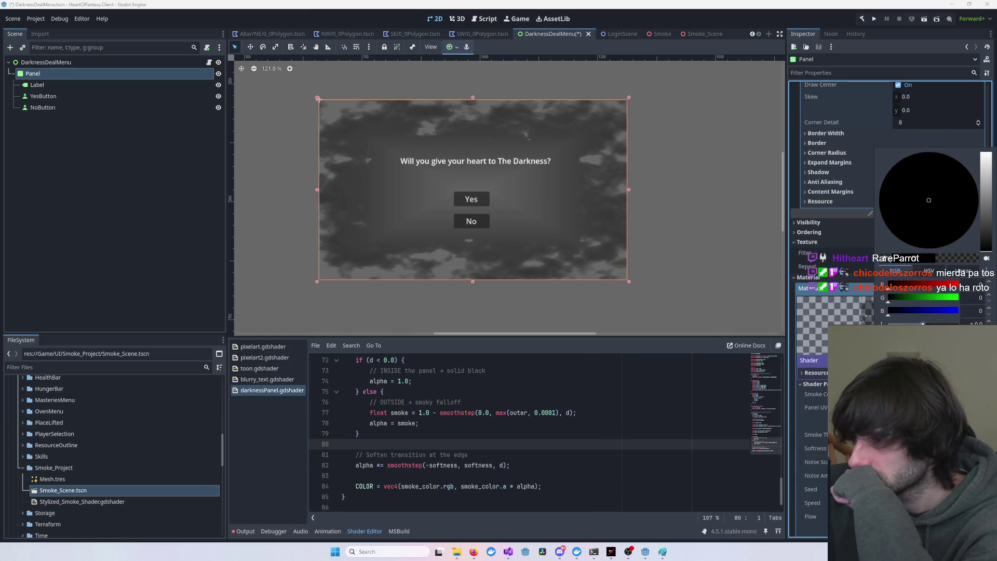
{"action": "left_click_drag", "start_coordinate": [923, 323], "coordinate": [937, 323]}
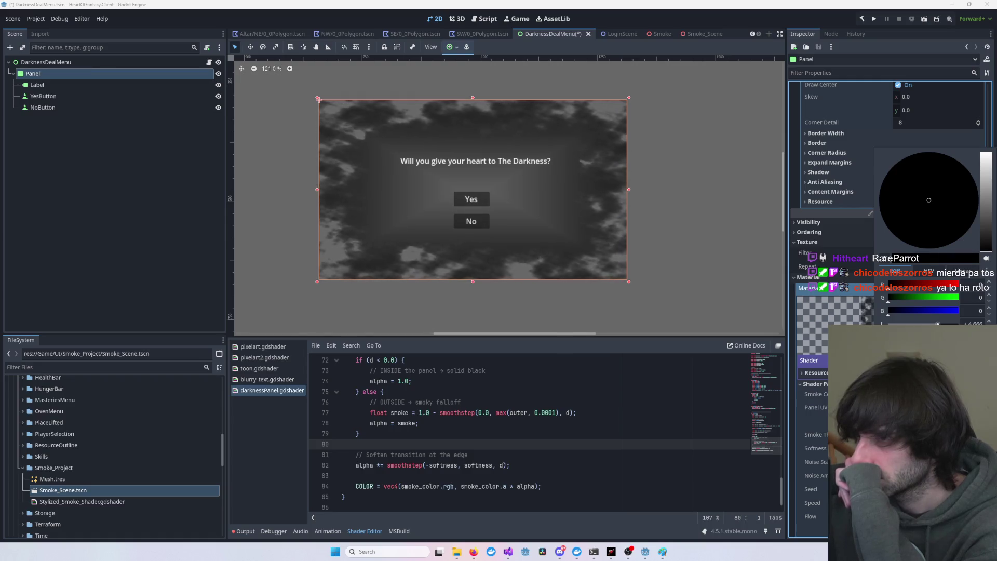
- Scroll the shader down to the fragment function's alpha if/else block and final COLOR line
{"action": "left_click", "coordinate": [448, 459]}
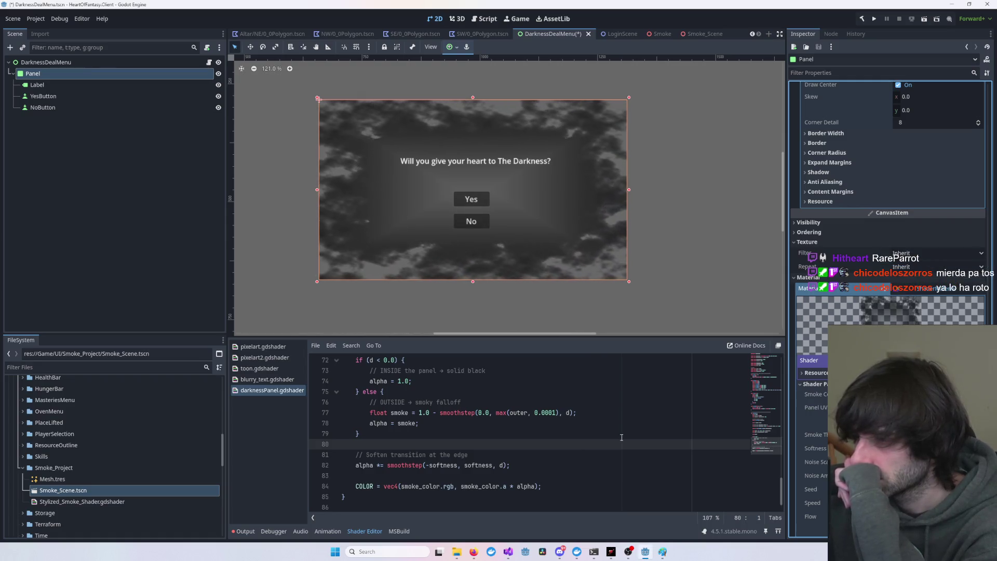
{"action": "scroll", "coordinate": [448, 459], "scroll_direction": "down", "scroll_amount": 1}
{"action": "scroll", "coordinate": [887, 208], "scroll_direction": "down", "scroll_amount": 2}
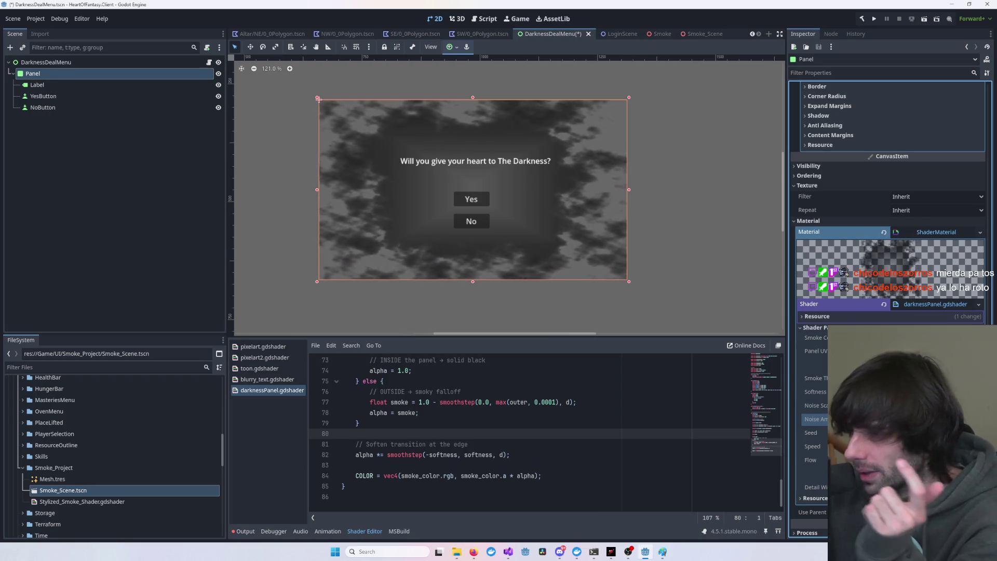
{"action": "scroll", "coordinate": [888, 208], "scroll_direction": "down", "scroll_amount": 3}
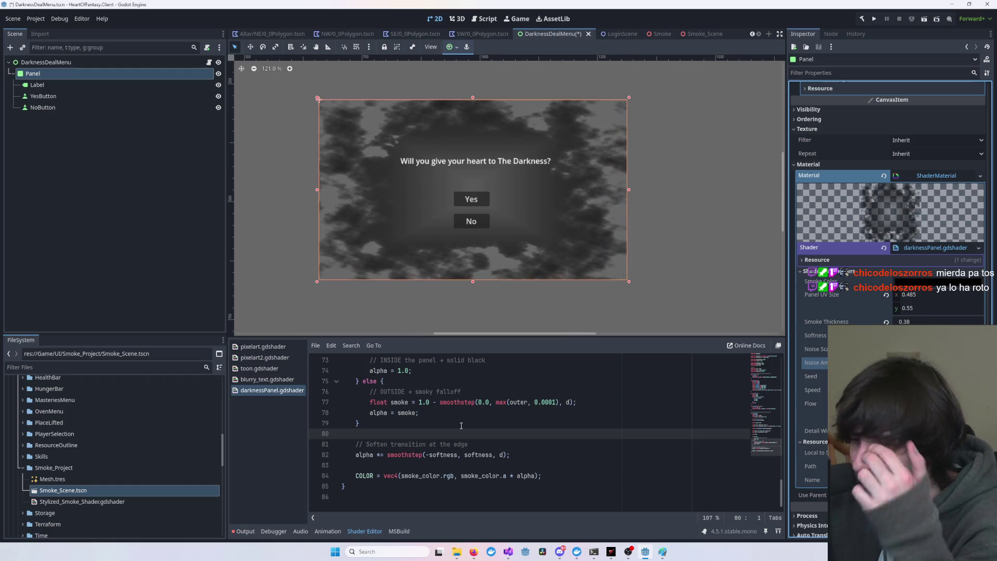
{"action": "scroll", "coordinate": [461, 425], "scroll_direction": "up", "scroll_amount": 10}
{"action": "scroll", "coordinate": [461, 426], "scroll_direction": "up", "scroll_amount": 10}
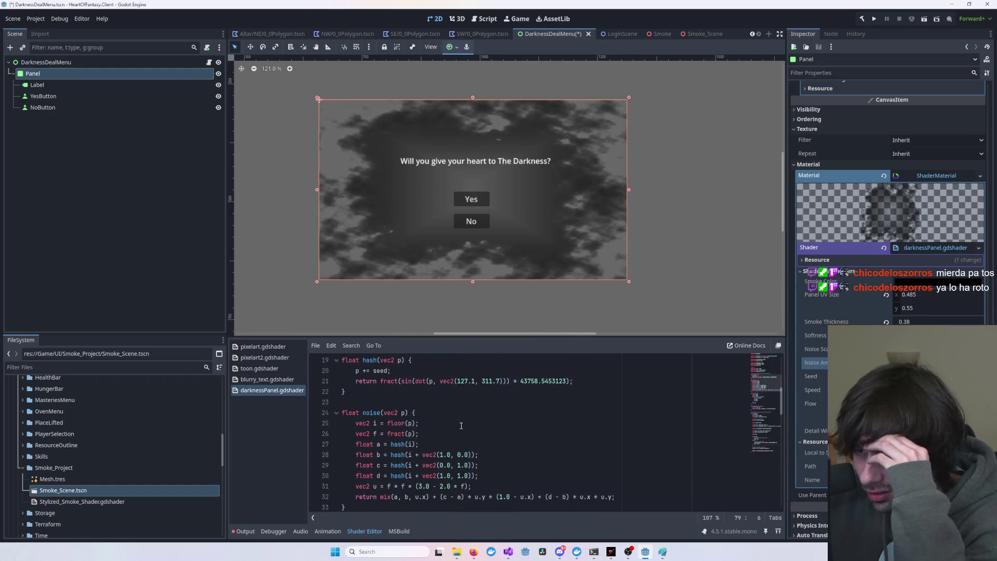
{"action": "scroll", "coordinate": [445, 419], "scroll_direction": "down", "scroll_amount": 2}
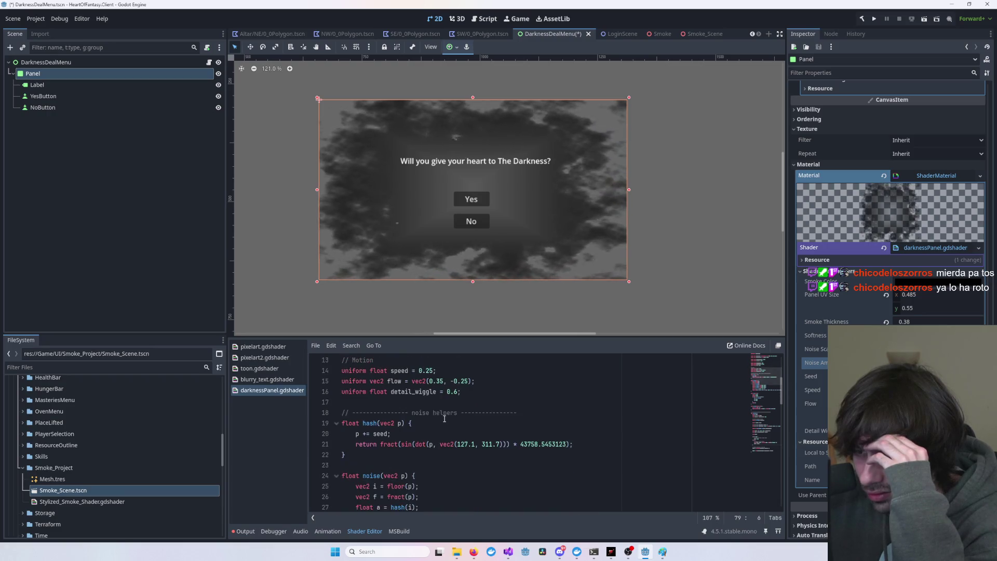
{"action": "scroll", "coordinate": [445, 418], "scroll_direction": "down", "scroll_amount": 8}
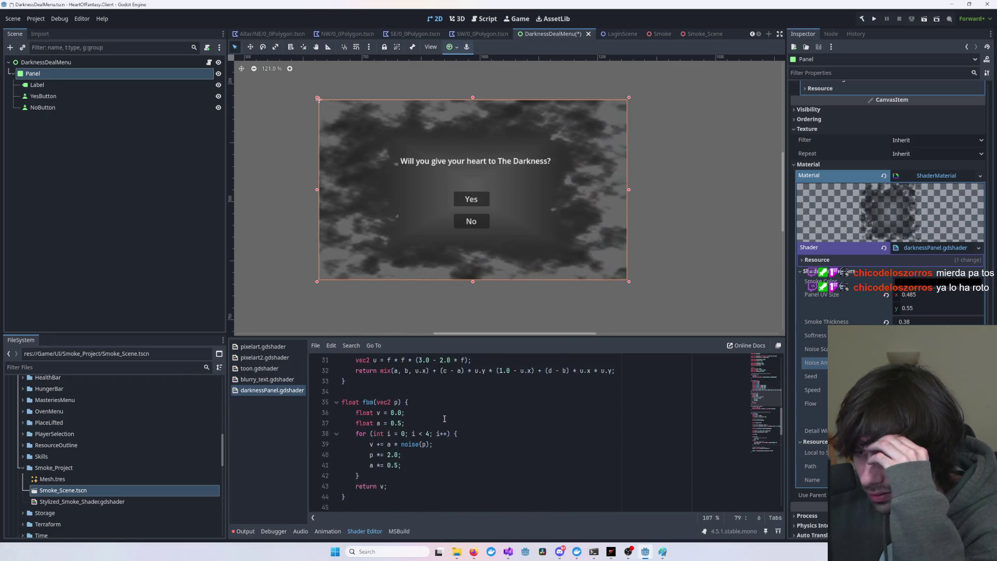
{"action": "scroll", "coordinate": [445, 418], "scroll_direction": "down", "scroll_amount": 7}
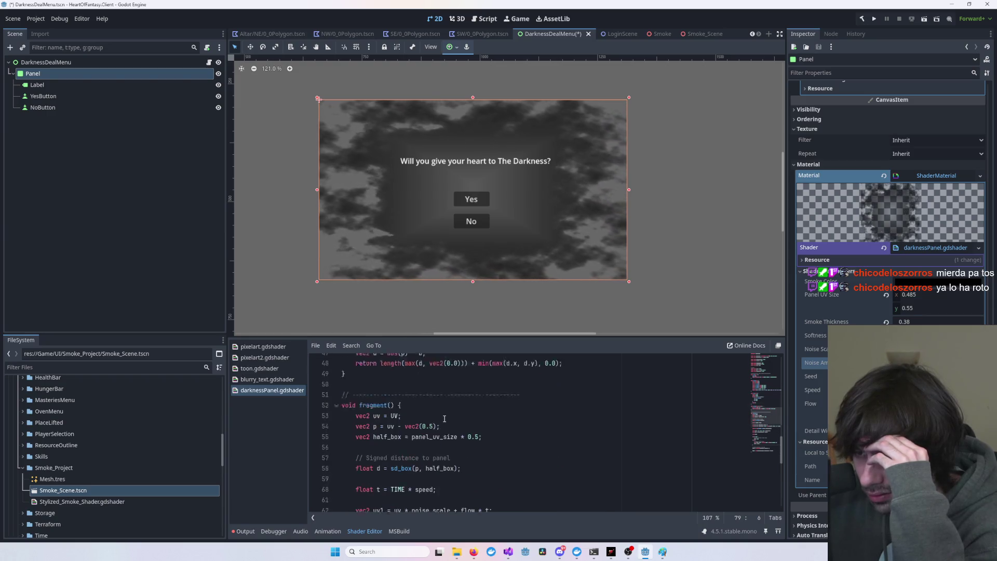
{"action": "scroll", "coordinate": [445, 419], "scroll_direction": "down", "scroll_amount": 5}
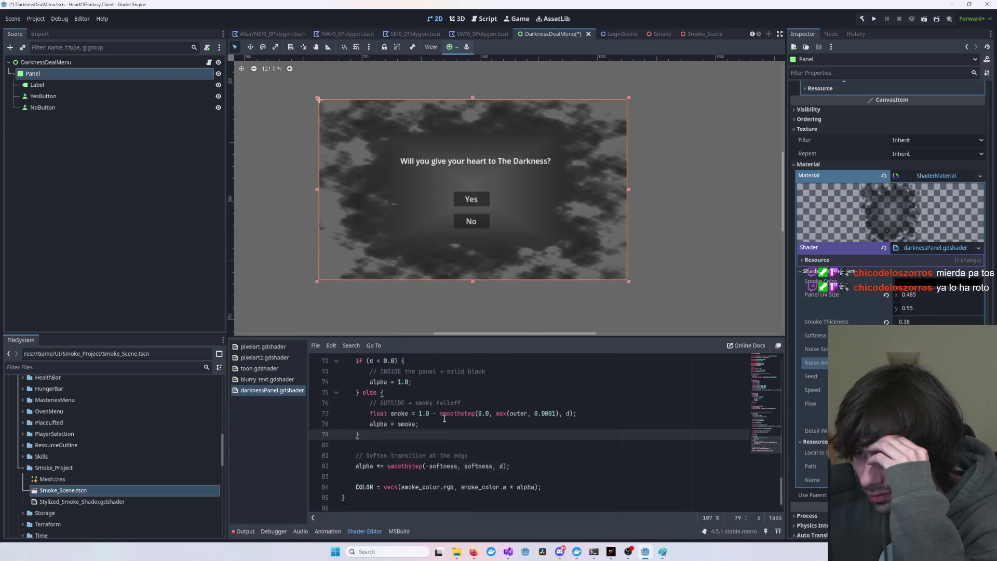
{"action": "double_click", "coordinate": [405, 413]}
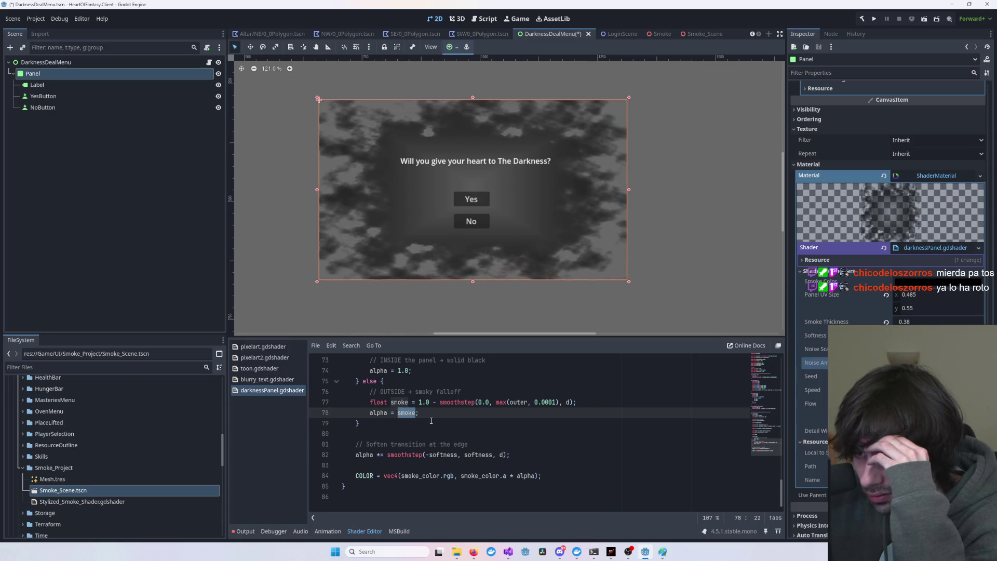
{"action": "left_click", "coordinate": [552, 402]}
{"action": "key", "text": "BackSpace"}
{"action": "key", "text": "BackSpace"}
{"action": "key", "text": "BackSpace"}
{"action": "type", "text": "8"}
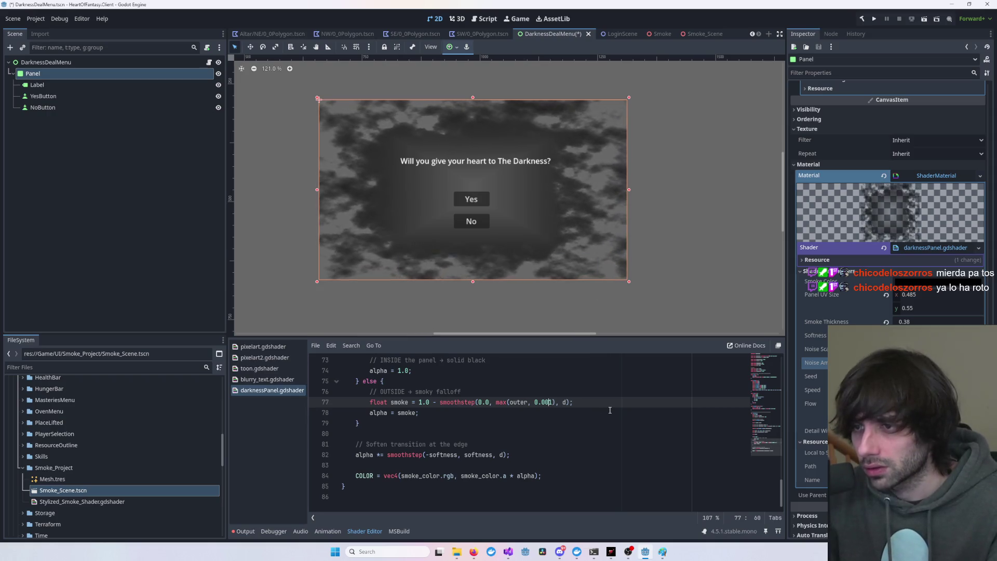
{"action": "key", "text": "ctrl+s"}
{"action": "type", "text": "1"}
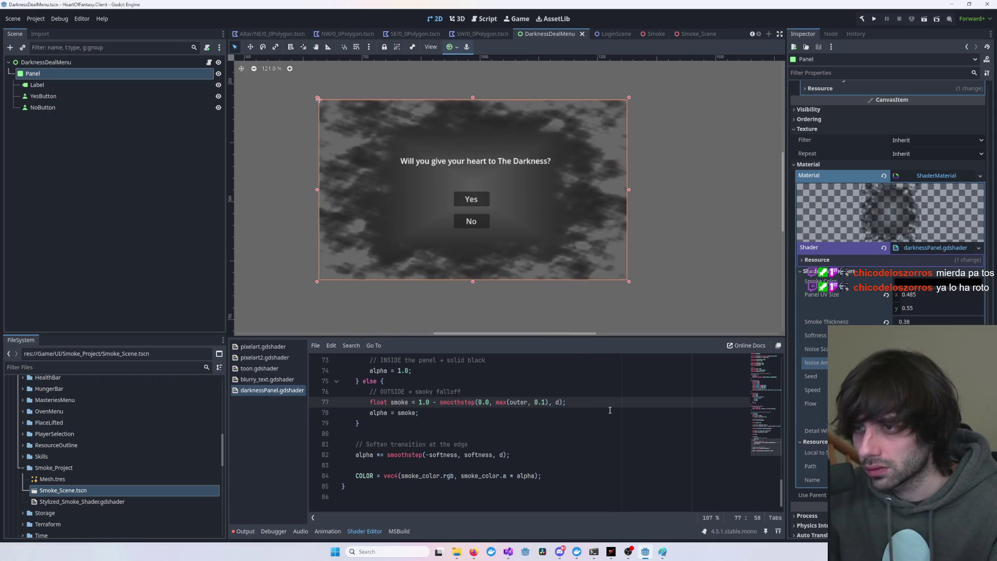
{"action": "key", "text": "ctrl+z"}
{"action": "key", "text": "ctrl+z"}
{"action": "type", "text": "1"}
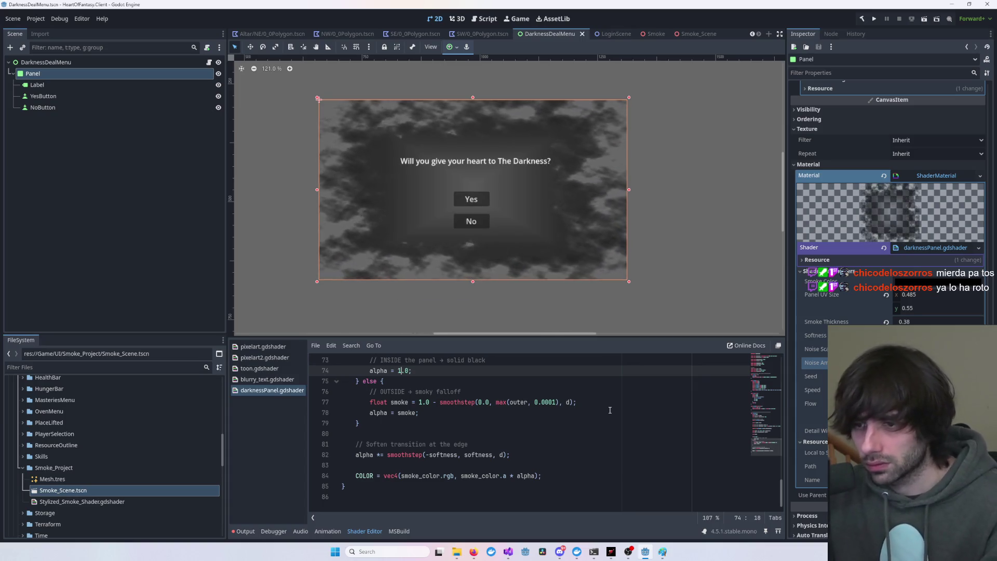
{"action": "scroll", "coordinate": [534, 424], "scroll_direction": "up", "scroll_amount": 1}
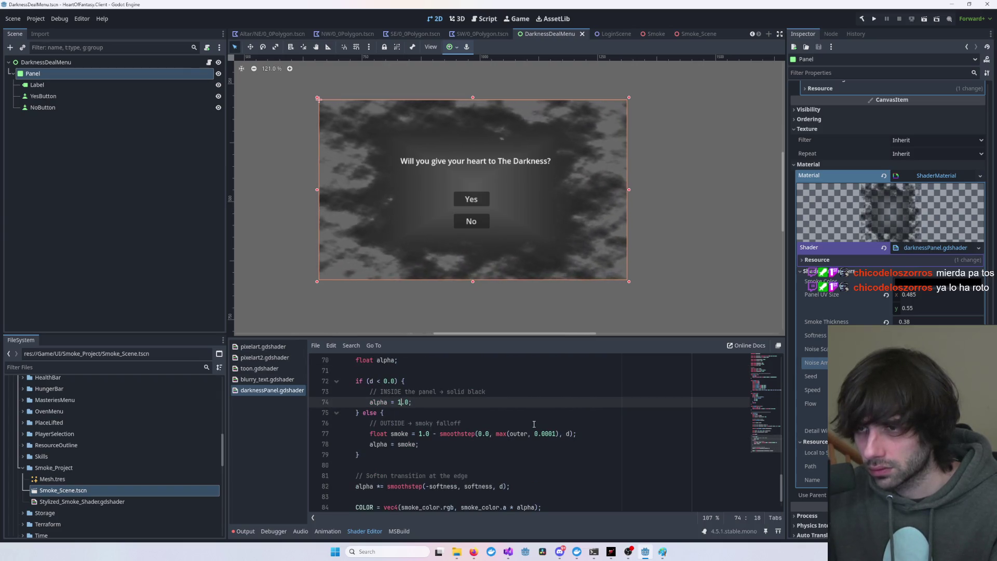
{"action": "left_click", "coordinate": [533, 423]}
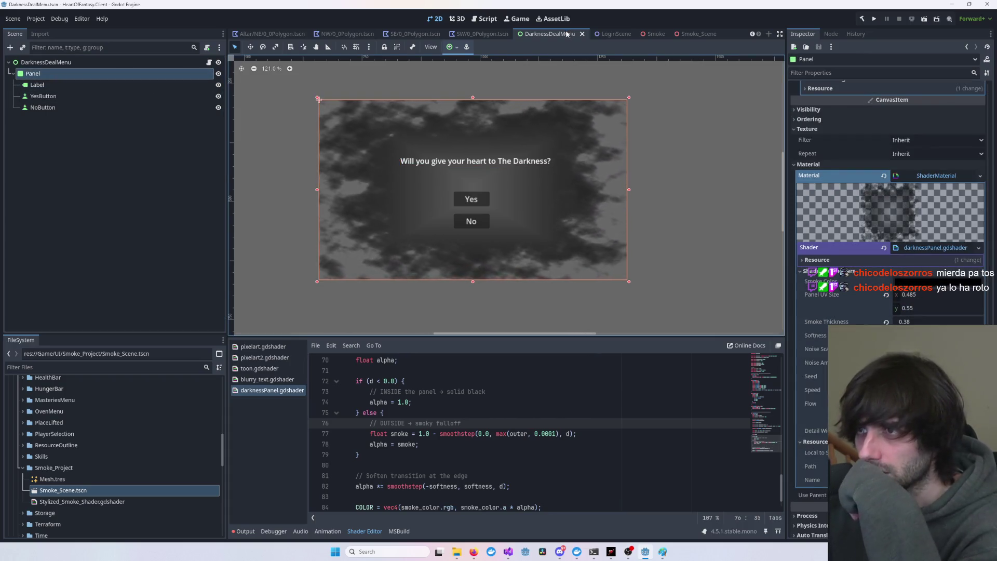
- Close every open scene tab, including DarknessDealMenu, Smoke_Scene, Corpse and Resource
{"action": "left_click", "coordinate": [582, 33]}
{"action": "left_click", "coordinate": [80, 493]}
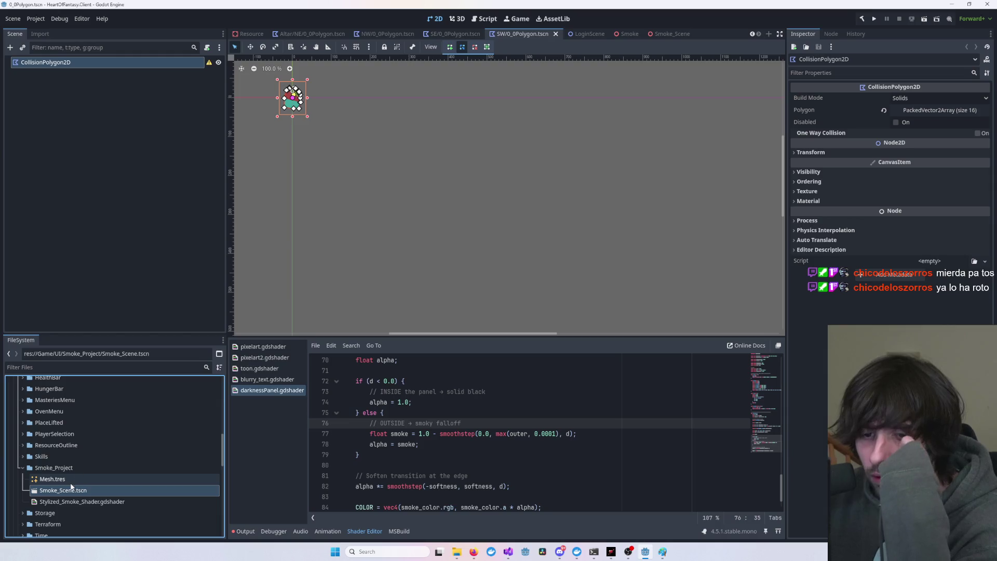
{"action": "double_click", "coordinate": [68, 492]}
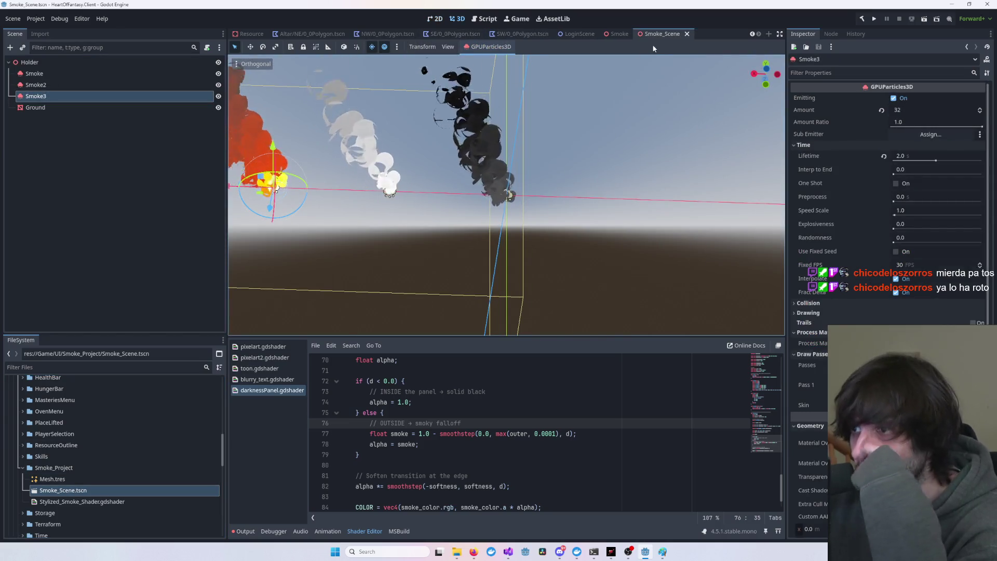
{"action": "key", "text": "ctrl+shift+w"}
{"action": "scroll", "coordinate": [54, 453], "scroll_direction": "down", "scroll_amount": 3}
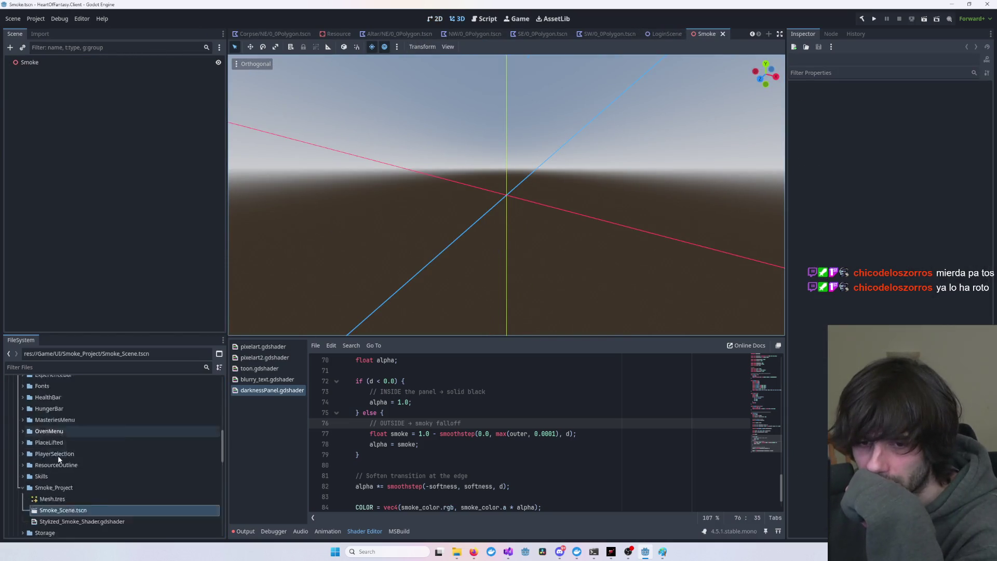
{"action": "scroll", "coordinate": [52, 451], "scroll_direction": "up", "scroll_amount": 1}
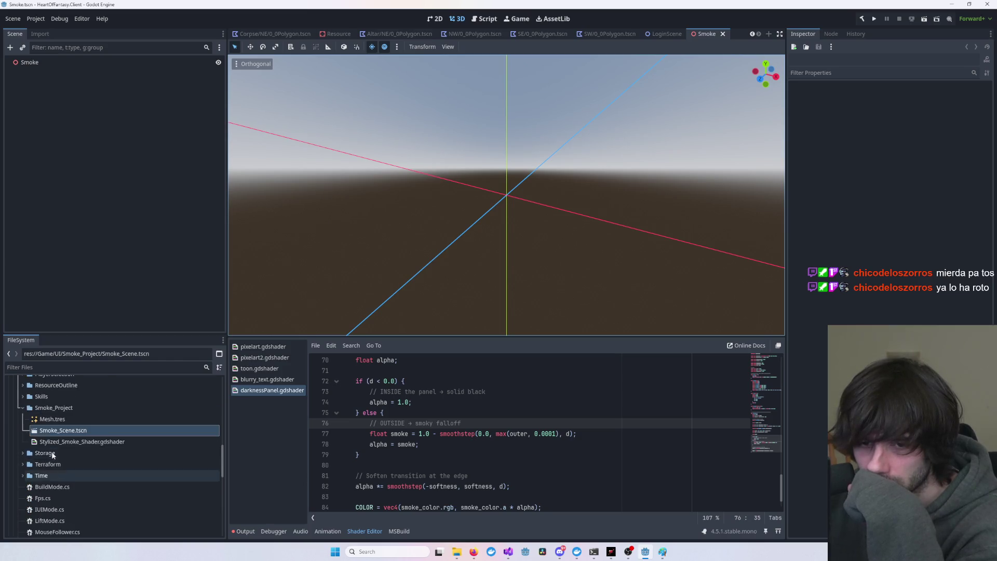
{"action": "middle_click", "coordinate": [280, 34]}
{"action": "middle_click", "coordinate": [281, 34]}
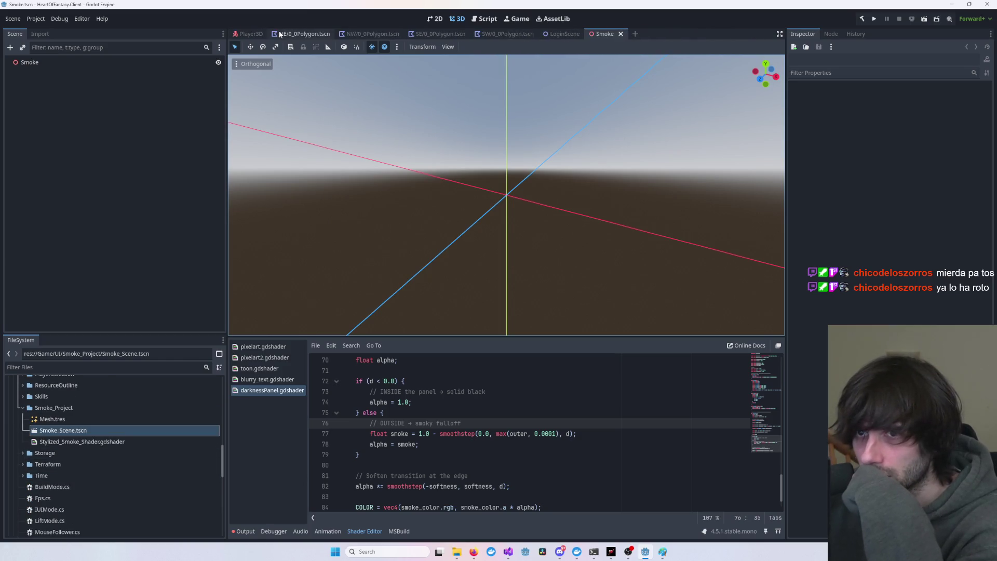
{"action": "middle_click", "coordinate": [280, 34]}
{"action": "middle_click", "coordinate": [281, 34]}
{"action": "middle_click", "coordinate": [280, 35]}
{"action": "middle_click", "coordinate": [280, 35]}
{"action": "middle_click", "coordinate": [249, 34]}
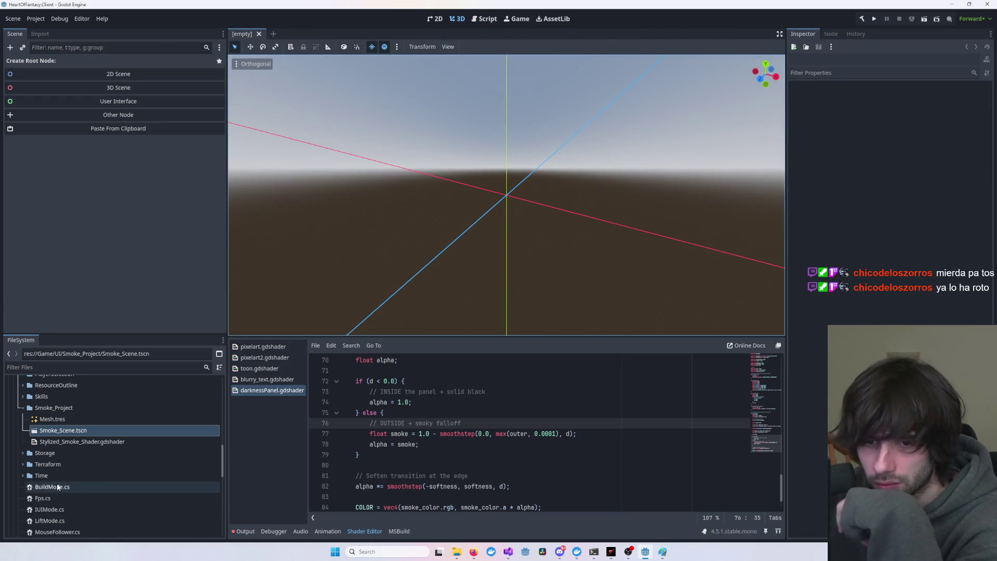
{"action": "scroll", "coordinate": [33, 466], "scroll_direction": "up", "scroll_amount": 2}
- Delete the Smoke_Project folder from the FileSystem dock
{"action": "left_click", "coordinate": [21, 449]}
{"action": "scroll", "coordinate": [21, 451], "scroll_direction": "up", "scroll_amount": 3}
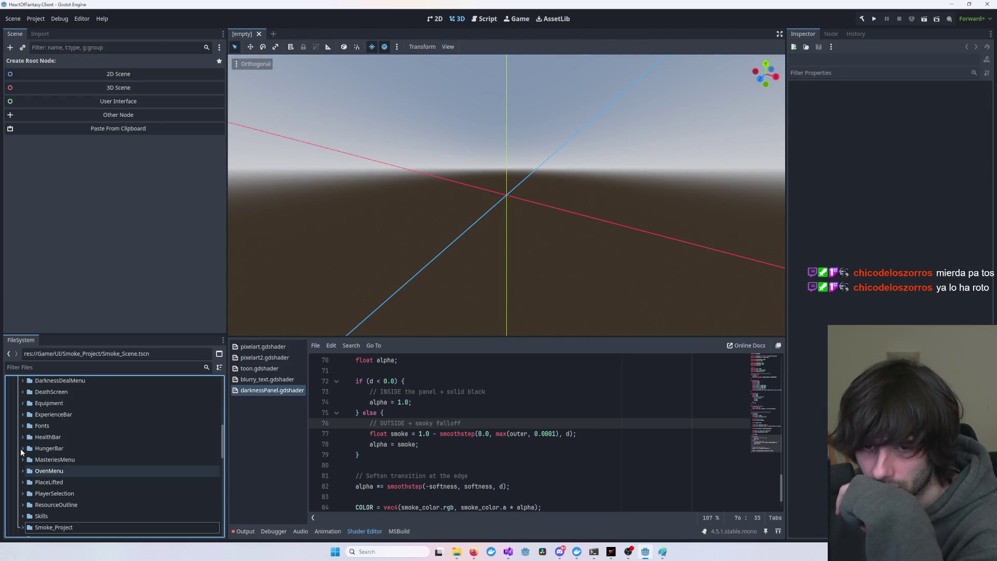
{"action": "right_click", "coordinate": [46, 488]}
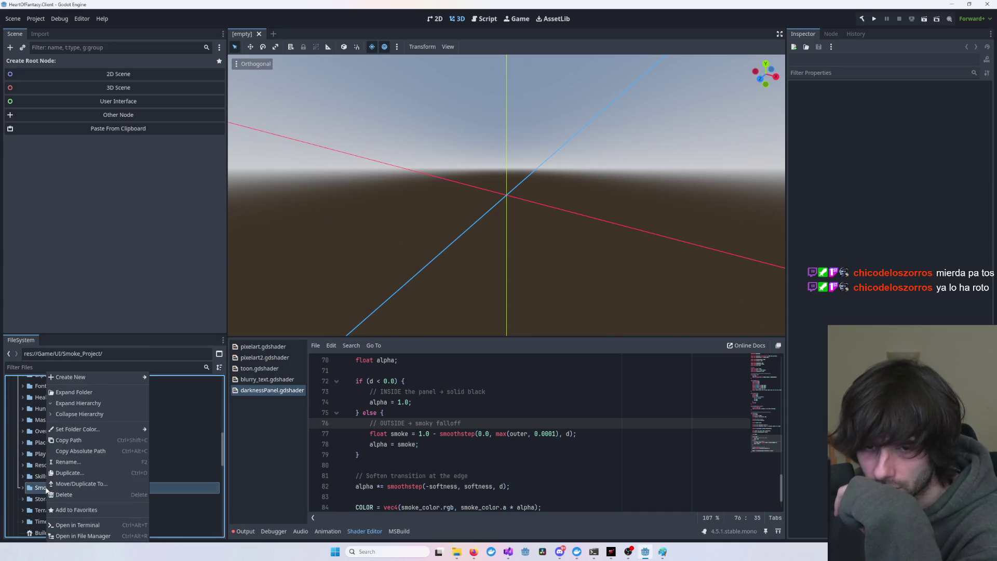
{"action": "left_click", "coordinate": [73, 494]}
{"action": "left_click", "coordinate": [440, 317]}
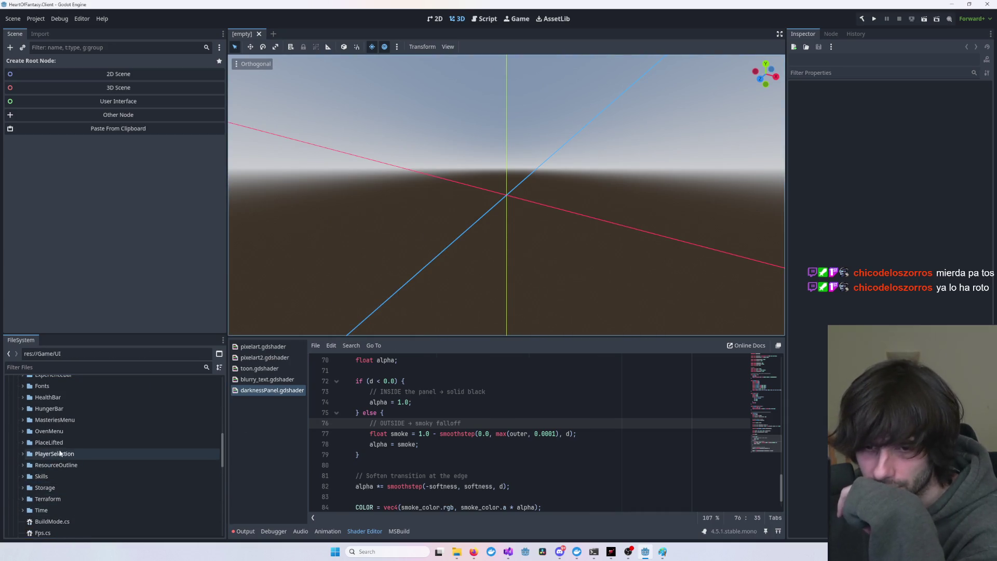
- Expand the DarknessDealMenu folder in the FileSystem dock
{"action": "scroll", "coordinate": [59, 453], "scroll_direction": "up", "scroll_amount": 5}
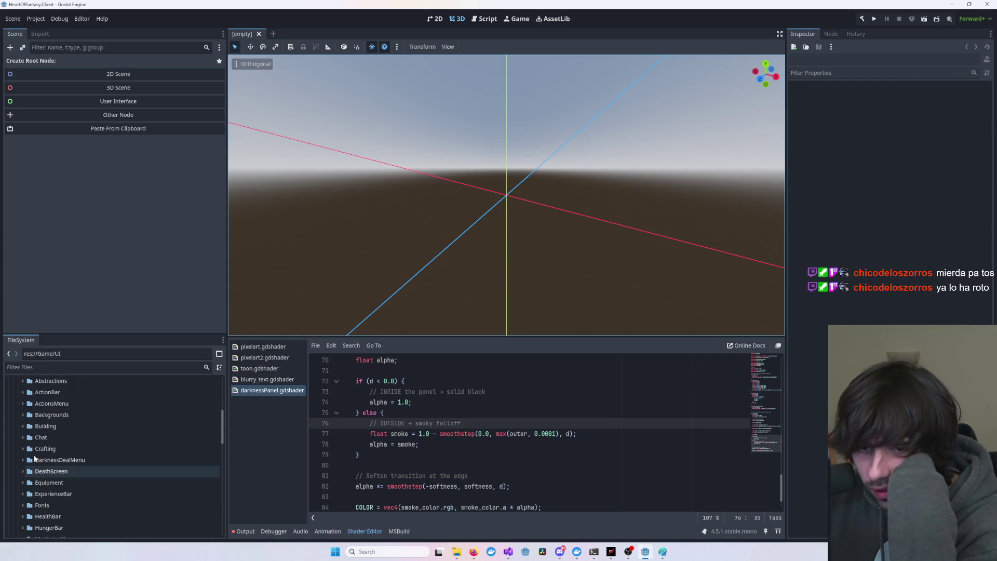
{"action": "scroll", "coordinate": [32, 454], "scroll_direction": "down", "scroll_amount": 2}
{"action": "scroll", "coordinate": [25, 445], "scroll_direction": "up", "scroll_amount": 1}
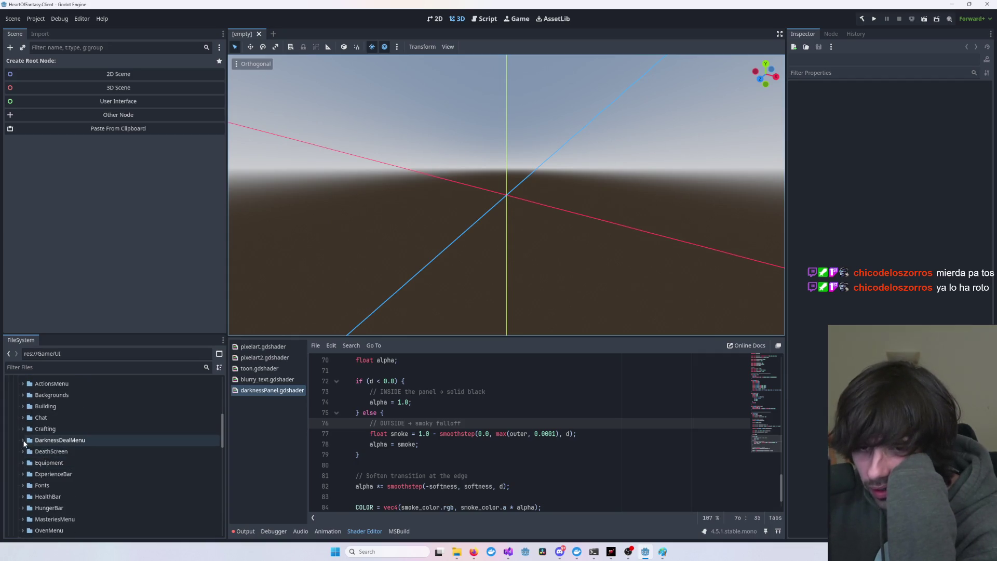
{"action": "left_click", "coordinate": [23, 441]}
- Reopen DarknessDealMenu.tscn and select its Panel node
{"action": "double_click", "coordinate": [80, 463]}
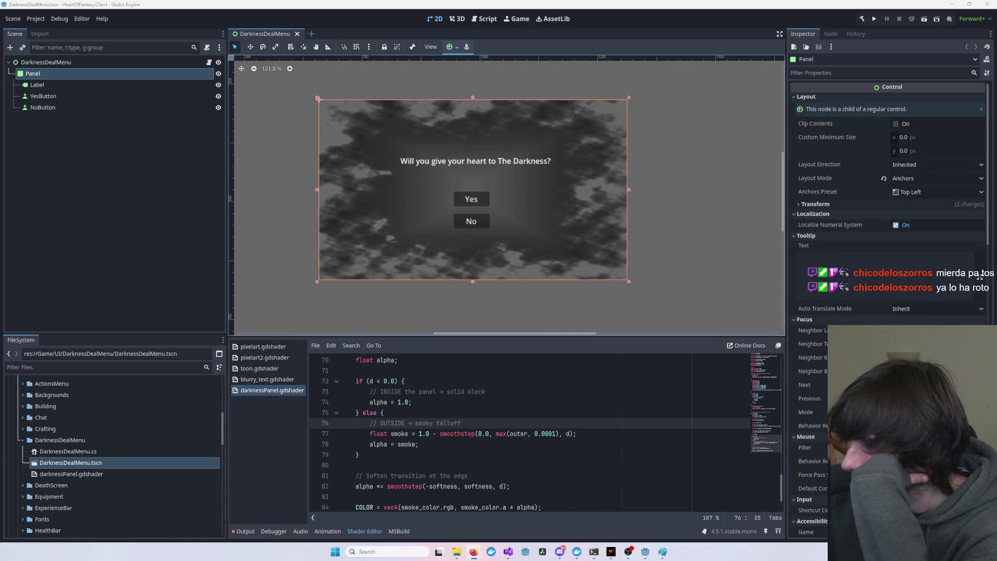
{"action": "left_click", "coordinate": [731, 207]}
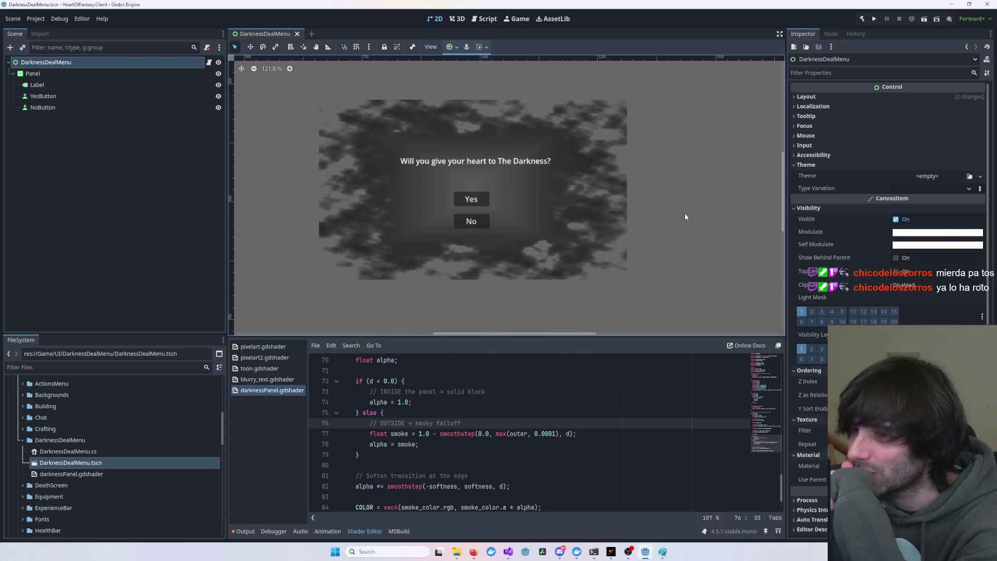
{"action": "scroll", "coordinate": [682, 213], "scroll_direction": "up", "scroll_amount": 2}
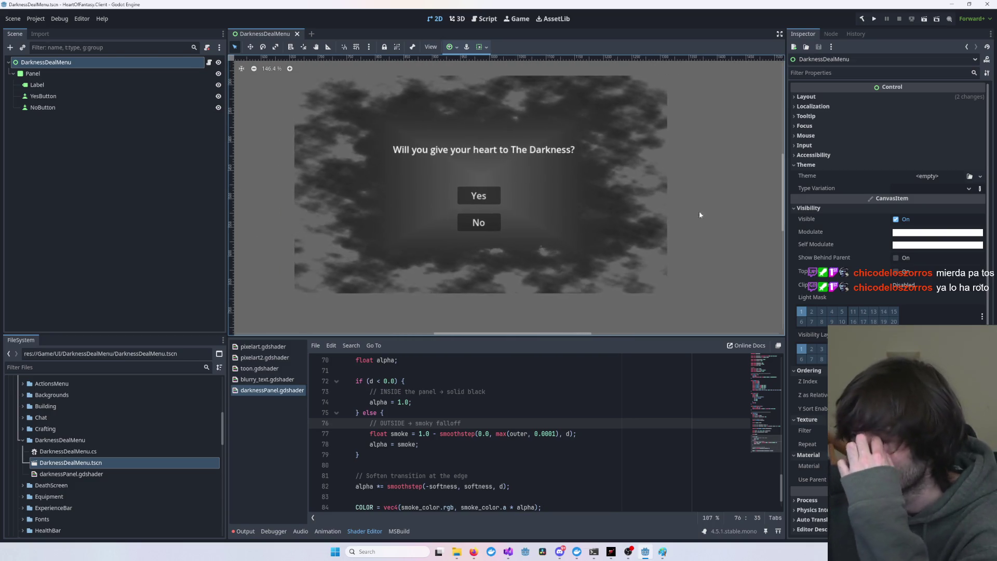
{"action": "left_click", "coordinate": [647, 222]}
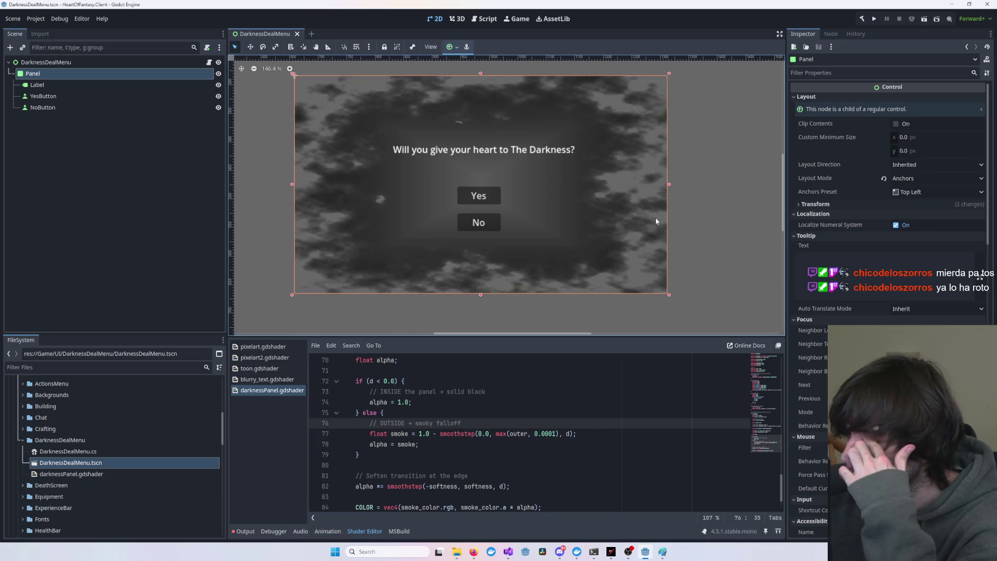
{"action": "left_click", "coordinate": [741, 245]}
{"action": "left_click", "coordinate": [52, 75]}
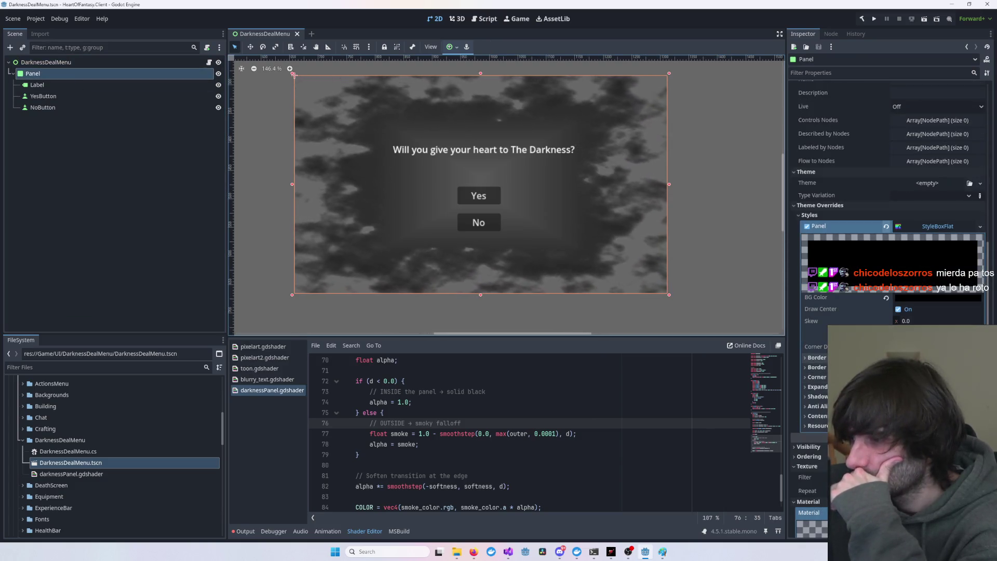
- Drag a smoke shader parameter in the Panel's Shader Parameters to shift the border pattern
{"action": "scroll", "coordinate": [887, 208], "scroll_direction": "down", "scroll_amount": 10}
{"action": "scroll", "coordinate": [888, 208], "scroll_direction": "down", "scroll_amount": 2}
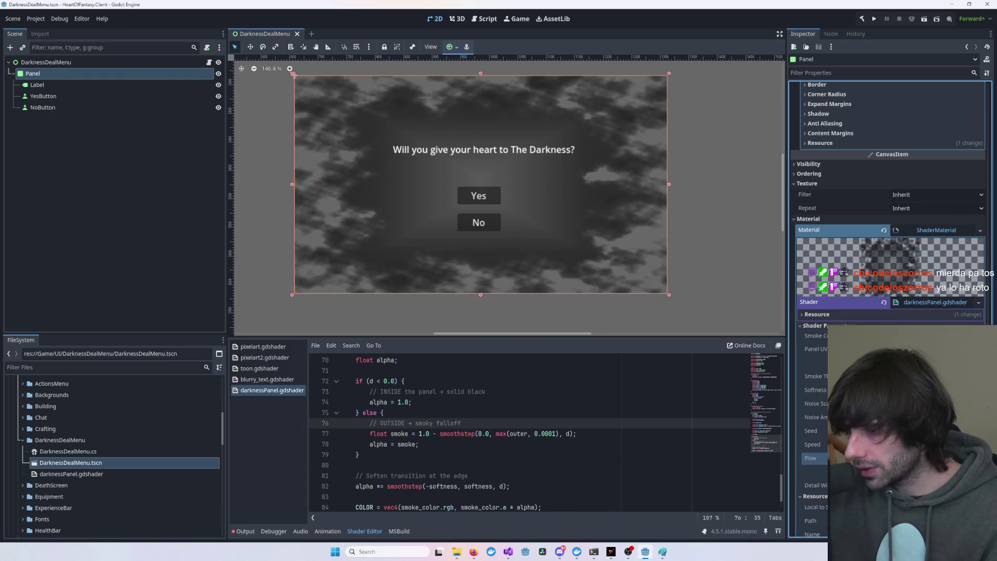
{"action": "left_click_drag", "start_coordinate": [914, 430], "coordinate": [929, 431]}
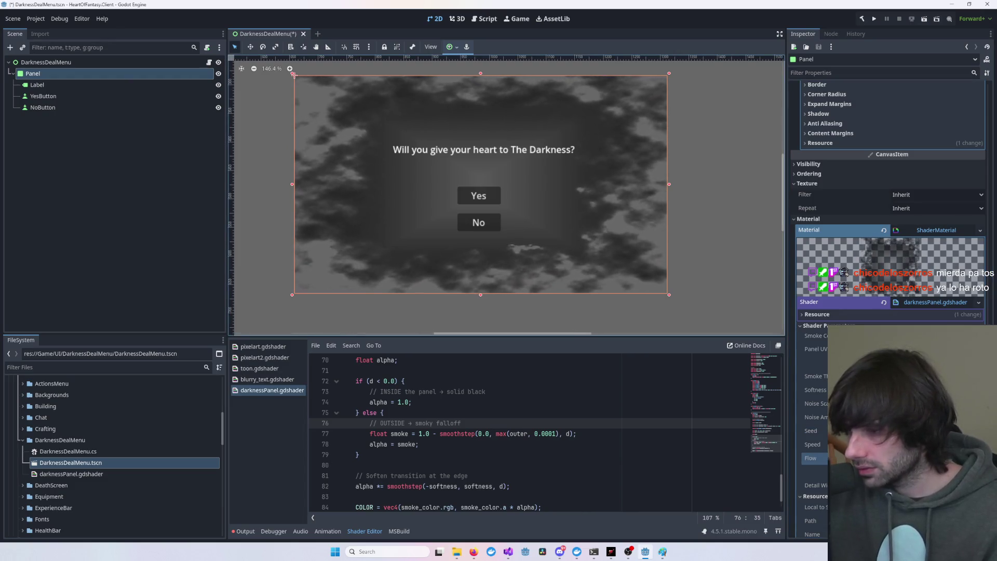
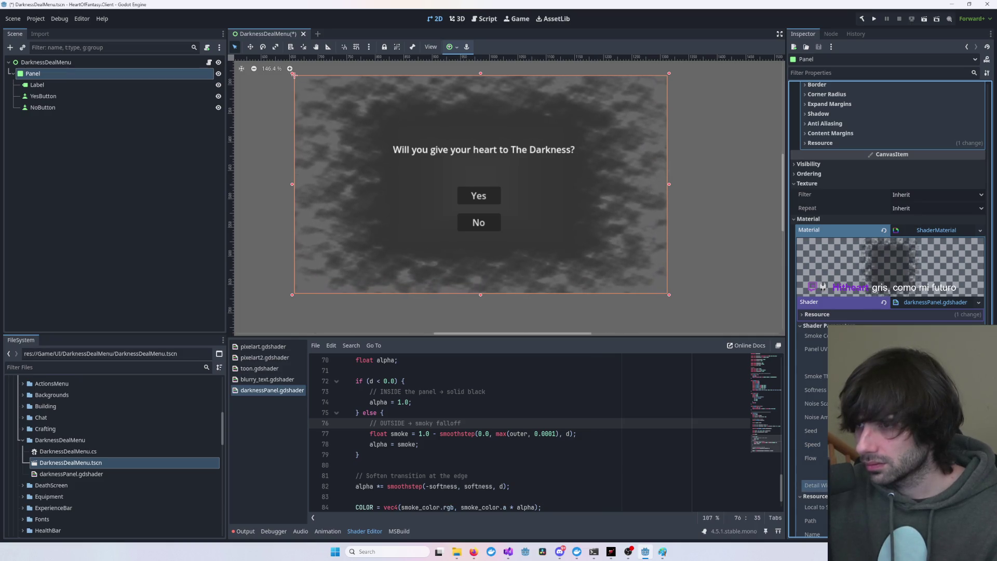
- Edit the shader's inside-alpha line near line 73 and save the DarknessDealMenu scene twice
{"action": "left_click", "coordinate": [759, 285]}
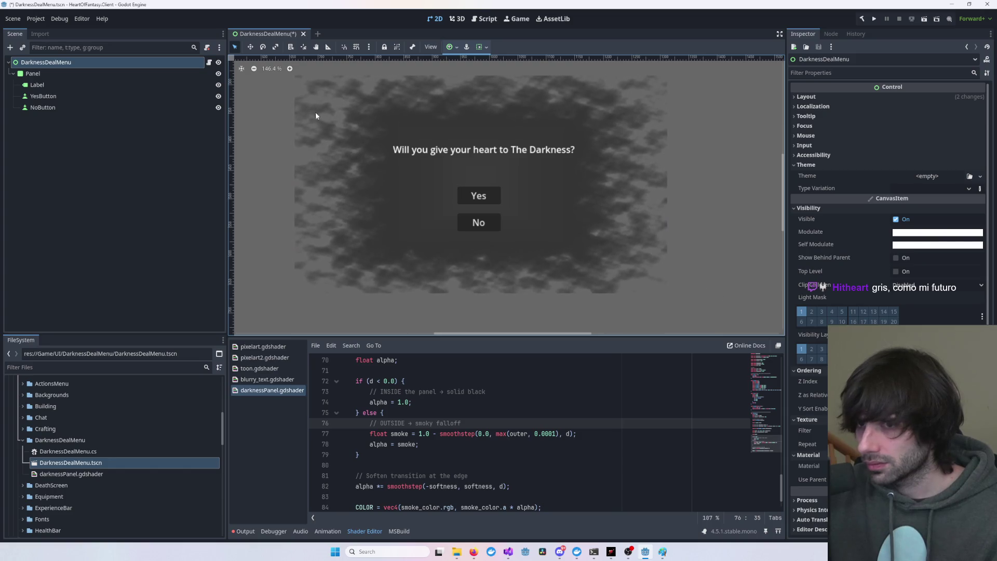
{"action": "left_click", "coordinate": [514, 393]}
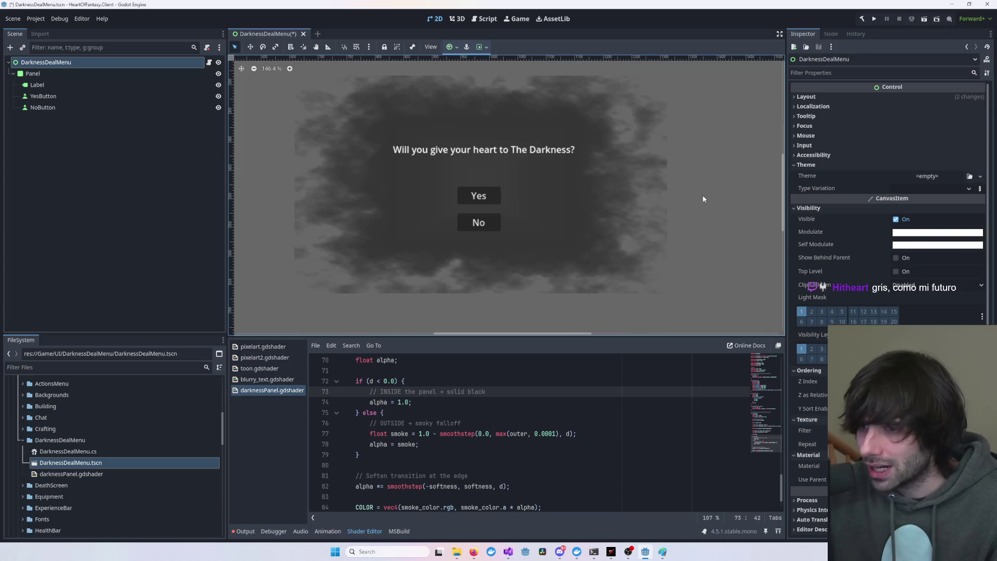
{"action": "key", "text": "ctrl+s"}
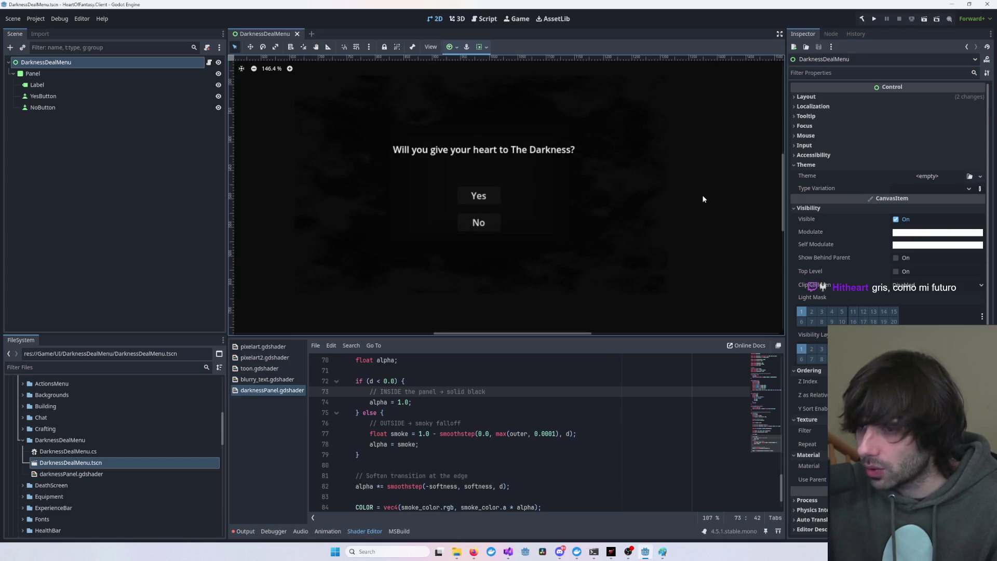
{"action": "scroll", "coordinate": [680, 218], "scroll_direction": "down", "scroll_amount": 4}
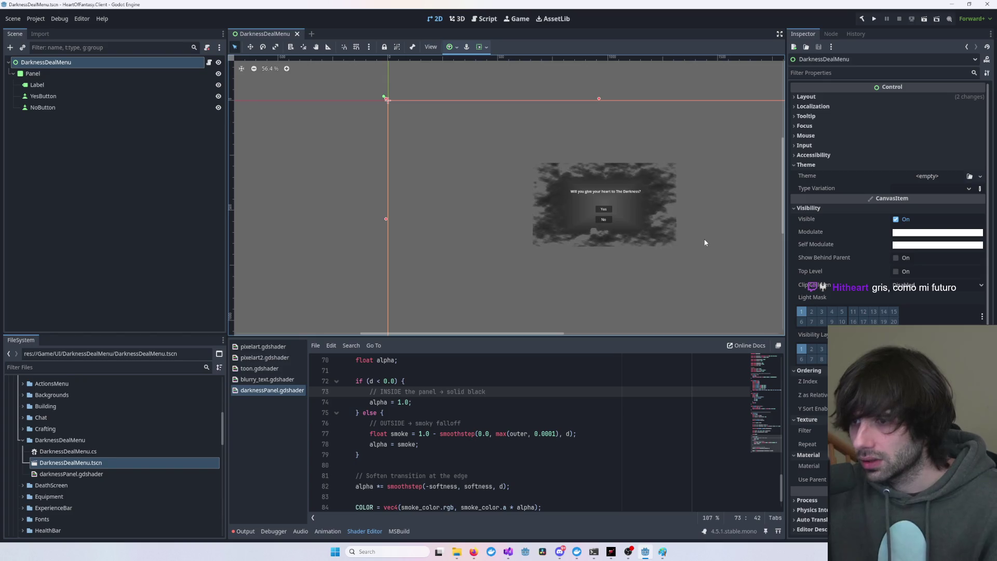
{"action": "scroll", "coordinate": [699, 239], "scroll_direction": "up", "scroll_amount": 5}
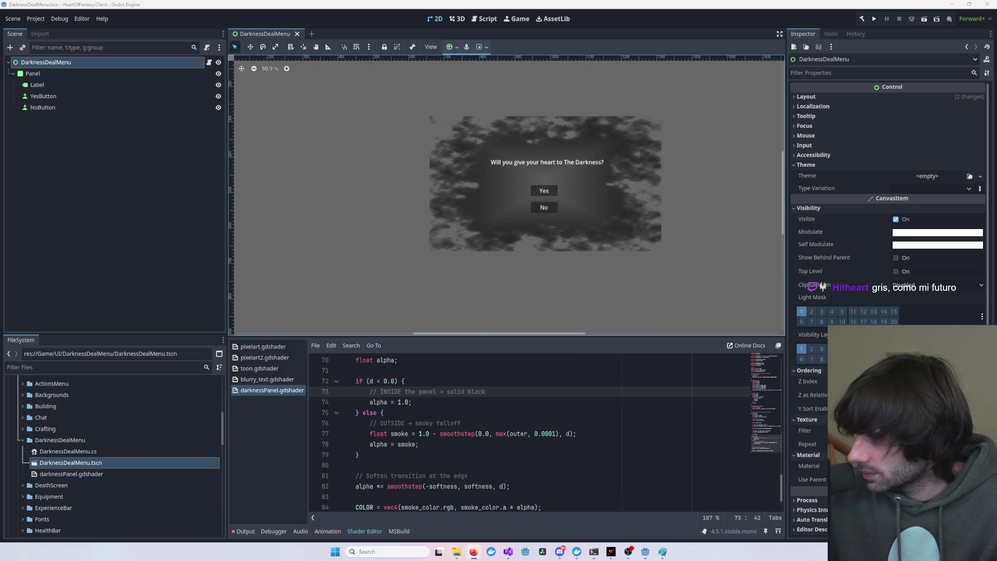
{"action": "key", "text": "ctrl+s"}
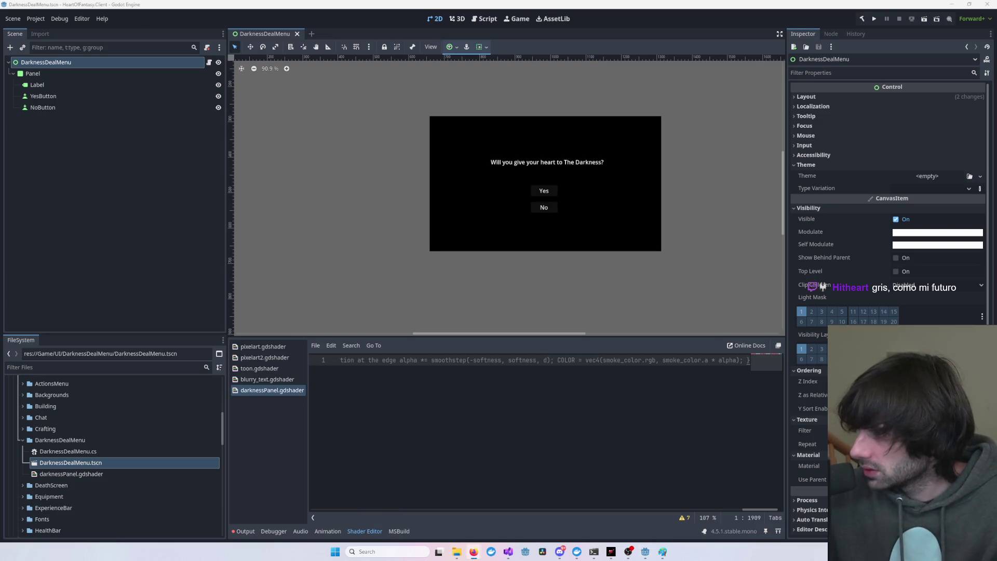
- Replace the darknessPanel.gdshader code with the pasted 85-line smoky-edge version
{"action": "left_click", "coordinate": [388, 410]}
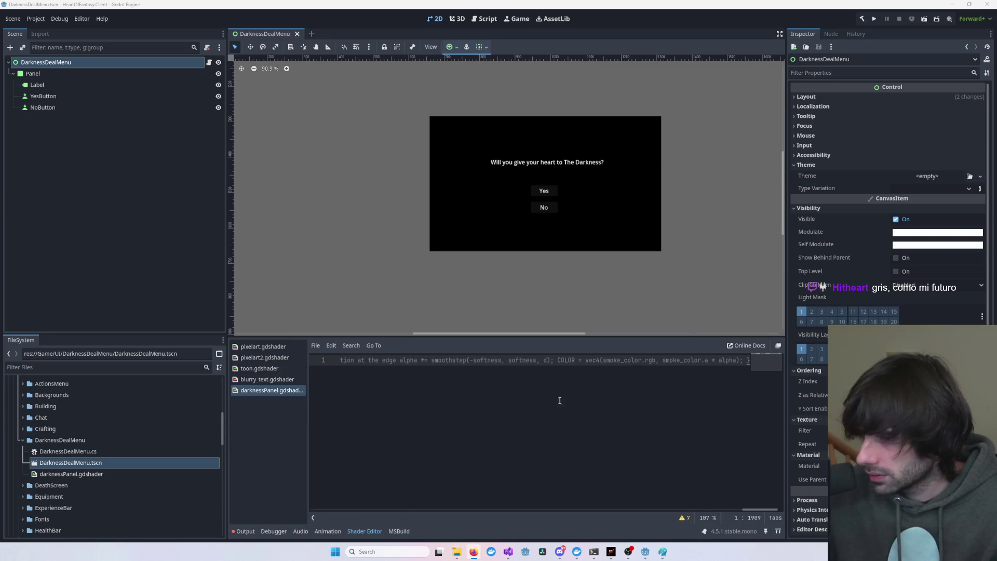
{"action": "key", "text": "ctrl+z"}
{"action": "key", "text": "ctrl+v"}
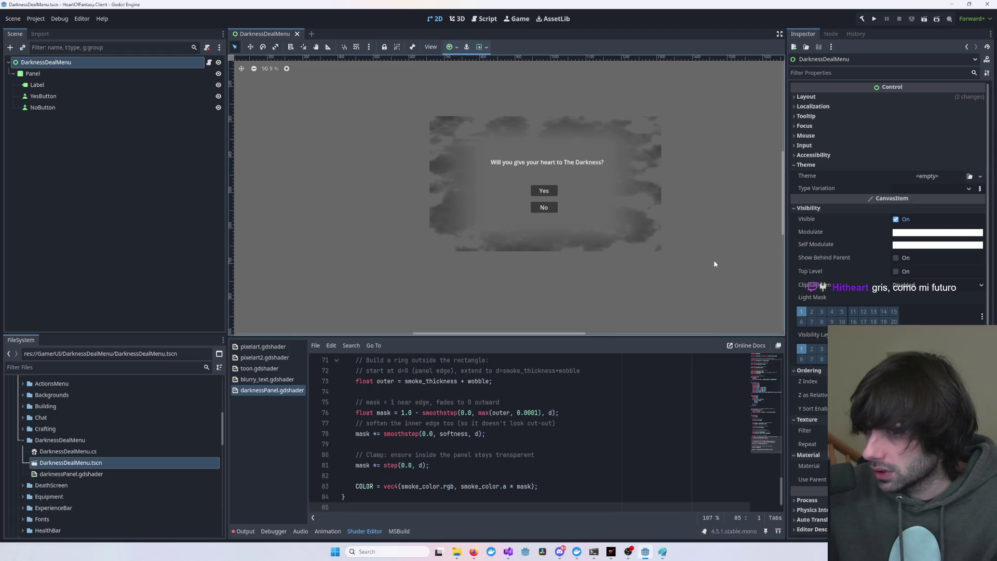
{"action": "left_click", "coordinate": [616, 238]}
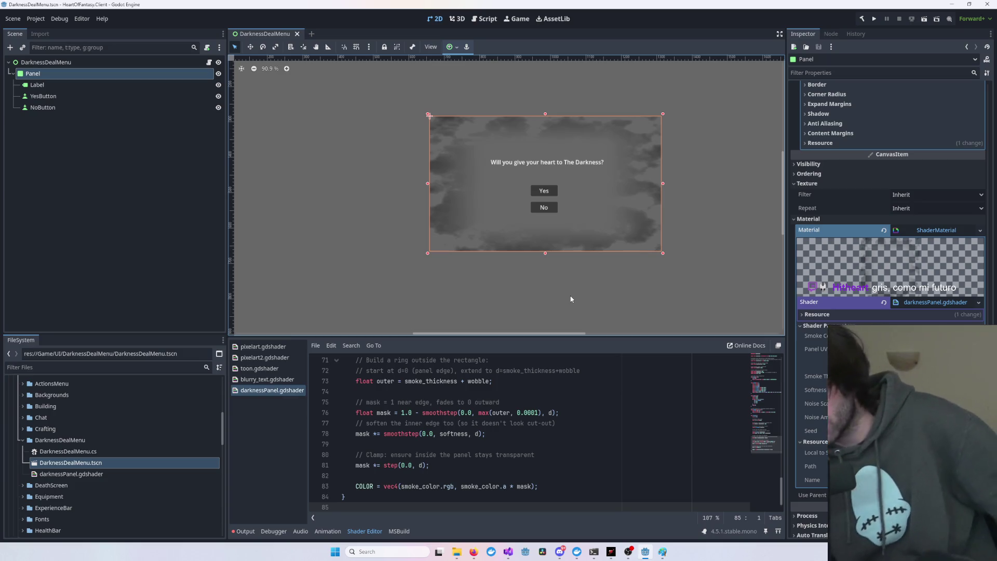
- Toggle the panel style's center fill off and back on, and open its background color picker
{"action": "scroll", "coordinate": [836, 226], "scroll_direction": "up", "scroll_amount": 5}
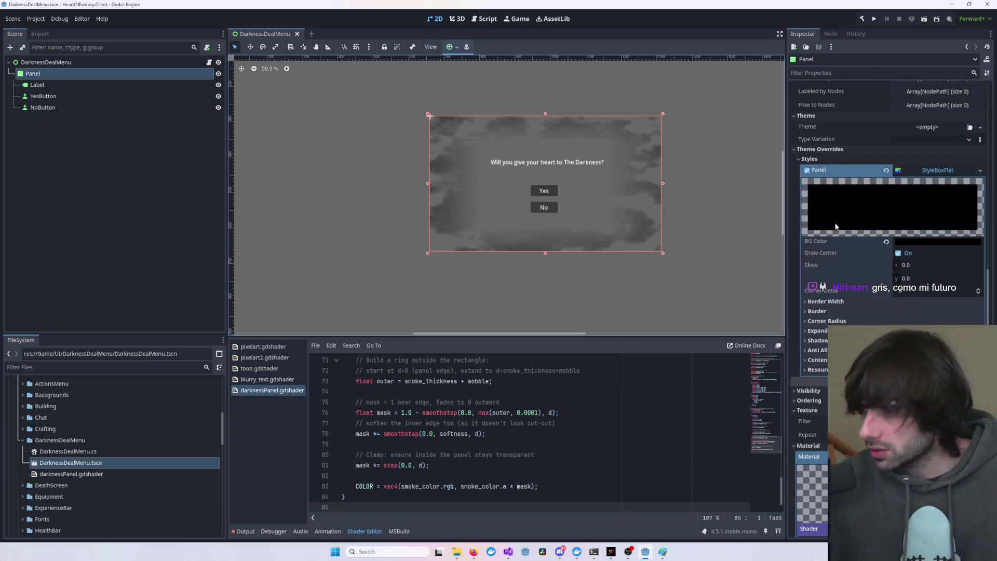
{"action": "left_click", "coordinate": [898, 253]}
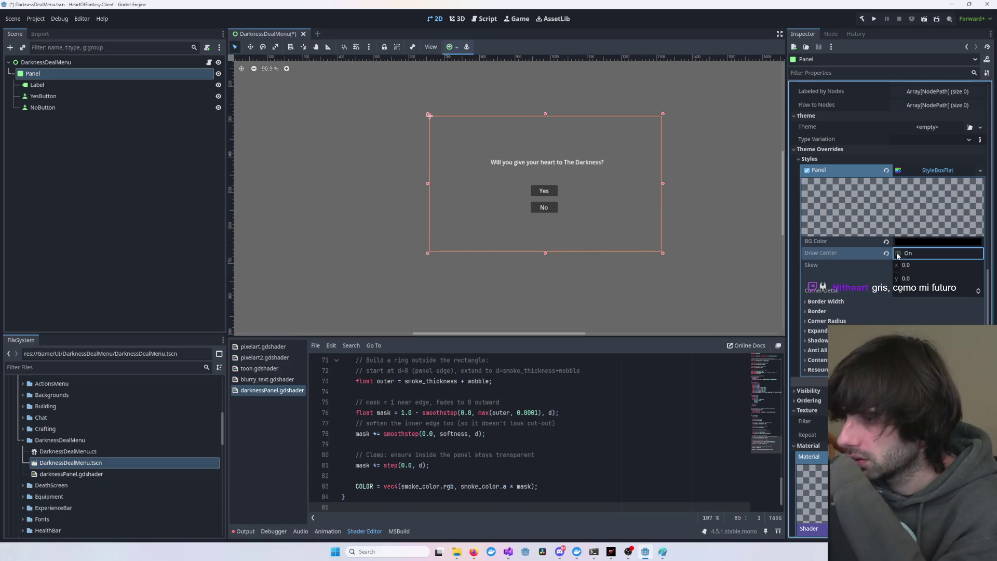
{"action": "left_click", "coordinate": [898, 254]}
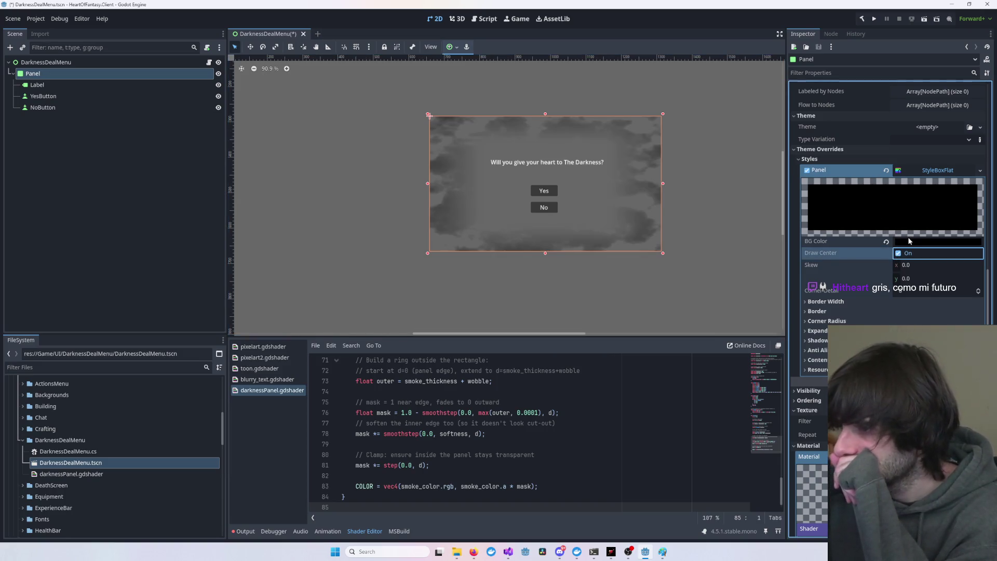
{"action": "left_click", "coordinate": [911, 242]}
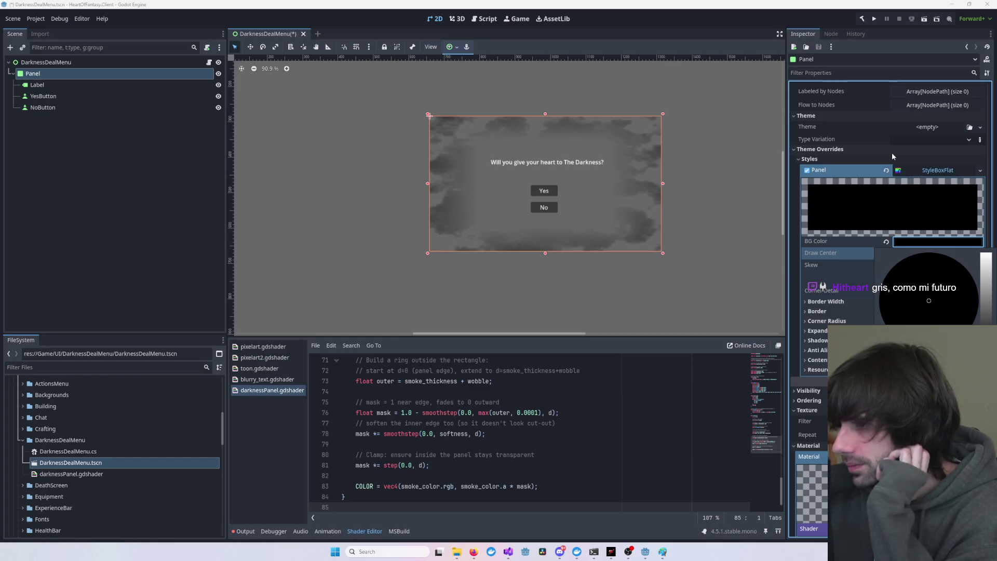
- Collapse the Theme and Visibility sections on the root DarknessDealMenu node
{"action": "scroll", "coordinate": [892, 152], "scroll_direction": "up", "scroll_amount": 5}
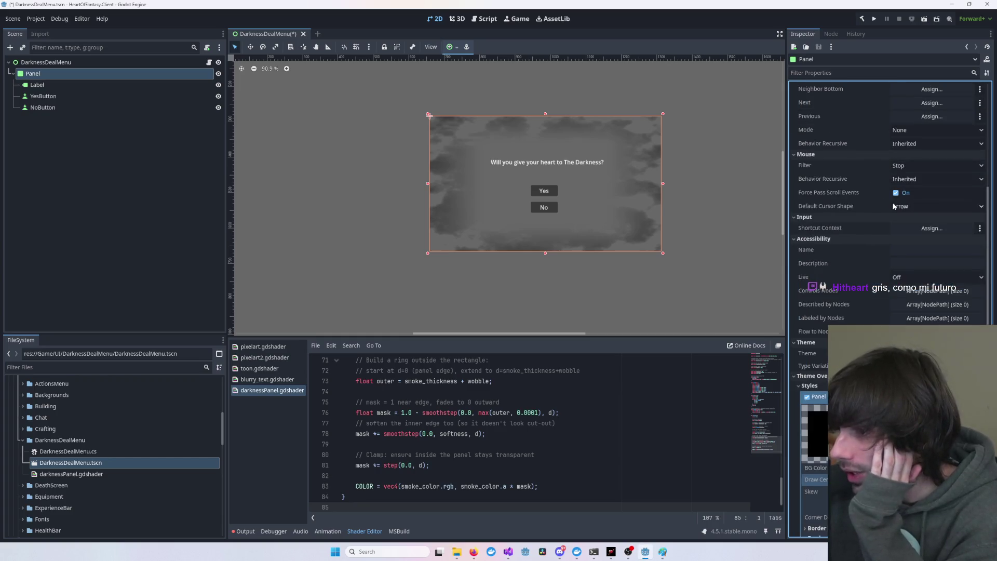
{"action": "scroll", "coordinate": [893, 206], "scroll_direction": "up", "scroll_amount": 5}
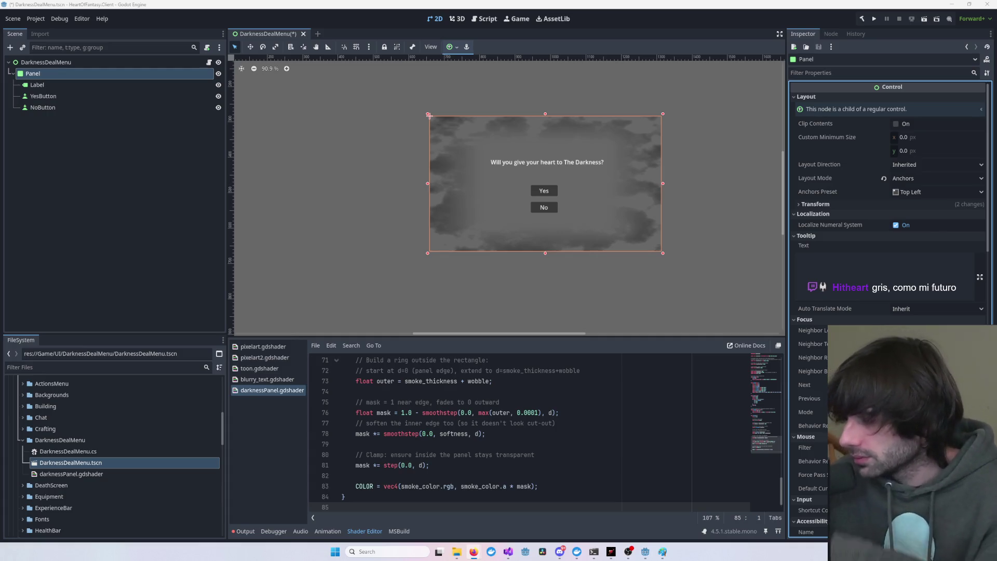
{"action": "left_click", "coordinate": [688, 245]}
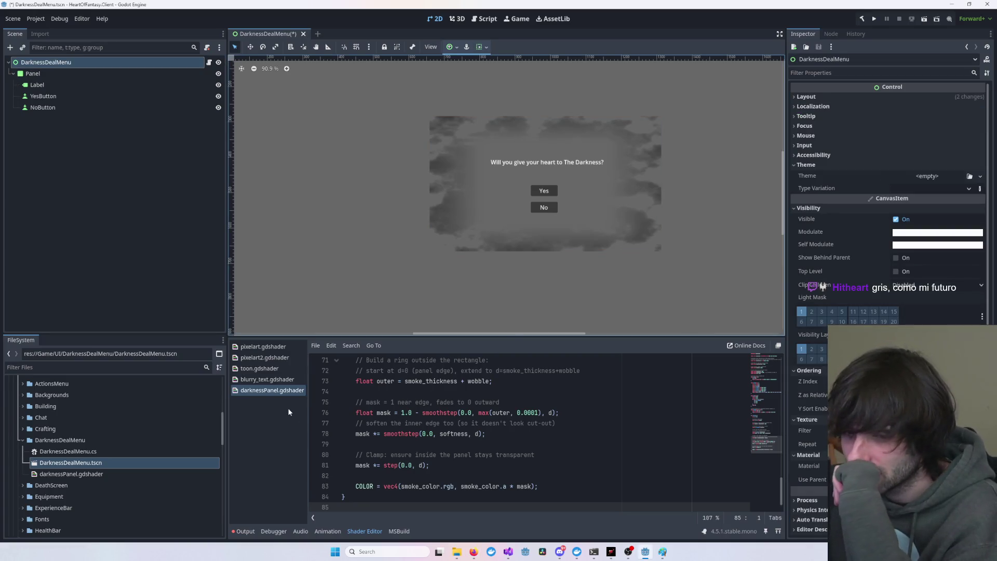
{"action": "scroll", "coordinate": [883, 207], "scroll_direction": "down", "scroll_amount": 1}
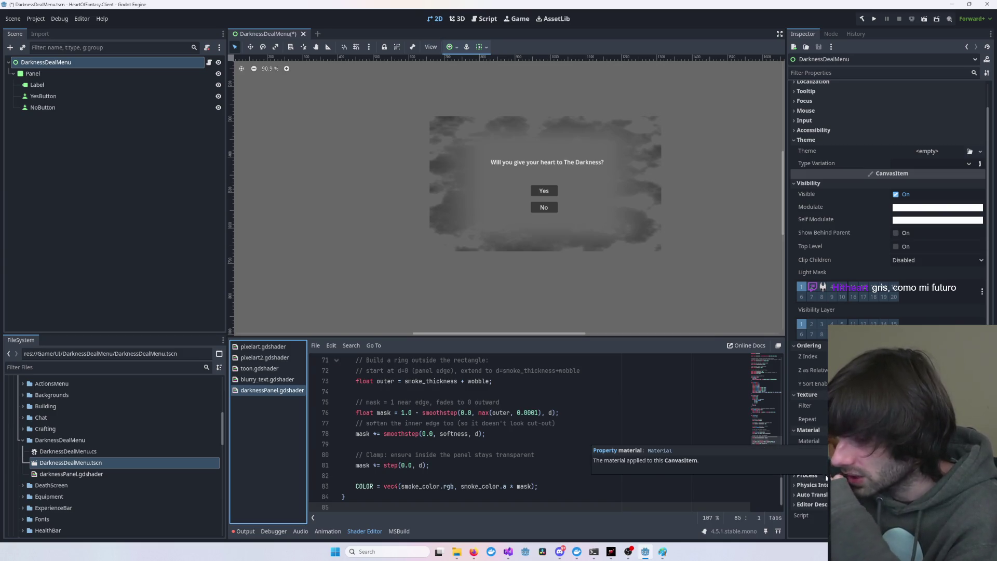
{"action": "scroll", "coordinate": [887, 311], "scroll_direction": "up", "scroll_amount": 2}
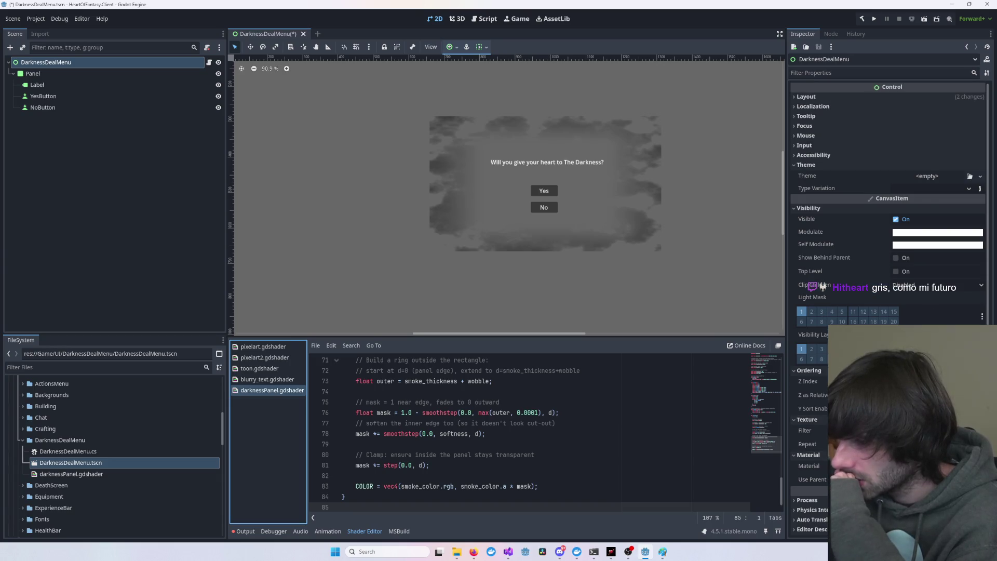
{"action": "left_click", "coordinate": [826, 165]}
{"action": "left_click", "coordinate": [814, 184]}
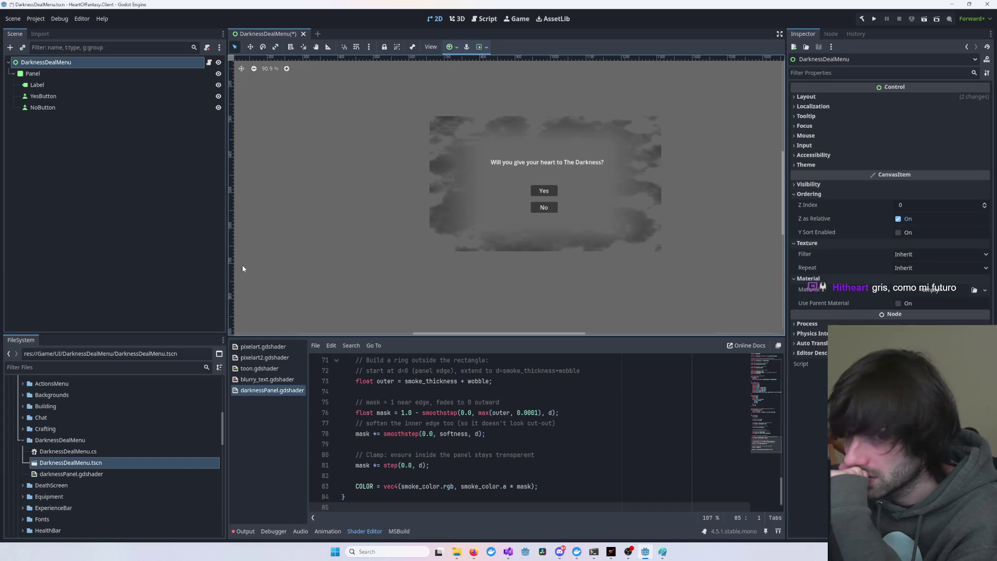
- Switch the Panel's style override to an empty StyleBox and inspect its content margins
{"action": "left_click", "coordinate": [452, 223]}
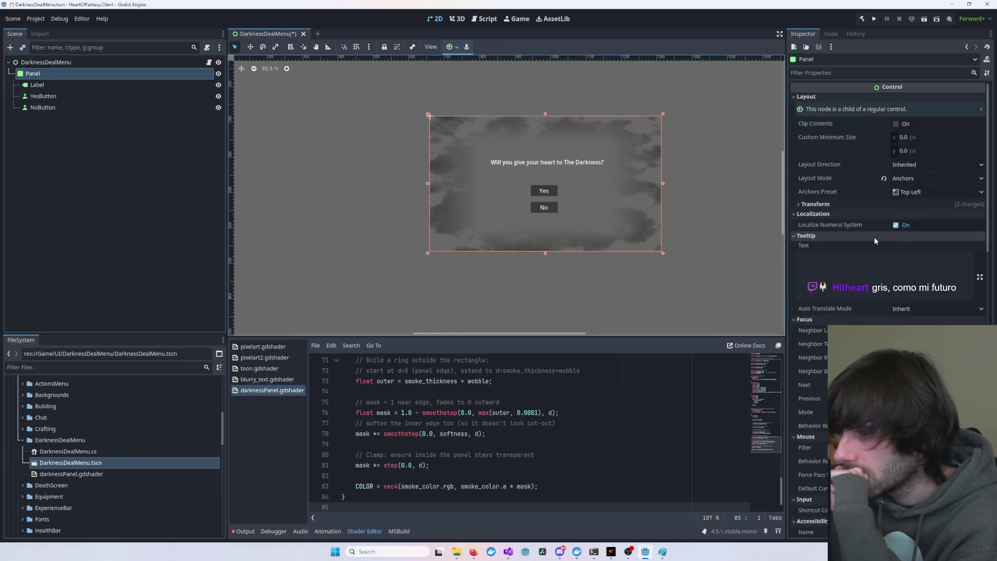
{"action": "scroll", "coordinate": [861, 235], "scroll_direction": "down", "scroll_amount": 5}
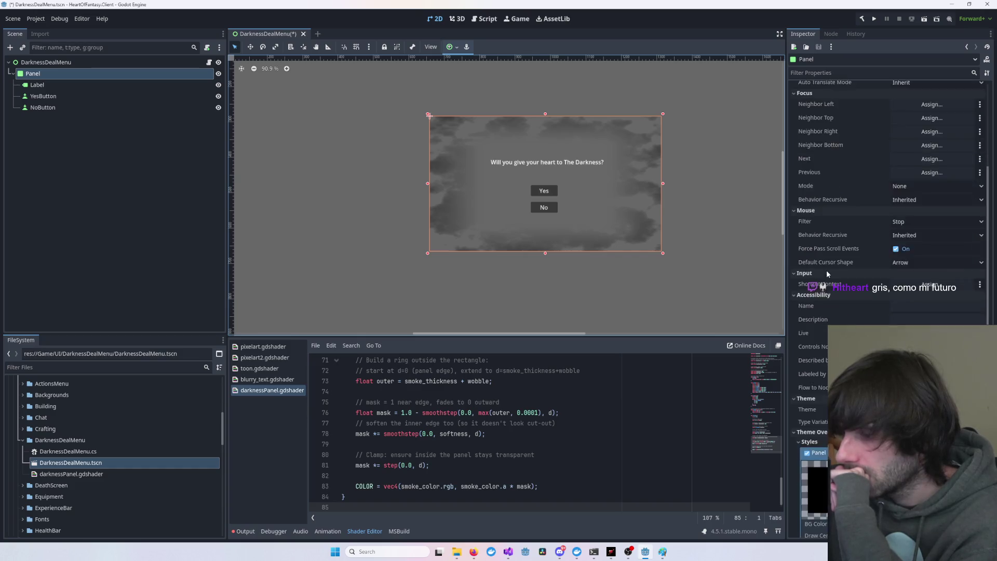
{"action": "scroll", "coordinate": [831, 270], "scroll_direction": "down", "scroll_amount": 6}
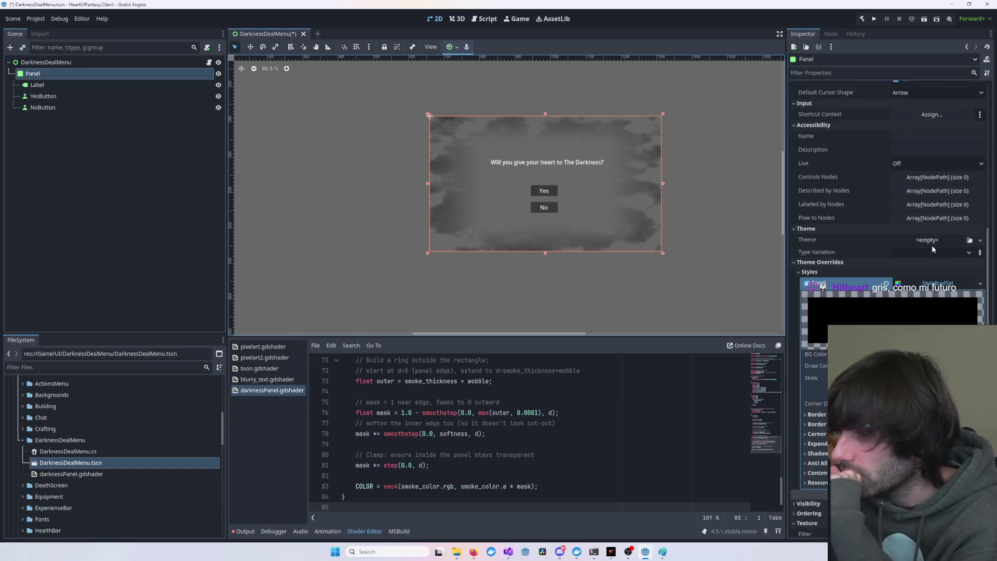
{"action": "left_click", "coordinate": [979, 284]}
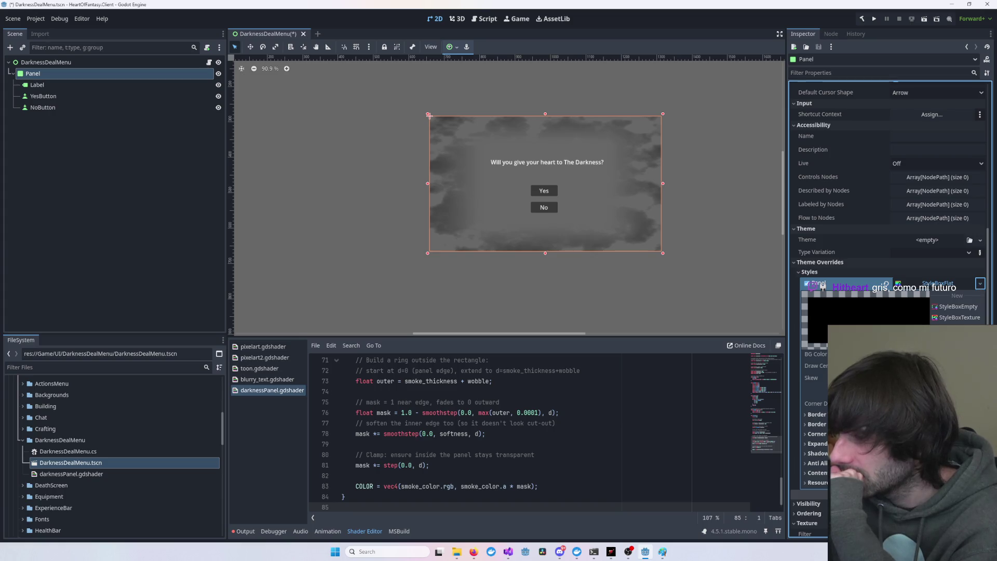
{"action": "left_click", "coordinate": [816, 454]}
{"action": "left_click", "coordinate": [978, 284]}
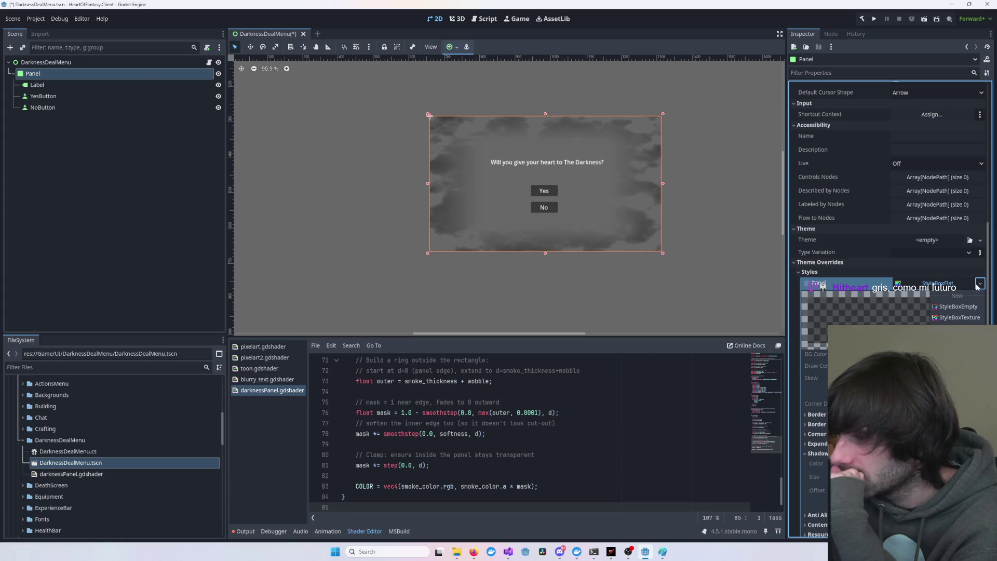
{"action": "left_click", "coordinate": [966, 307]}
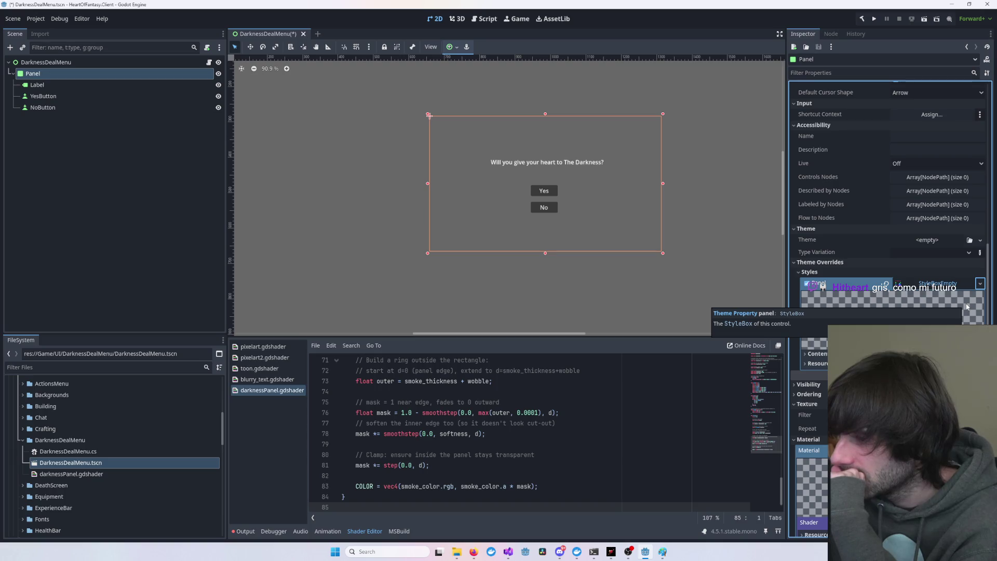
{"action": "scroll", "coordinate": [924, 311], "scroll_direction": "down", "scroll_amount": 2}
{"action": "left_click", "coordinate": [854, 298]}
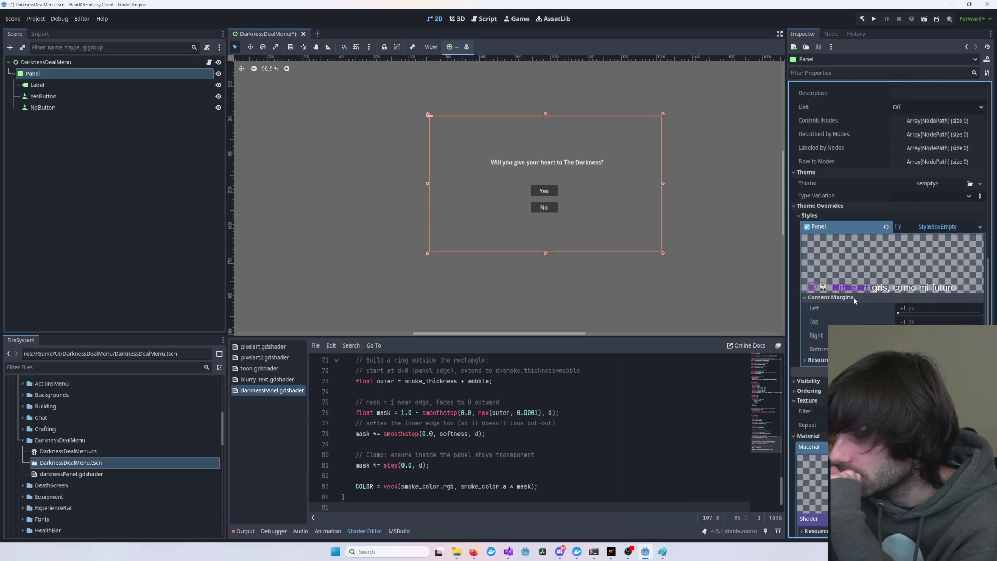
{"action": "left_click", "coordinate": [949, 230]}
- Try a texture style for the panel, then disable the Panel's style override
{"action": "left_click", "coordinate": [979, 227]}
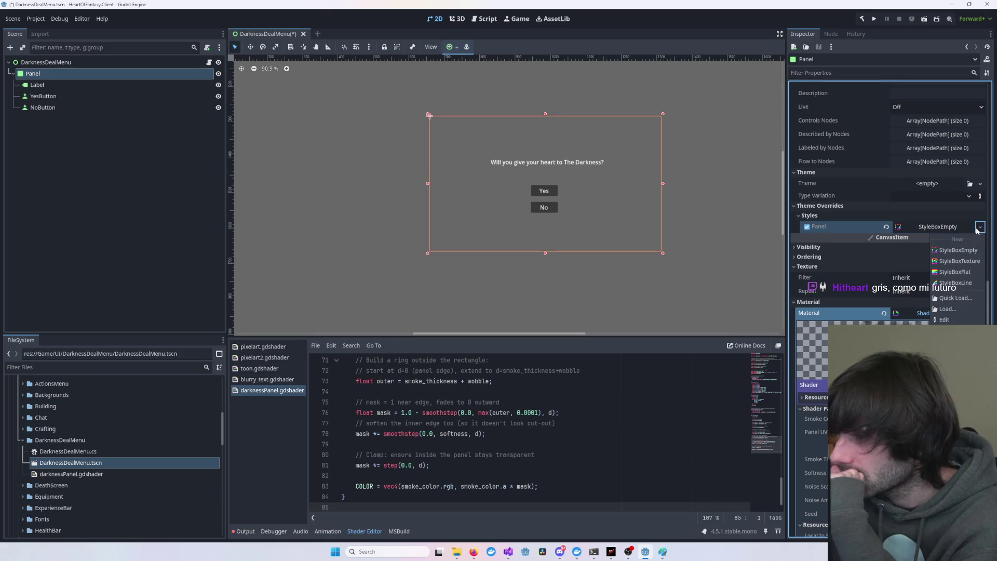
{"action": "left_click", "coordinate": [959, 261]}
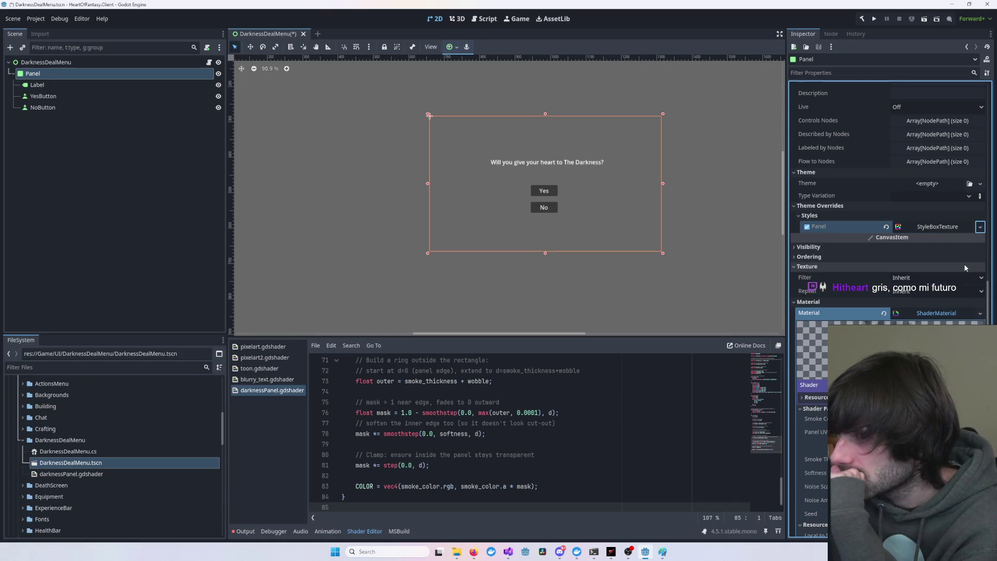
{"action": "left_click", "coordinate": [980, 229]}
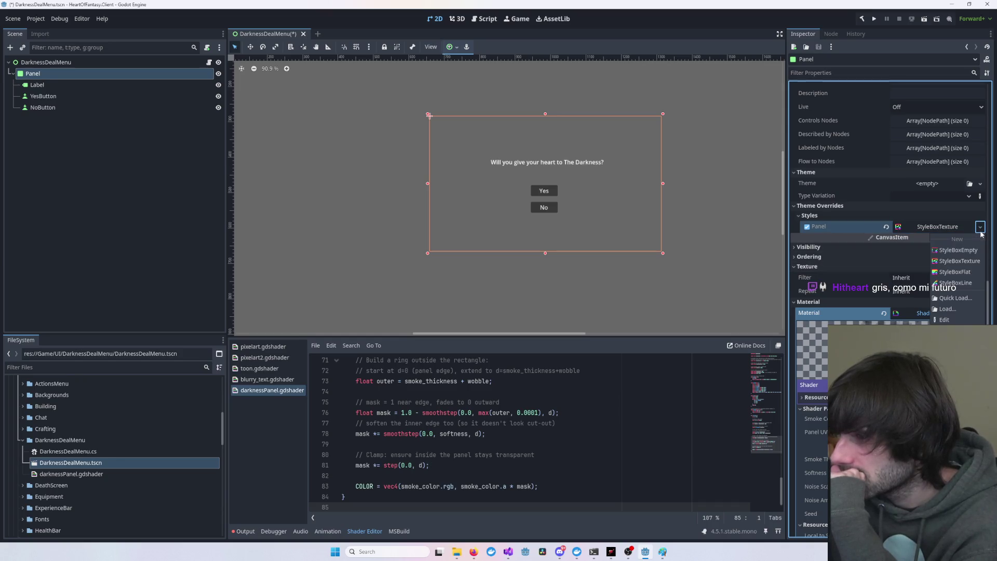
{"action": "left_click", "coordinate": [811, 228]}
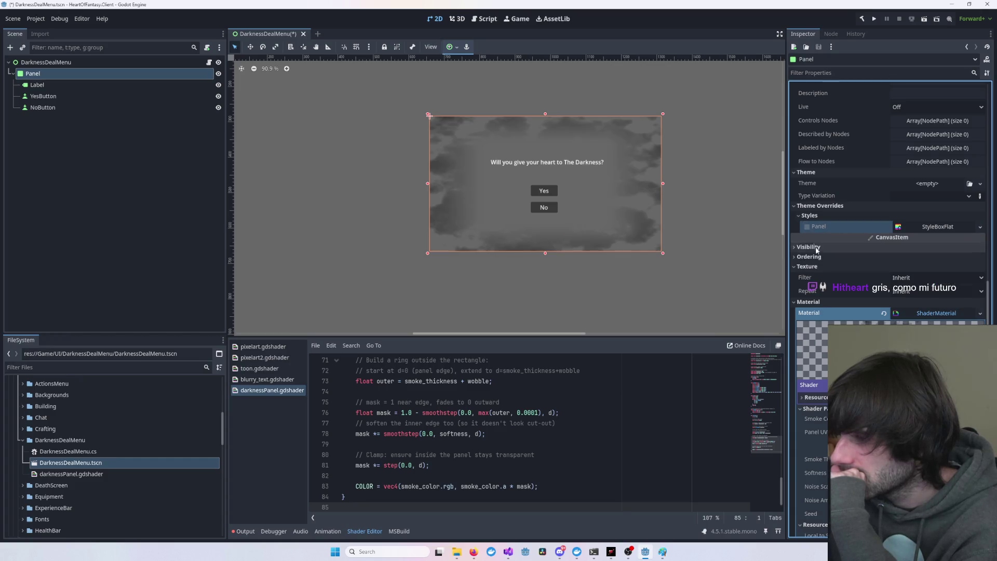
{"action": "scroll", "coordinate": [888, 259], "scroll_direction": "down", "scroll_amount": 3}
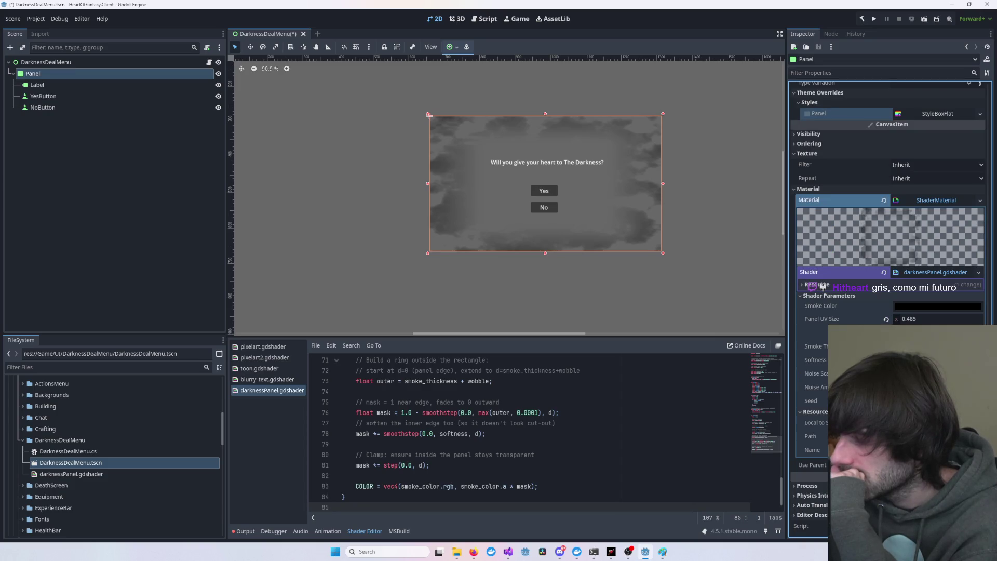
- Collapse the Panel's Localization, Tooltip, Focus, Mouse, Input and Accessibility sections
{"action": "left_click", "coordinate": [49, 64]}
{"action": "left_click", "coordinate": [49, 73]}
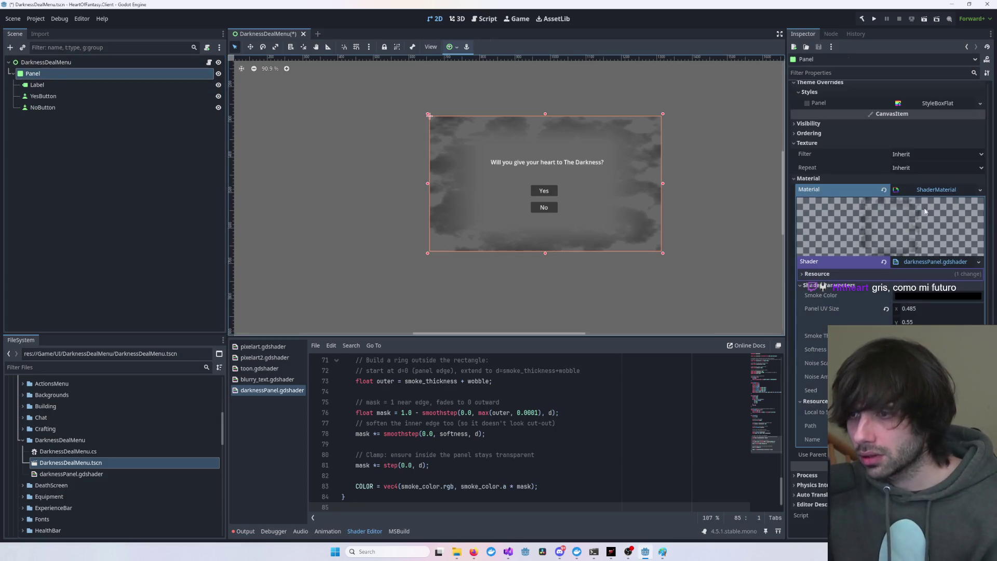
{"action": "scroll", "coordinate": [908, 213], "scroll_direction": "up", "scroll_amount": 7}
{"action": "scroll", "coordinate": [907, 213], "scroll_direction": "up", "scroll_amount": 6}
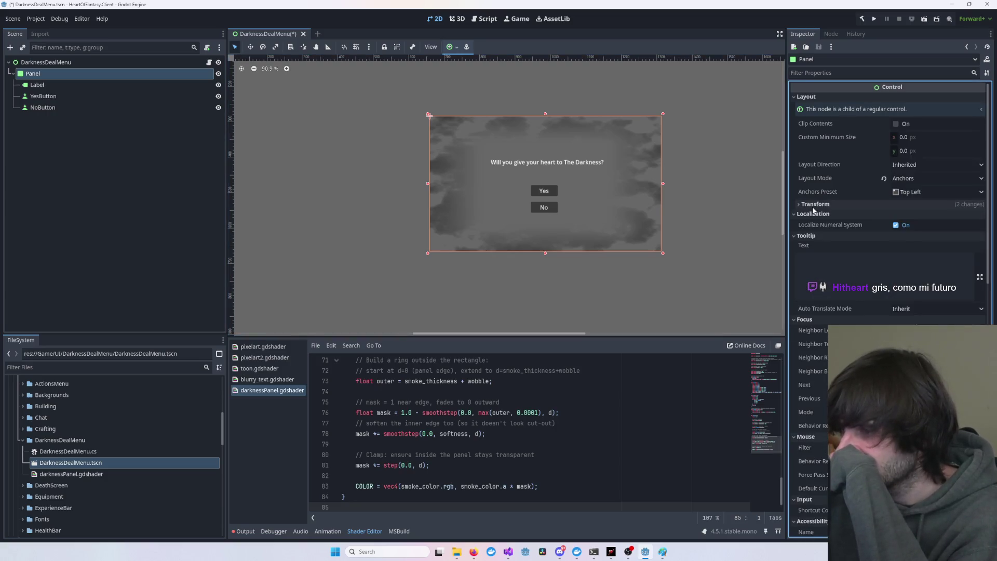
{"action": "left_click", "coordinate": [813, 215]}
{"action": "left_click", "coordinate": [811, 223]}
{"action": "left_click", "coordinate": [811, 234]}
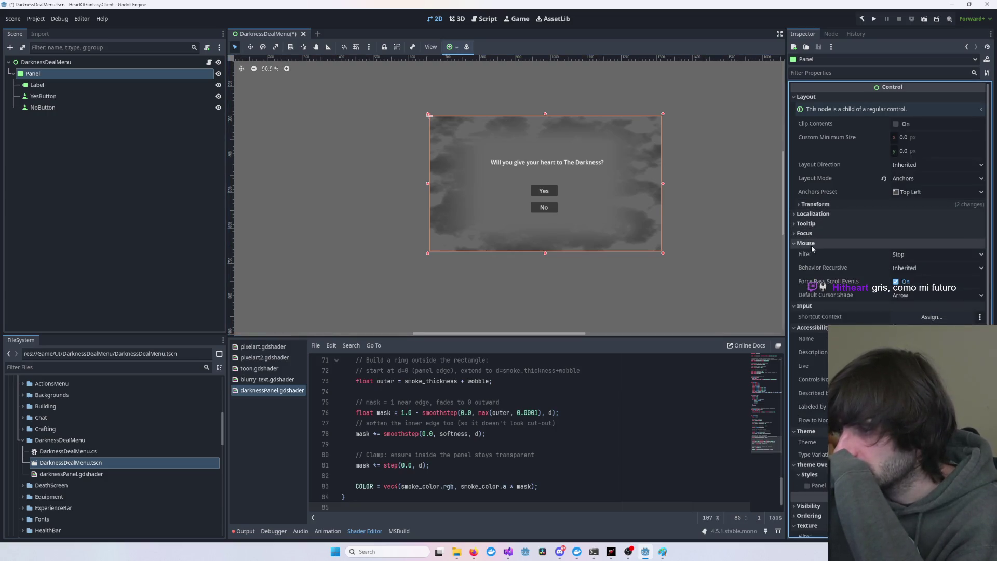
{"action": "left_click", "coordinate": [813, 244]}
{"action": "left_click", "coordinate": [812, 253]}
{"action": "left_click", "coordinate": [813, 263]}
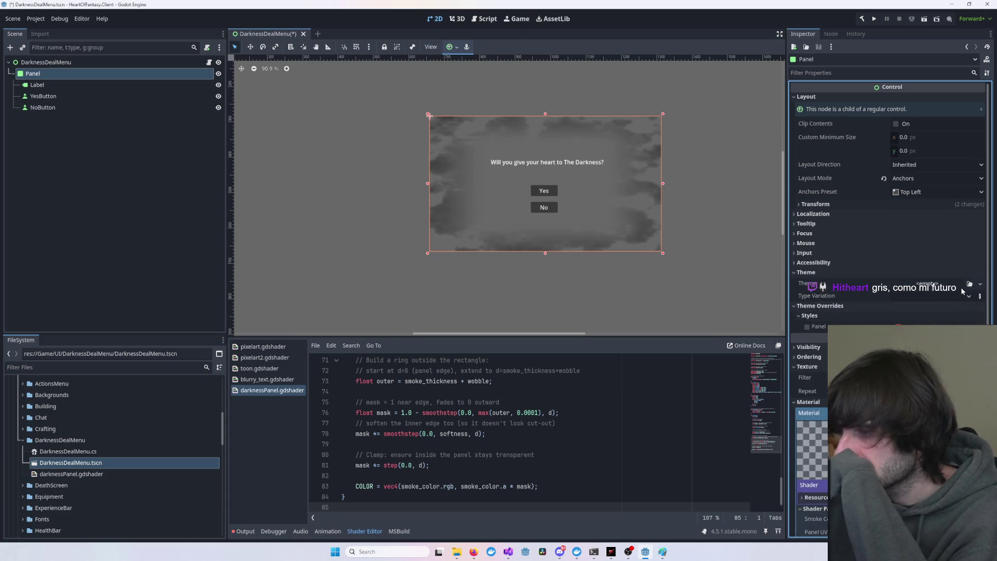
- Choose New Theme in the Panel's Theme property and expand the created Theme resource
{"action": "left_click", "coordinate": [807, 326]}
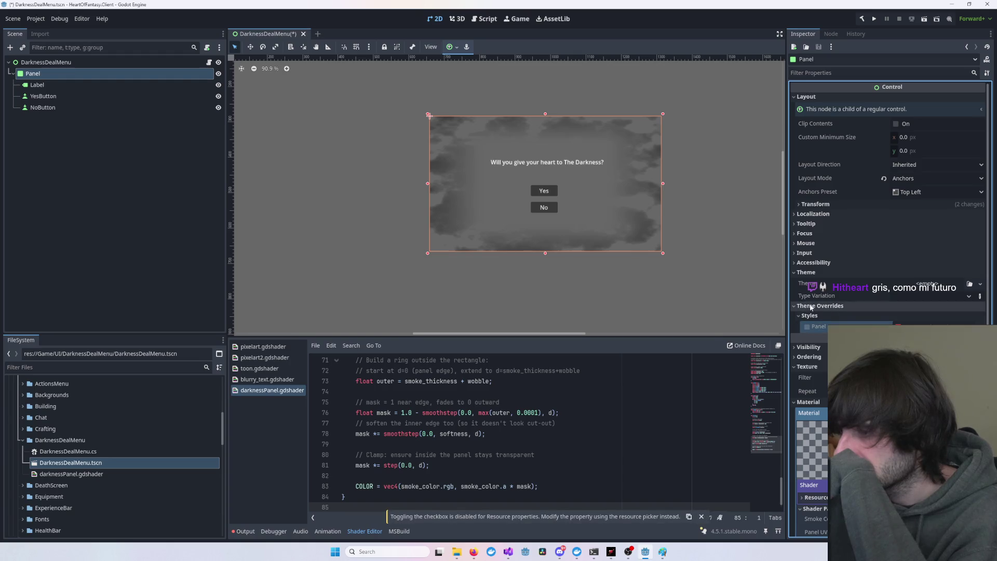
{"action": "left_click", "coordinate": [979, 284]}
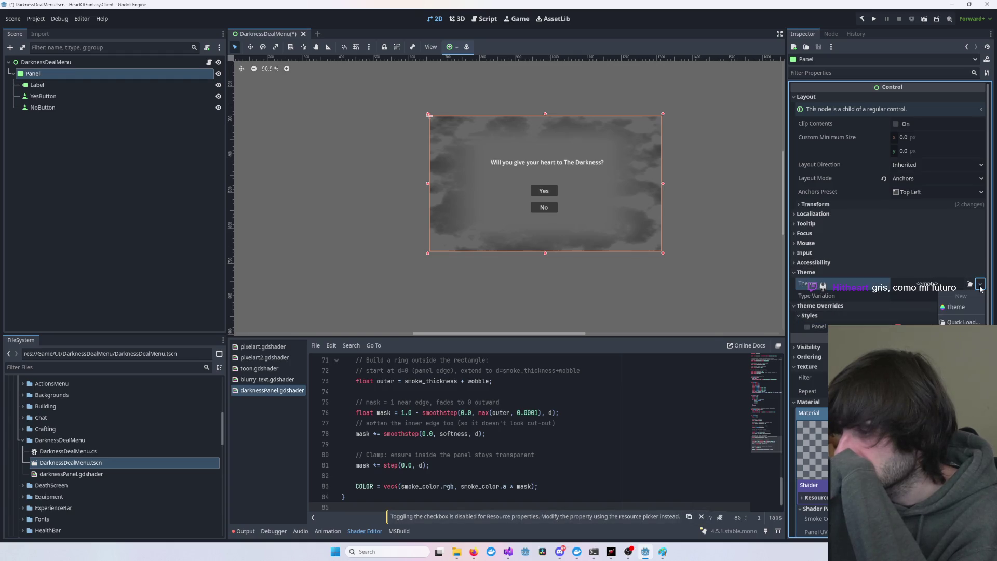
{"action": "left_click", "coordinate": [974, 307]}
{"action": "left_click", "coordinate": [954, 286]}
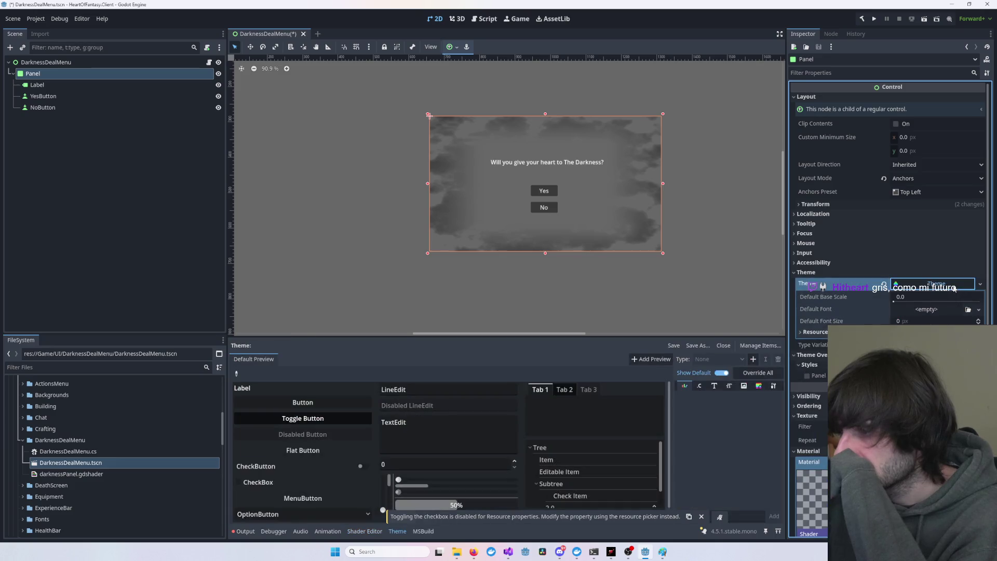
{"action": "left_click", "coordinate": [954, 286]}
{"action": "scroll", "coordinate": [941, 309], "scroll_direction": "down", "scroll_amount": 2}
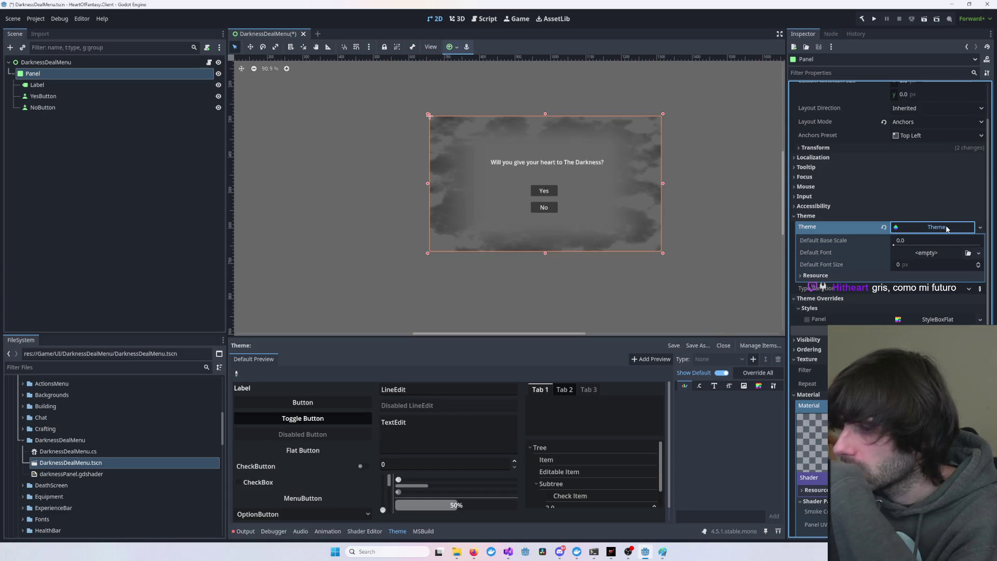
{"action": "left_click", "coordinate": [980, 227]}
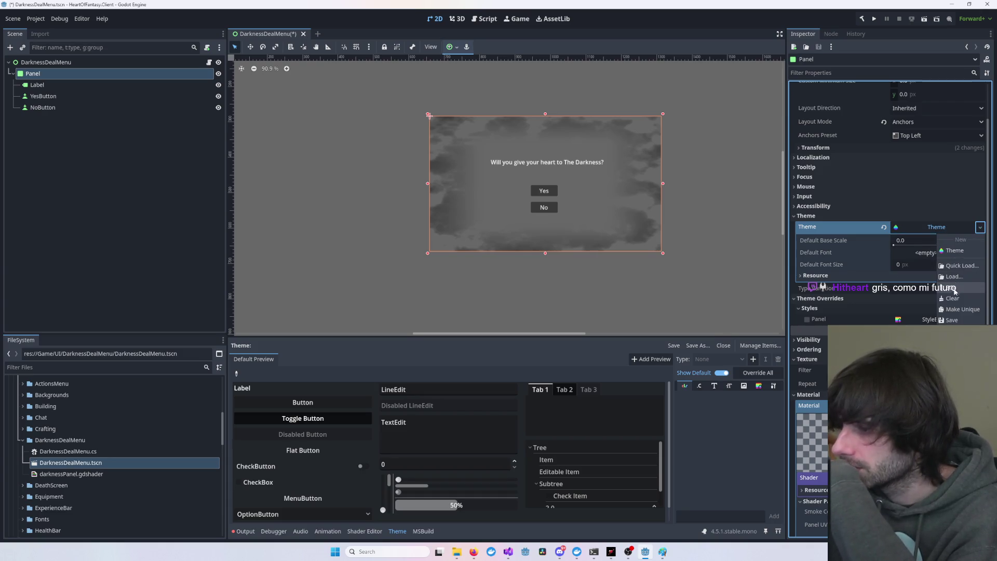
- Clear the Panel's Theme, then expand its StyleBoxFlat's Corner Radius and Border sections
{"action": "left_click", "coordinate": [954, 300]}
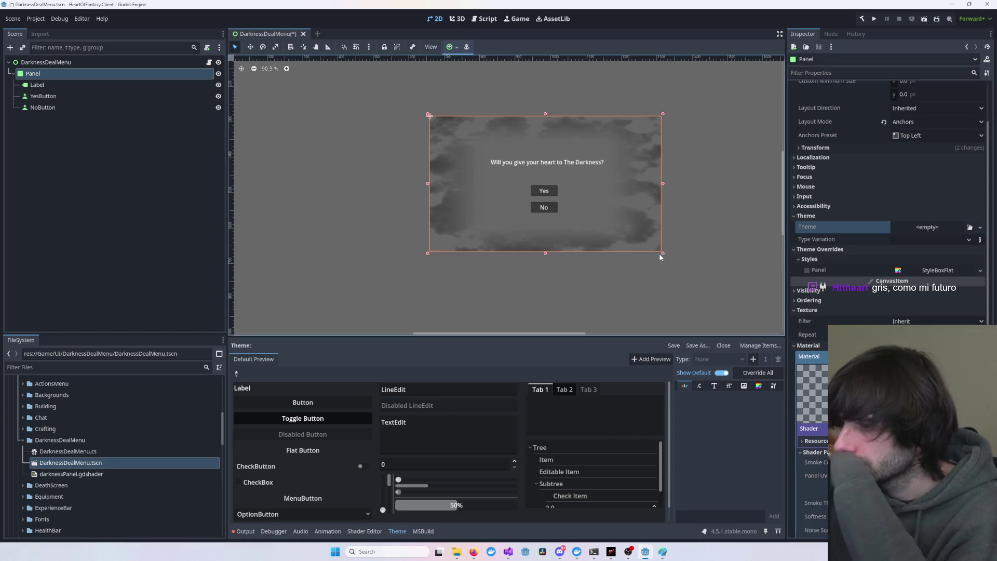
{"action": "left_click", "coordinate": [937, 270]}
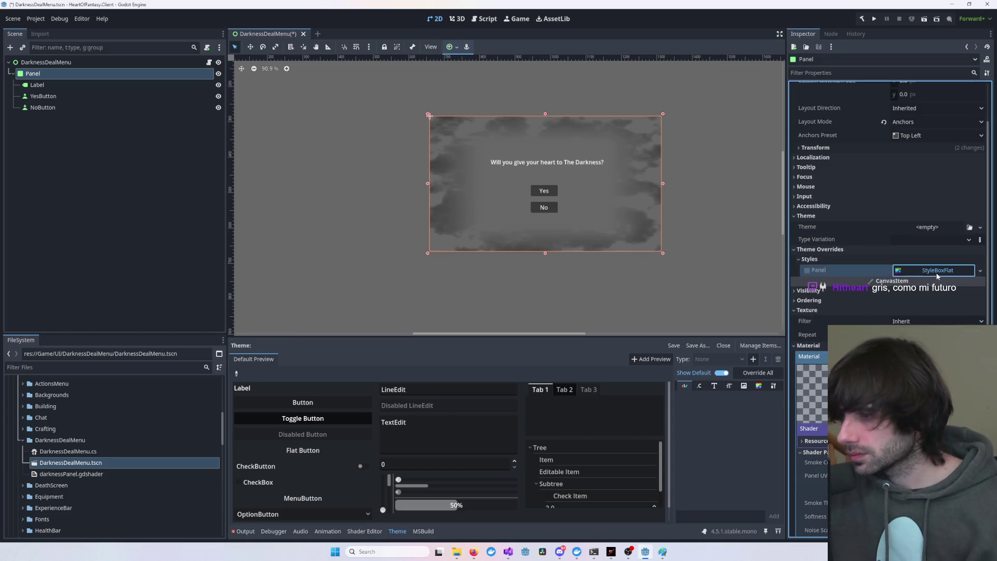
{"action": "scroll", "coordinate": [888, 207], "scroll_direction": "down", "scroll_amount": 4}
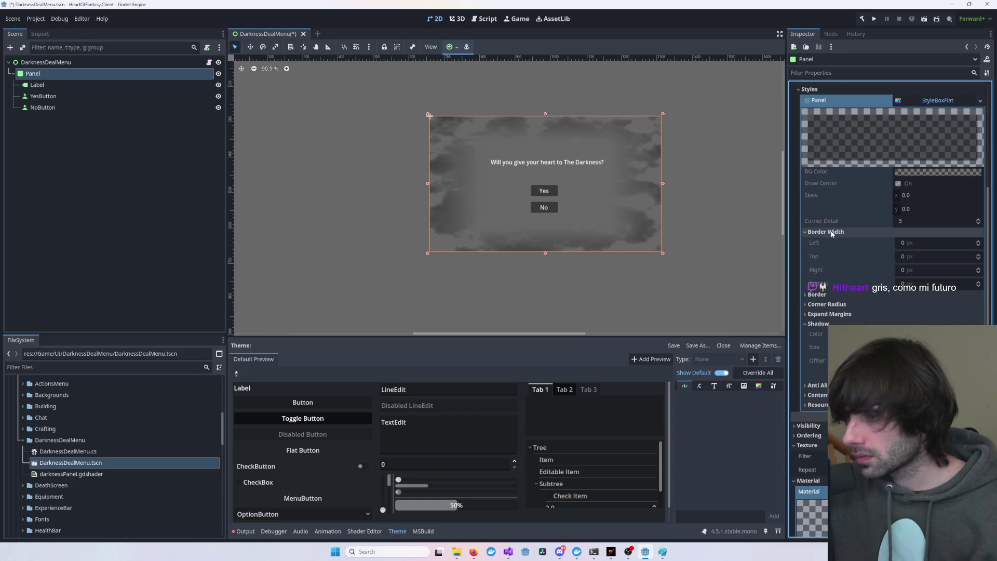
{"action": "left_click", "coordinate": [828, 252]}
{"action": "left_click", "coordinate": [829, 252]}
{"action": "left_click", "coordinate": [818, 242]}
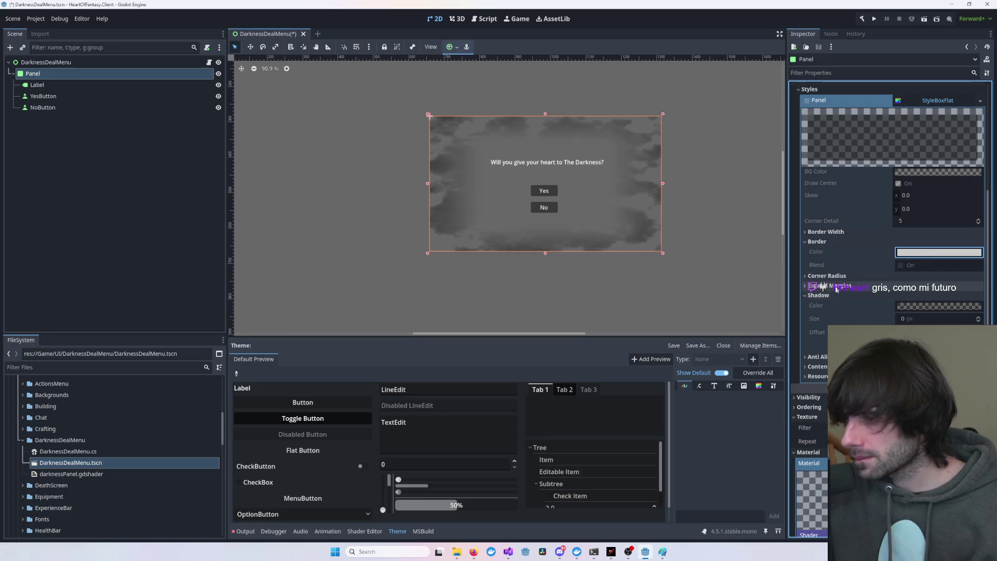
{"action": "scroll", "coordinate": [834, 277], "scroll_direction": "up", "scroll_amount": 4}
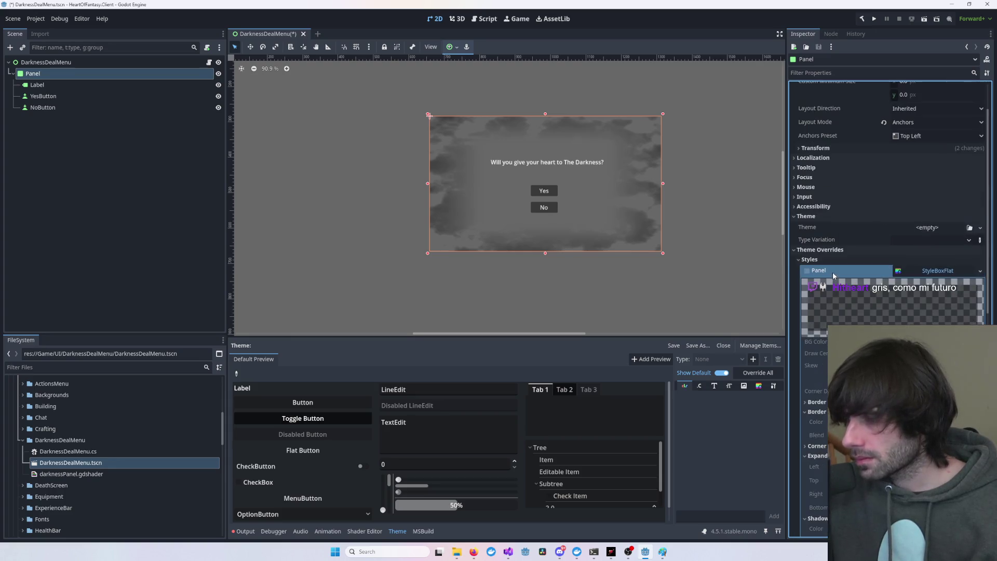
{"action": "left_click", "coordinate": [725, 284]}
- Add a Panel child node under DarknessDealMenu, creating Panel2
{"action": "right_click", "coordinate": [80, 62]}
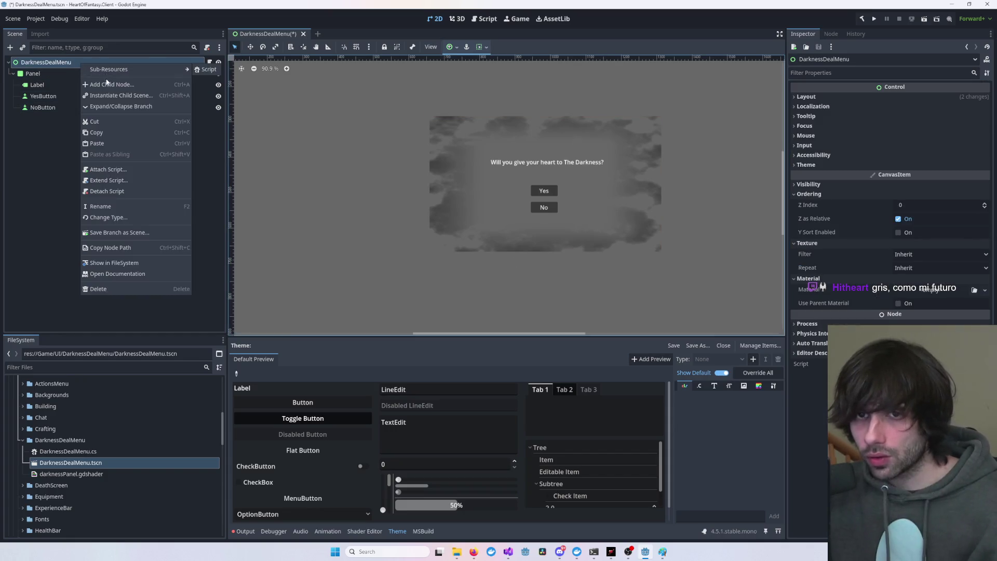
{"action": "left_click", "coordinate": [139, 85]}
{"action": "type", "text": "panel"}
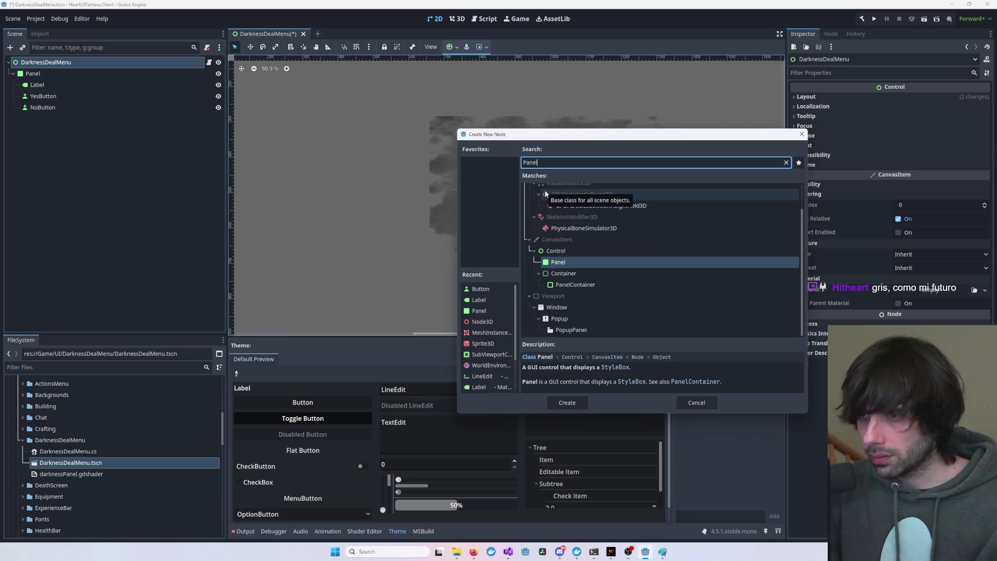
{"action": "key", "text": "Return"}
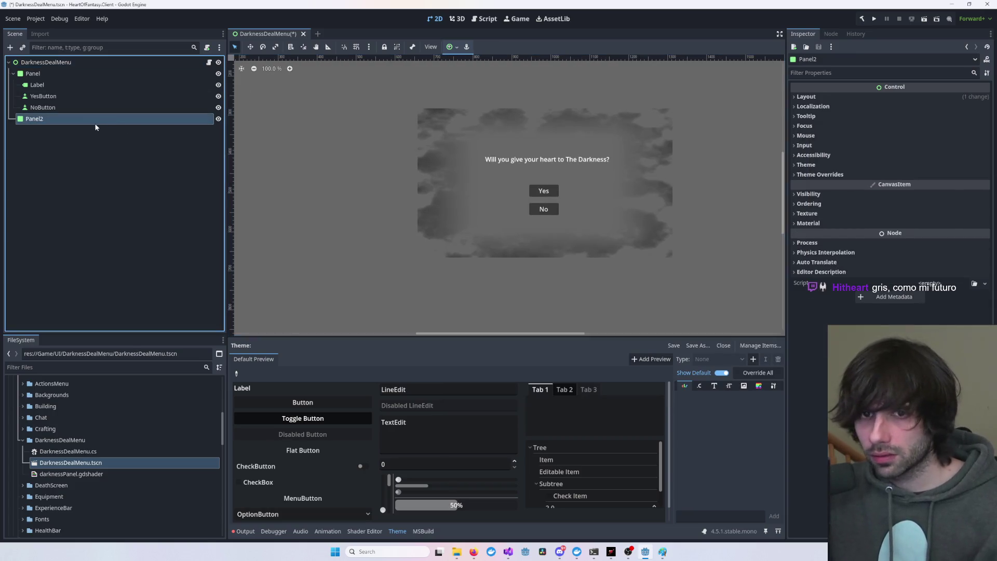
{"action": "scroll", "coordinate": [332, 139], "scroll_direction": "down", "scroll_amount": 2}
{"action": "scroll", "coordinate": [381, 171], "scroll_direction": "up", "scroll_amount": 3}
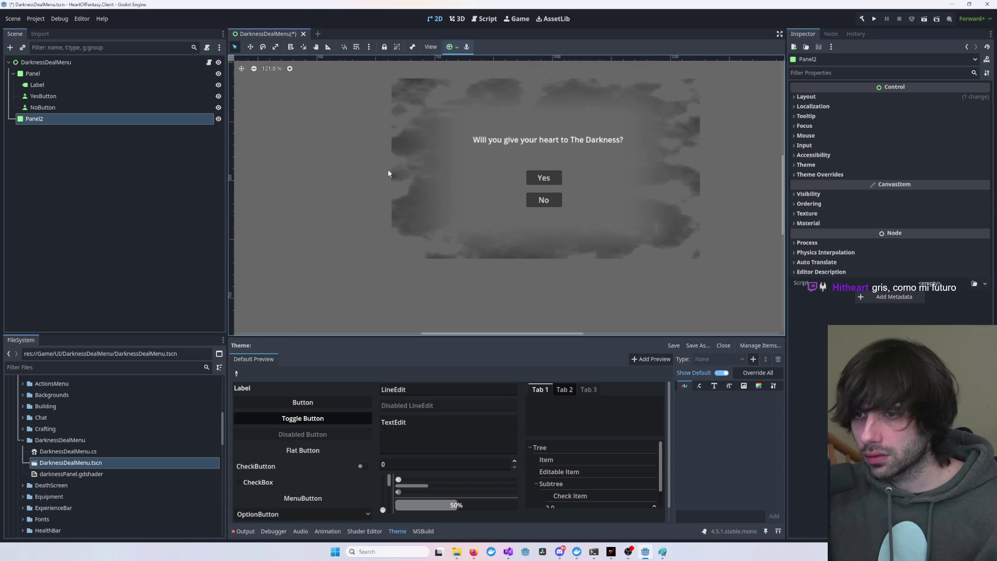
- Select Panel2 and drag it on the canvas away from the origin
{"action": "left_click_drag", "start_coordinate": [553, 155], "coordinate": [483, 211]}
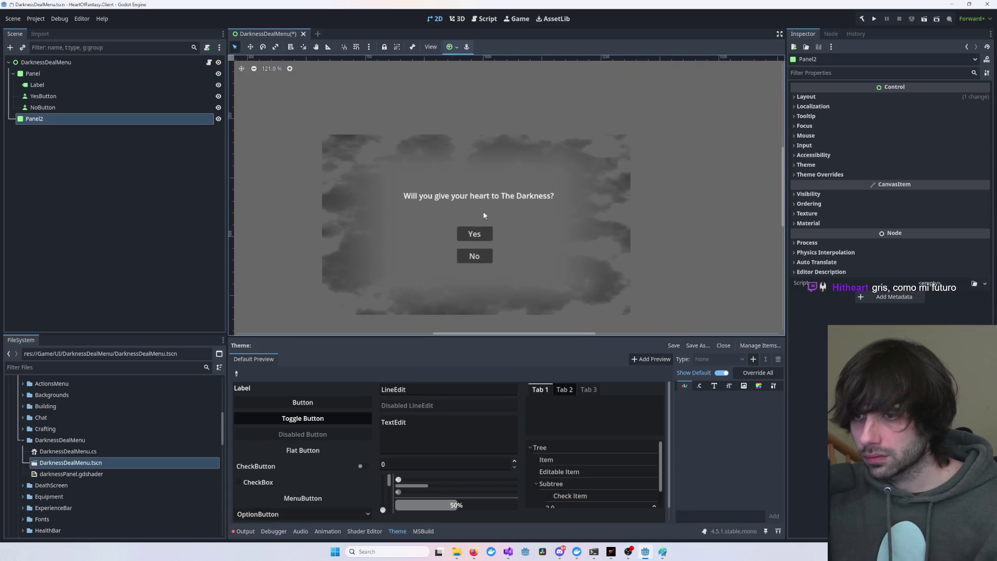
{"action": "left_click", "coordinate": [82, 108]}
{"action": "left_click", "coordinate": [83, 119]}
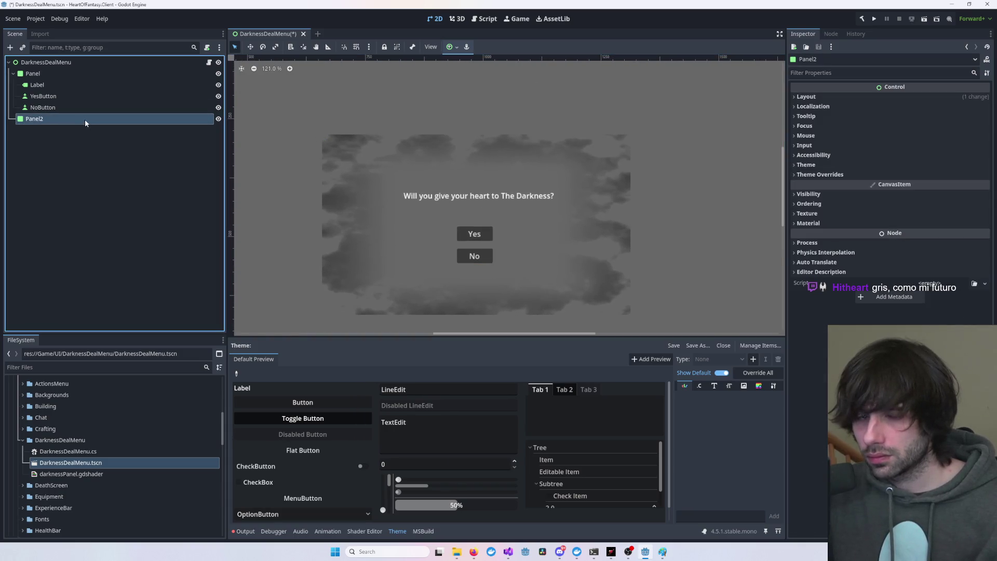
{"action": "left_click_drag", "start_coordinate": [313, 122], "coordinate": [505, 213]}
{"action": "scroll", "coordinate": [474, 200], "scroll_direction": "down", "scroll_amount": 4}
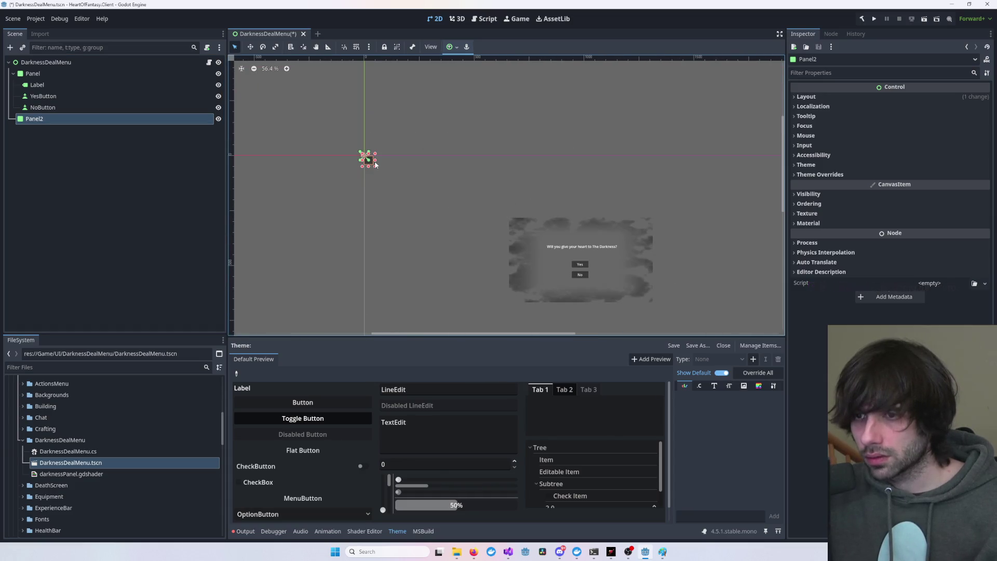
{"action": "left_click_drag", "start_coordinate": [375, 165], "coordinate": [491, 208]}
{"action": "scroll", "coordinate": [484, 191], "scroll_direction": "up", "scroll_amount": 5}
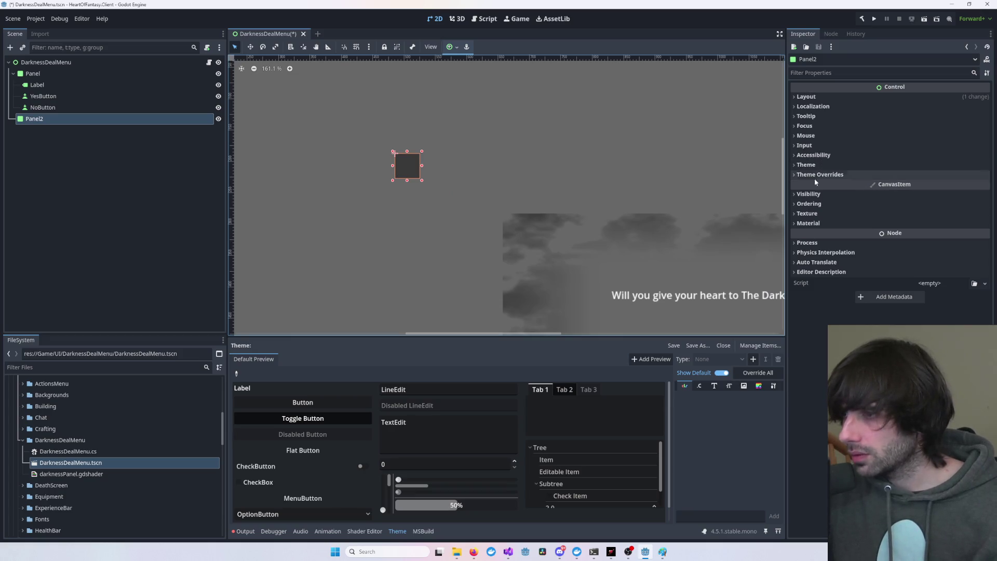
- Give Panel2 a new ShaderMaterial loaded with darknessPanel.gdshader
{"action": "left_click", "coordinate": [814, 214]}
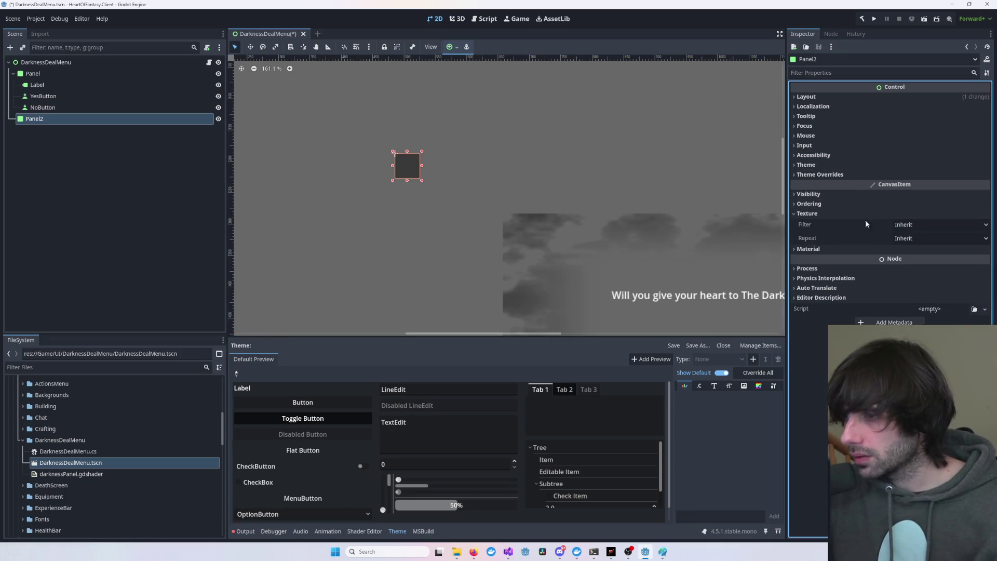
{"action": "left_click", "coordinate": [826, 249]}
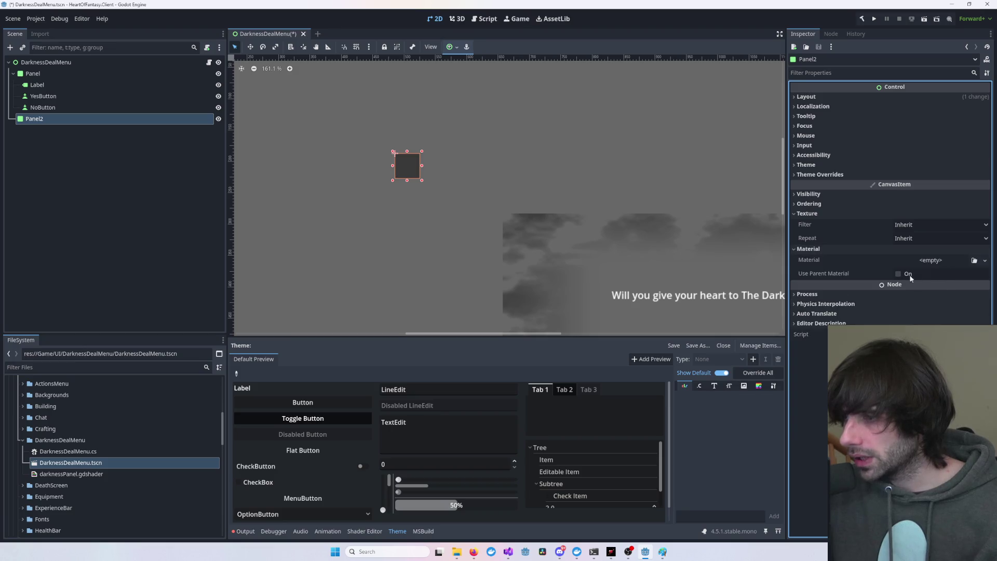
{"action": "left_click", "coordinate": [985, 260]}
{"action": "left_click", "coordinate": [958, 294]}
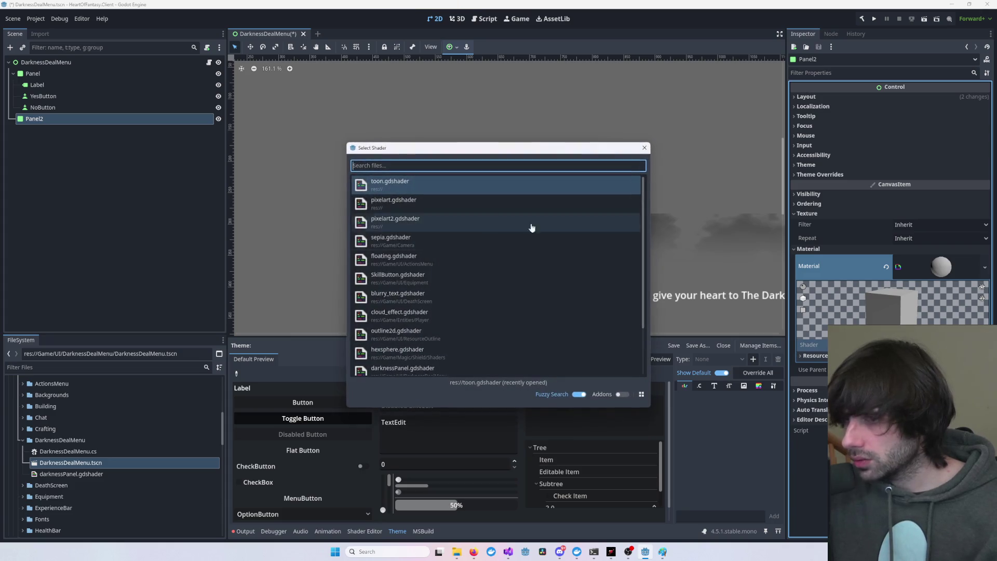
{"action": "type", "text": "darkn"}
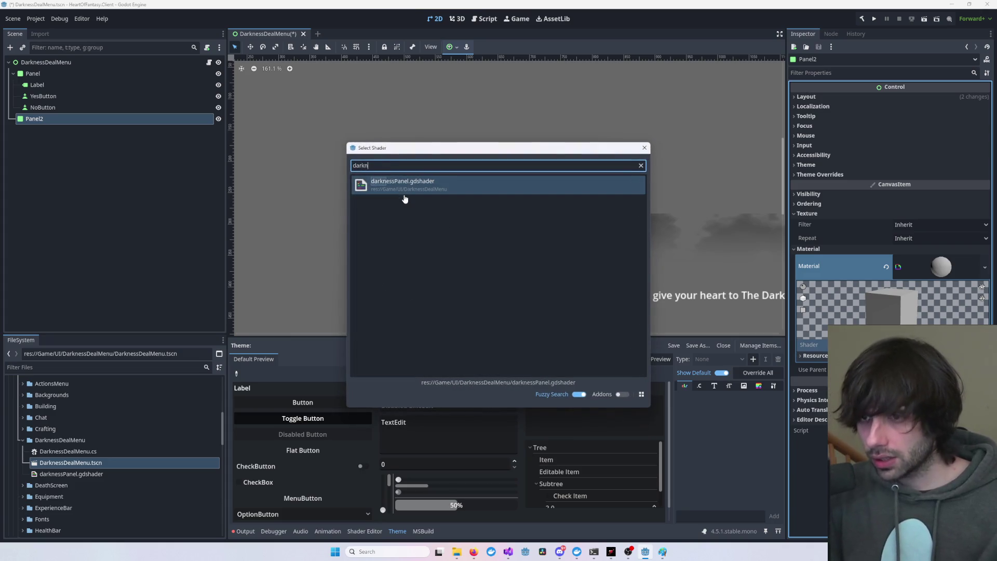
{"action": "key", "text": "Return"}
- Drag Panel2 down-right, enlarging it over the left part of the dialog
{"action": "scroll", "coordinate": [403, 194], "scroll_direction": "up", "scroll_amount": 7}
{"action": "scroll", "coordinate": [417, 180], "scroll_direction": "down", "scroll_amount": 5}
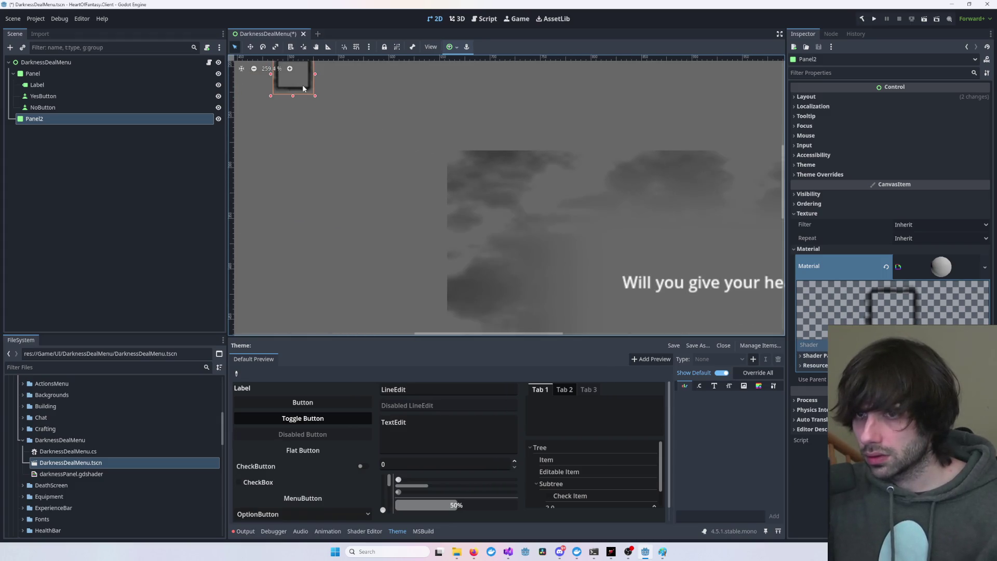
{"action": "mouse_move", "coordinate": [304, 88]}
{"action": "left_mouse_down"}
{"action": "mouse_move", "coordinate": [358, 148]}
{"action": "mouse_move", "coordinate": [536, 250]}
{"action": "mouse_move", "coordinate": [690, 319]}
{"action": "mouse_move", "coordinate": [564, 295]}
{"action": "left_mouse_up"}
{"action": "scroll", "coordinate": [388, 162], "scroll_direction": "down", "scroll_amount": 3}
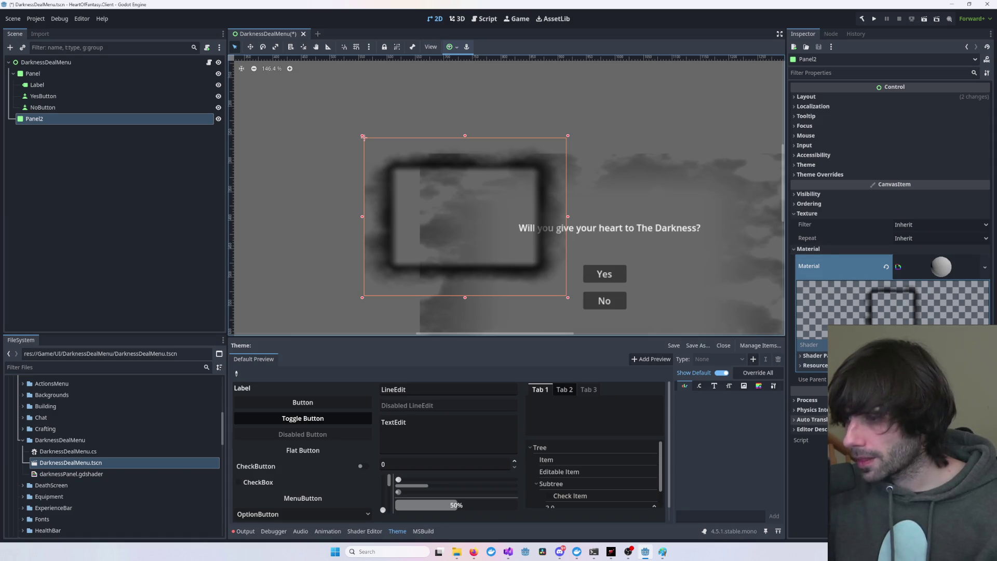
- Expand and collapse Panel2's Visibility, Theme Overrides and Theme sections in the Inspector
{"action": "left_click", "coordinate": [808, 195]}
{"action": "left_click", "coordinate": [806, 197]}
{"action": "left_click", "coordinate": [807, 196]}
{"action": "left_click", "coordinate": [807, 196]}
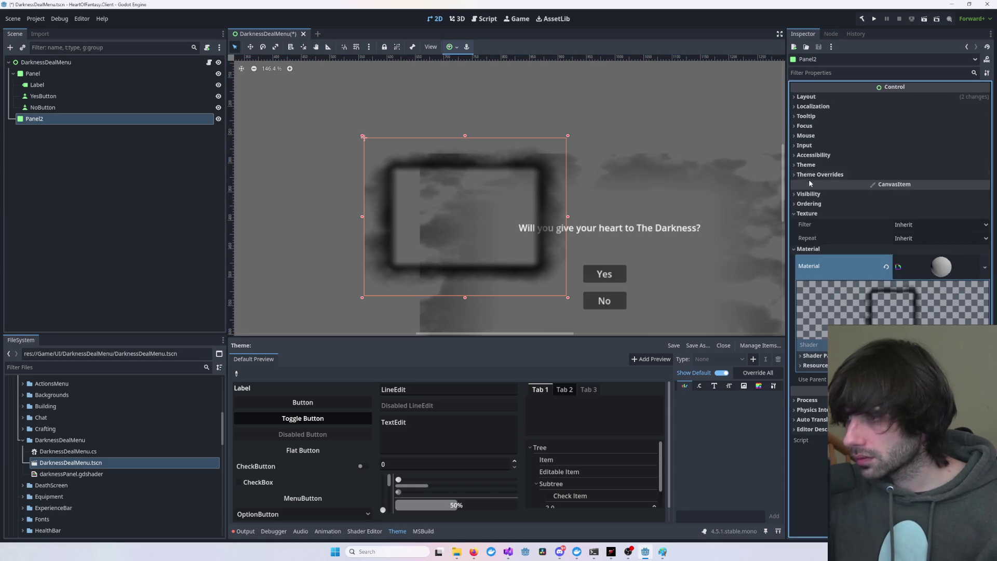
{"action": "left_click", "coordinate": [811, 176]}
{"action": "left_click", "coordinate": [813, 177]}
{"action": "left_click", "coordinate": [812, 165]}
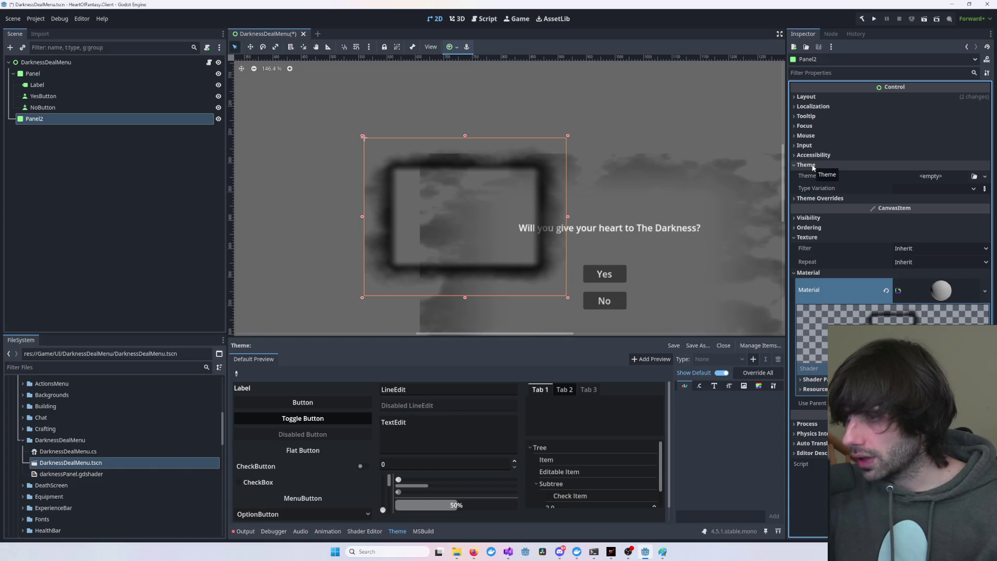
{"action": "left_click", "coordinate": [813, 165]}
{"action": "left_click", "coordinate": [813, 165]}
{"action": "left_click", "coordinate": [813, 165]}
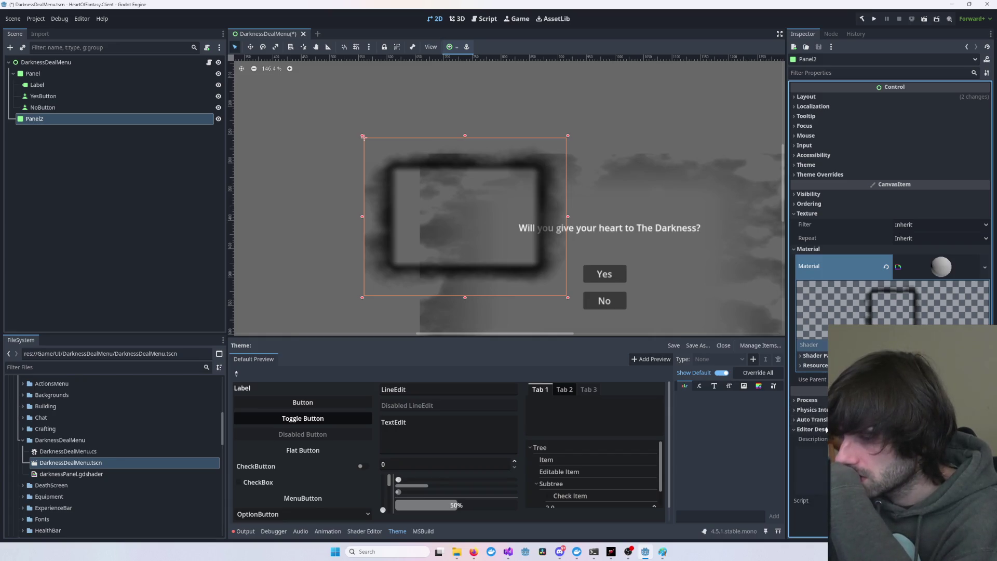
- Change Panel2's Texture Filter from Inherit to Nearest Mipmap
{"action": "left_click", "coordinate": [808, 214]}
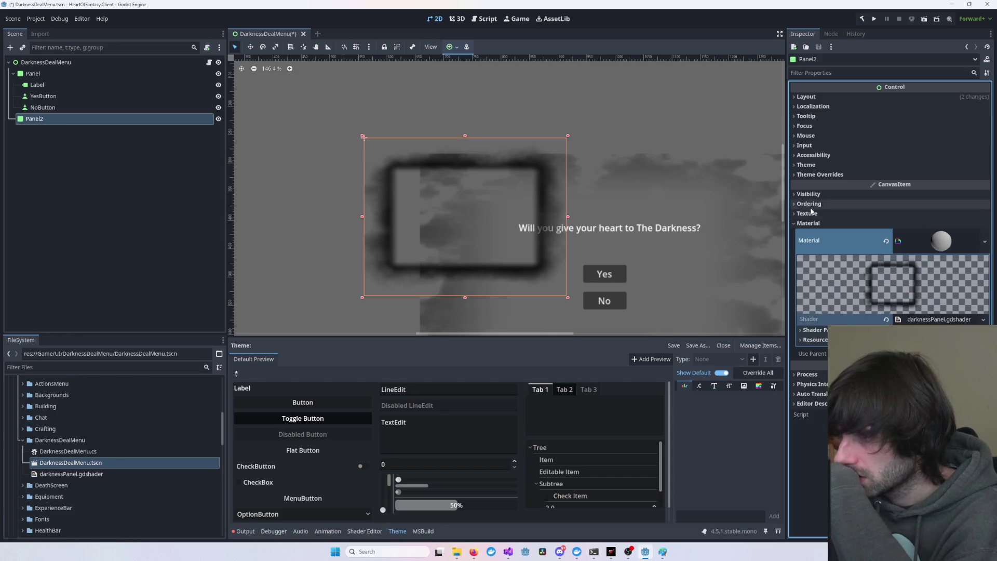
{"action": "left_click", "coordinate": [811, 204]}
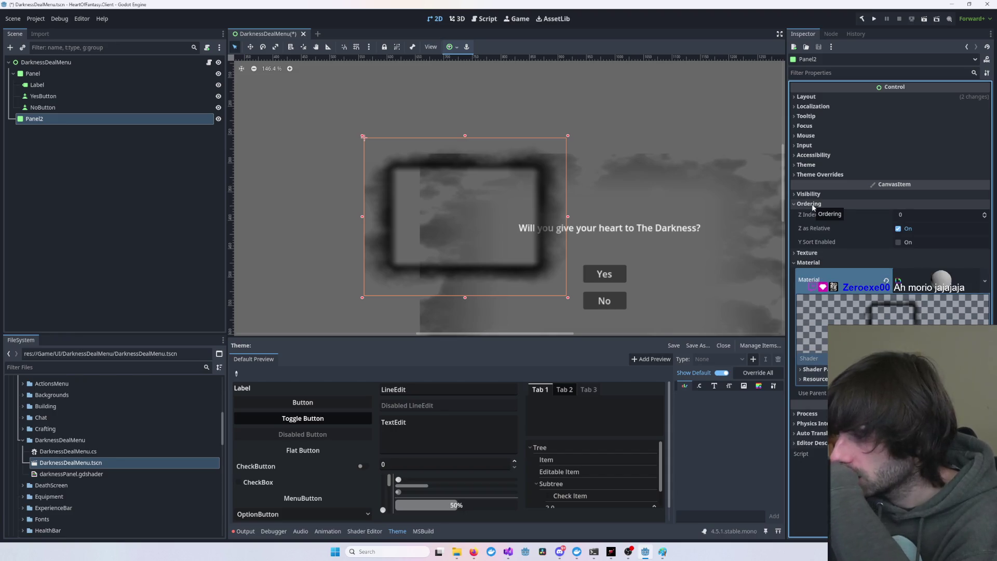
{"action": "left_click", "coordinate": [809, 253]}
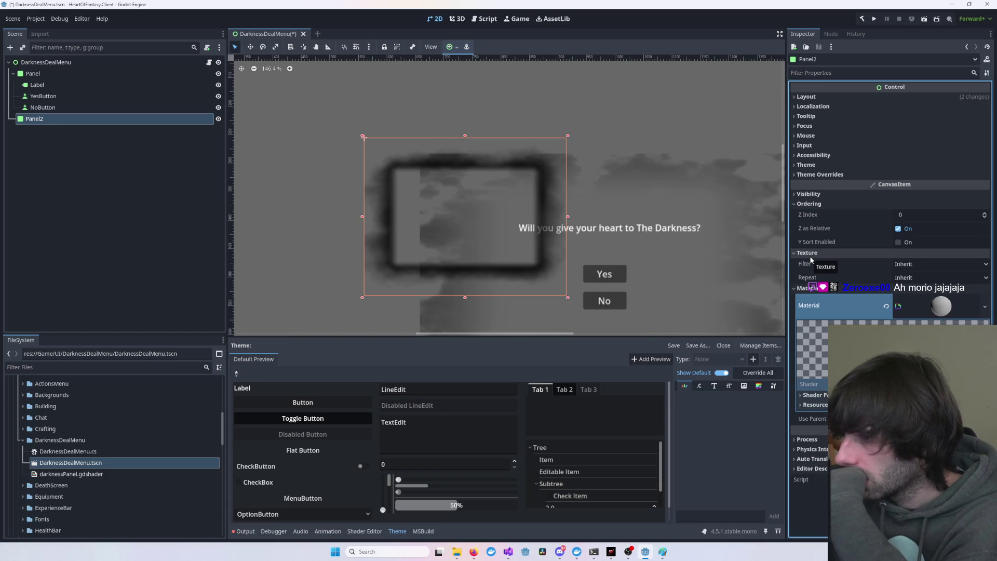
{"action": "left_click", "coordinate": [922, 264]}
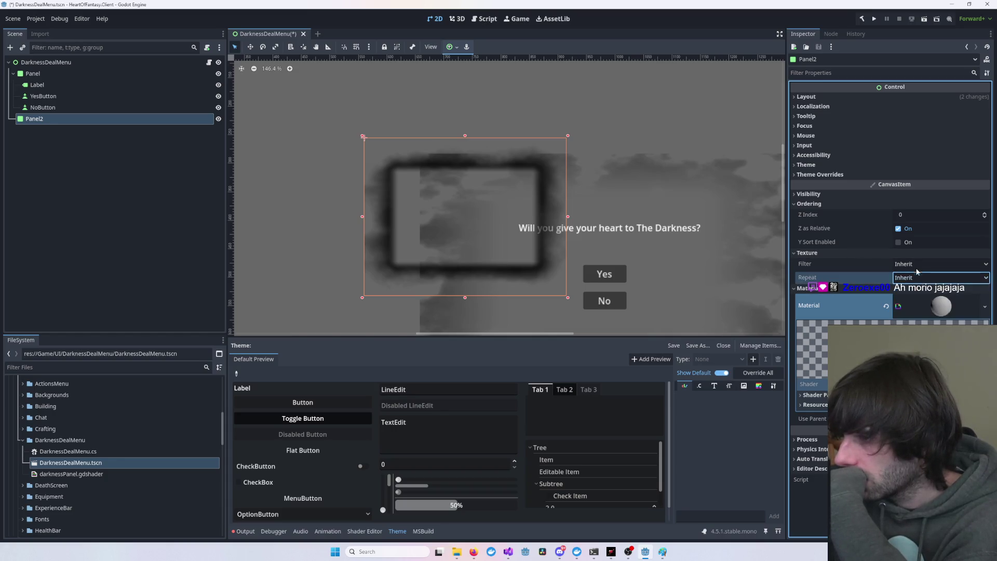
{"action": "left_click", "coordinate": [918, 310]}
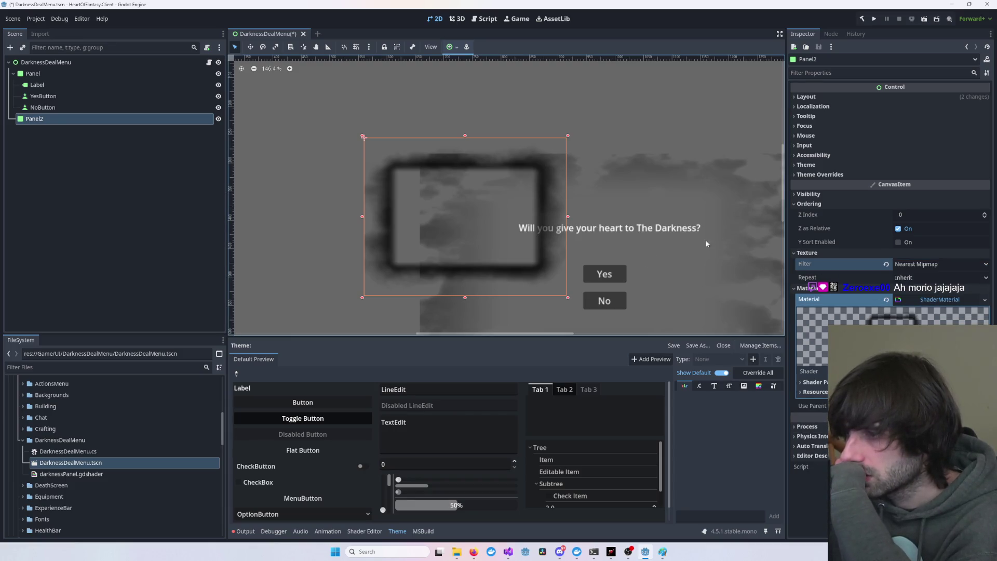
- Drag Panel2's bottom-right handle to enlarge the smoky frame, then move it up over the dialog
{"action": "left_click", "coordinate": [394, 213]}
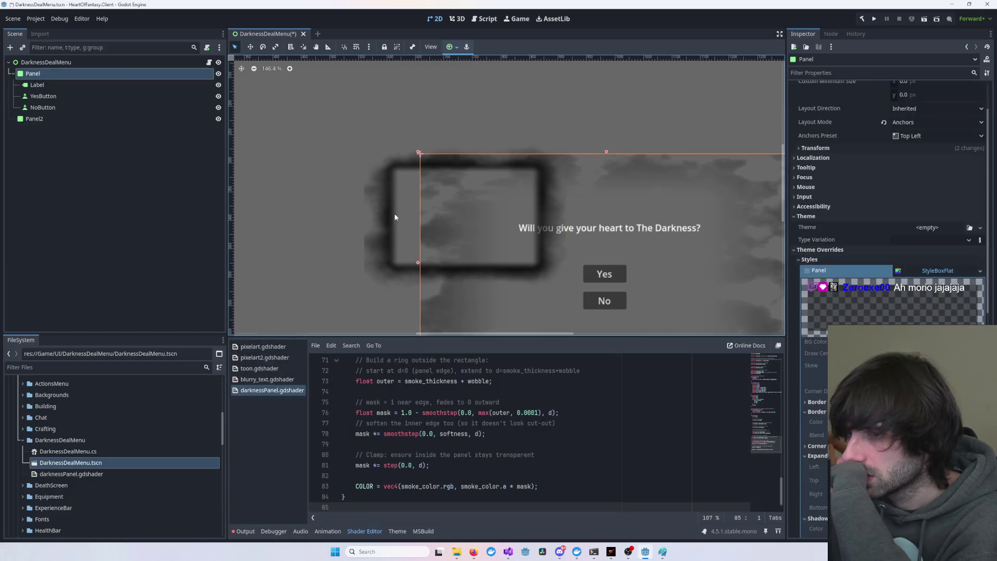
{"action": "left_click", "coordinate": [381, 219]}
{"action": "scroll", "coordinate": [382, 220], "scroll_direction": "down", "scroll_amount": 8}
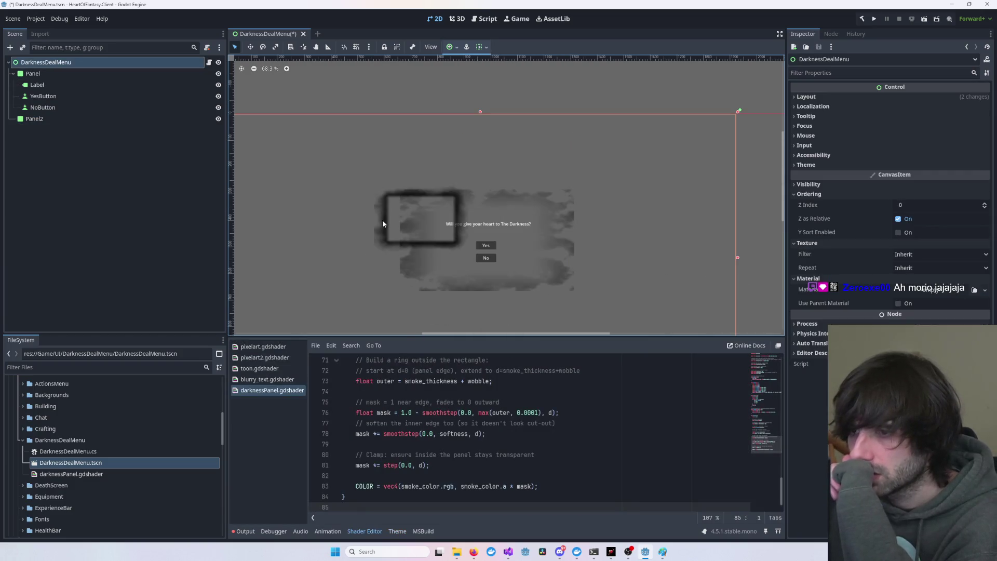
{"action": "left_click", "coordinate": [55, 121]}
{"action": "left_click", "coordinate": [42, 74]}
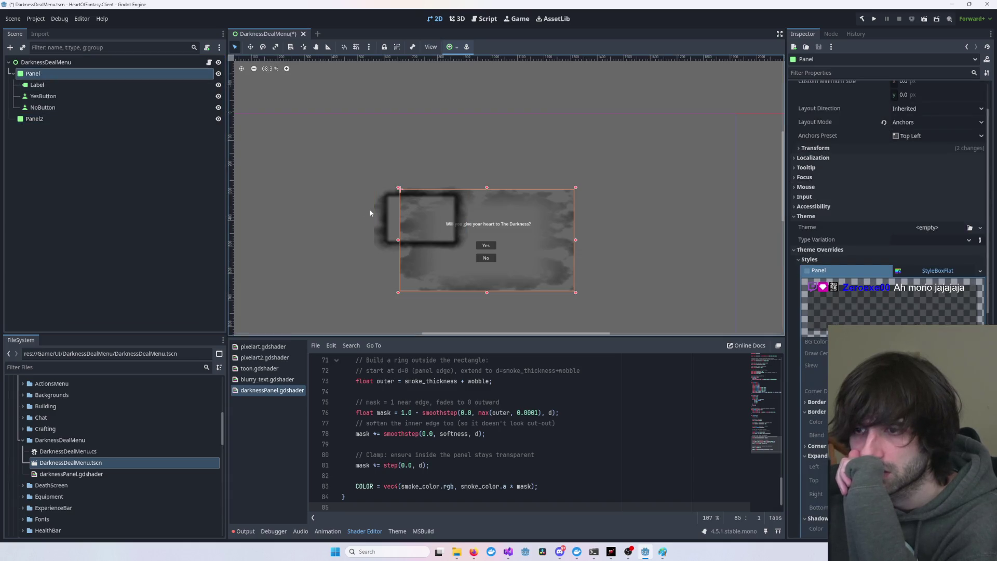
{"action": "left_click", "coordinate": [406, 225]}
{"action": "mouse_move", "coordinate": [473, 258]}
{"action": "left_mouse_down"}
{"action": "mouse_move", "coordinate": [632, 327]}
{"action": "mouse_move", "coordinate": [585, 315]}
{"action": "left_mouse_up"}
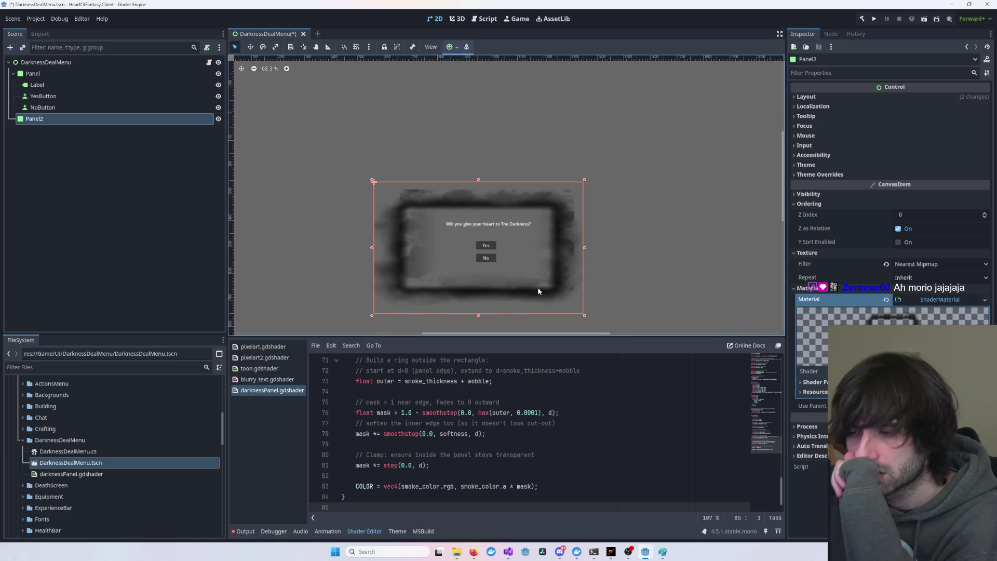
{"action": "mouse_move", "coordinate": [566, 254]}
{"action": "left_mouse_down"}
{"action": "mouse_move", "coordinate": [725, 156]}
{"action": "mouse_move", "coordinate": [681, 184]}
{"action": "mouse_move", "coordinate": [556, 200]}
{"action": "mouse_move", "coordinate": [600, 186]}
{"action": "left_mouse_up"}
{"action": "scroll", "coordinate": [512, 189], "scroll_direction": "up", "scroll_amount": 3}
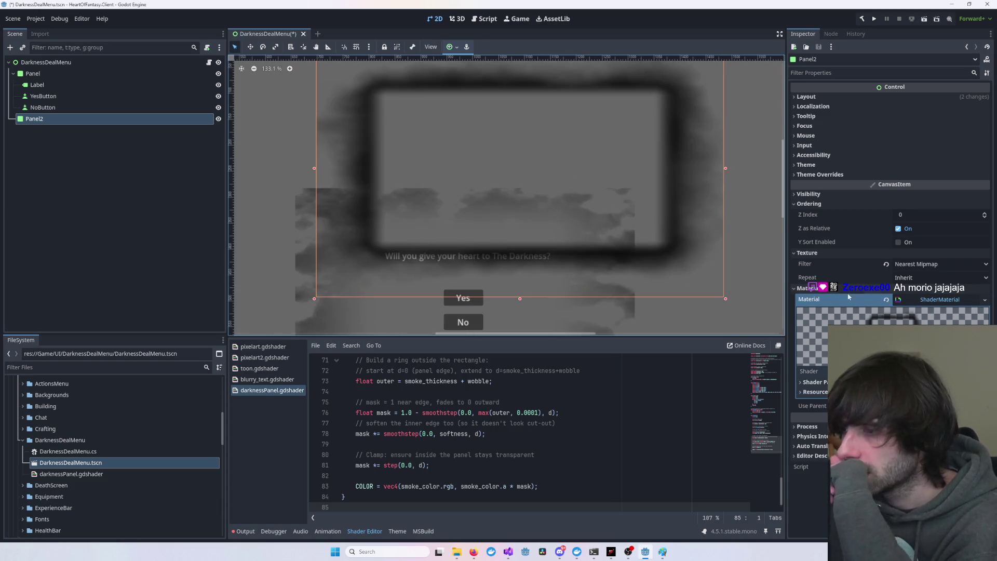
{"action": "left_click", "coordinate": [810, 288]}
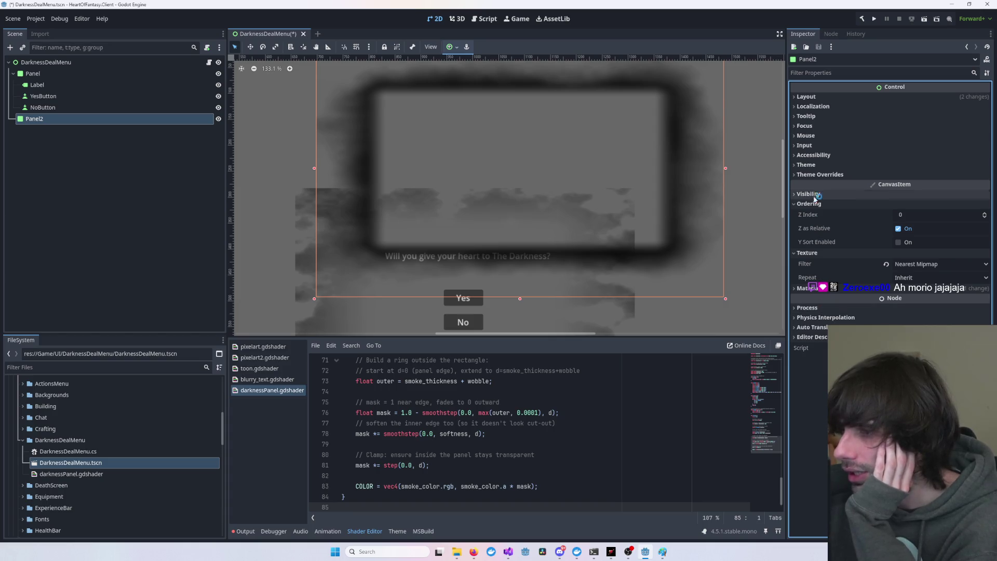
{"action": "left_click", "coordinate": [819, 175]}
{"action": "left_click", "coordinate": [821, 184]}
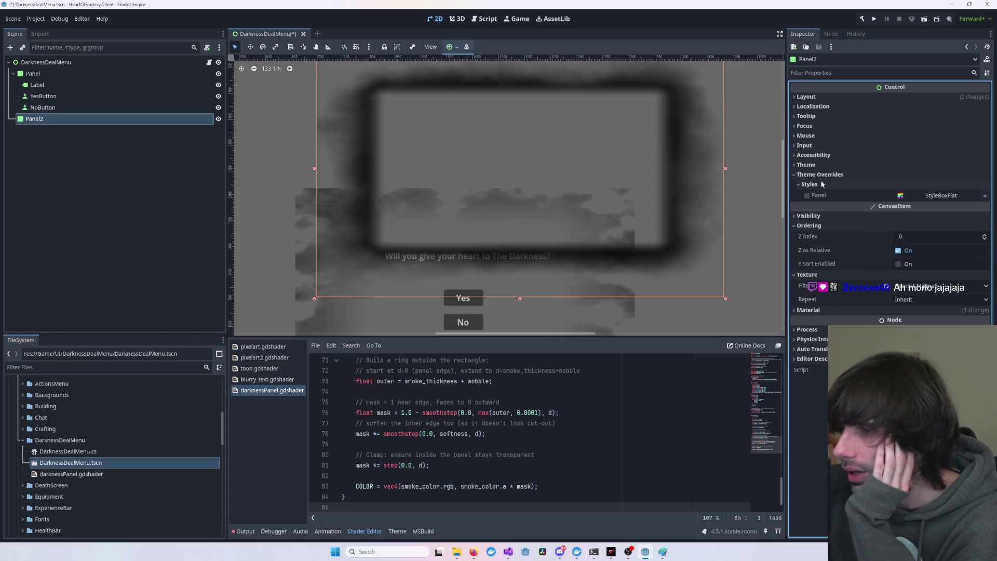
{"action": "left_click", "coordinate": [959, 197]}
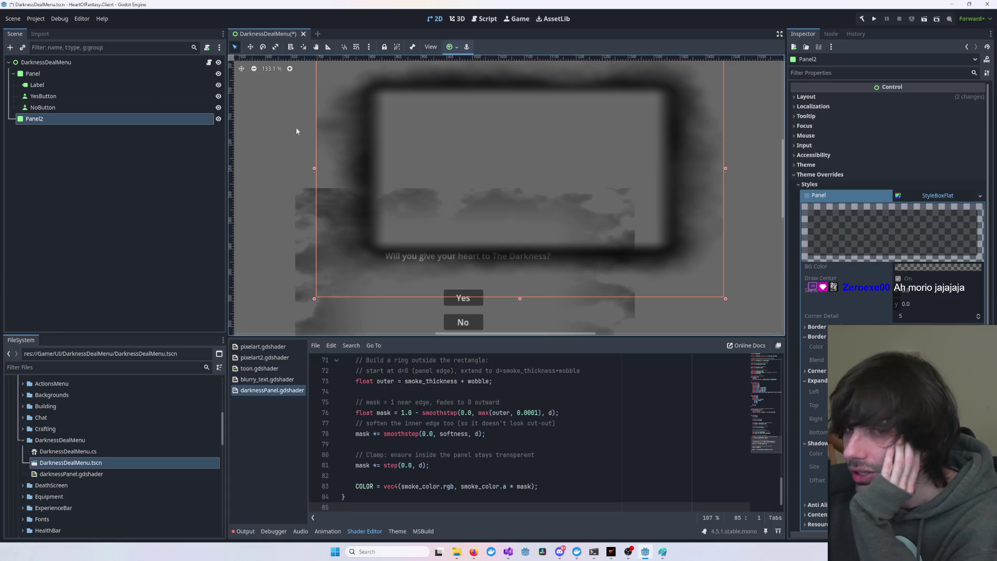
{"action": "left_click", "coordinate": [85, 72]}
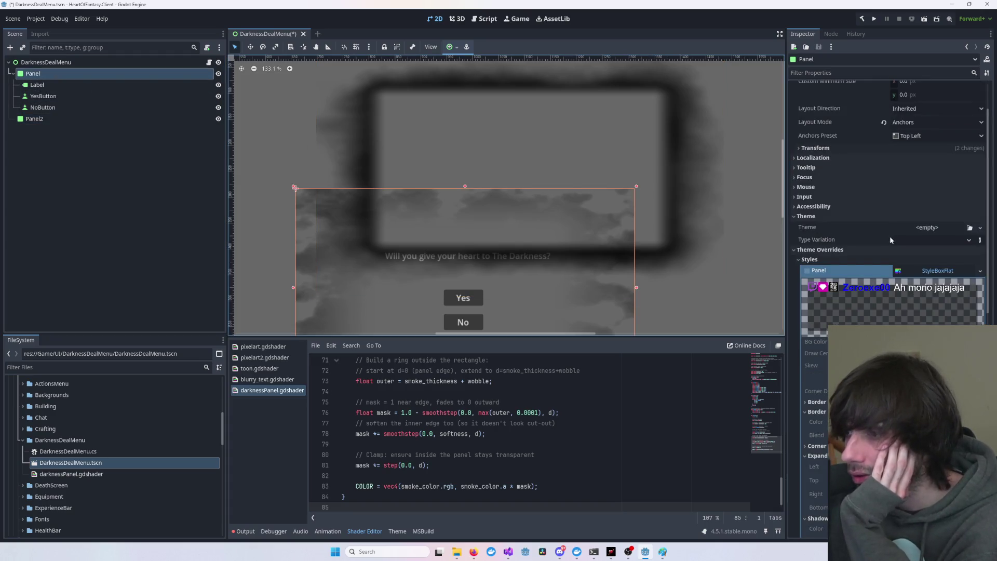
{"action": "left_click", "coordinate": [862, 214]}
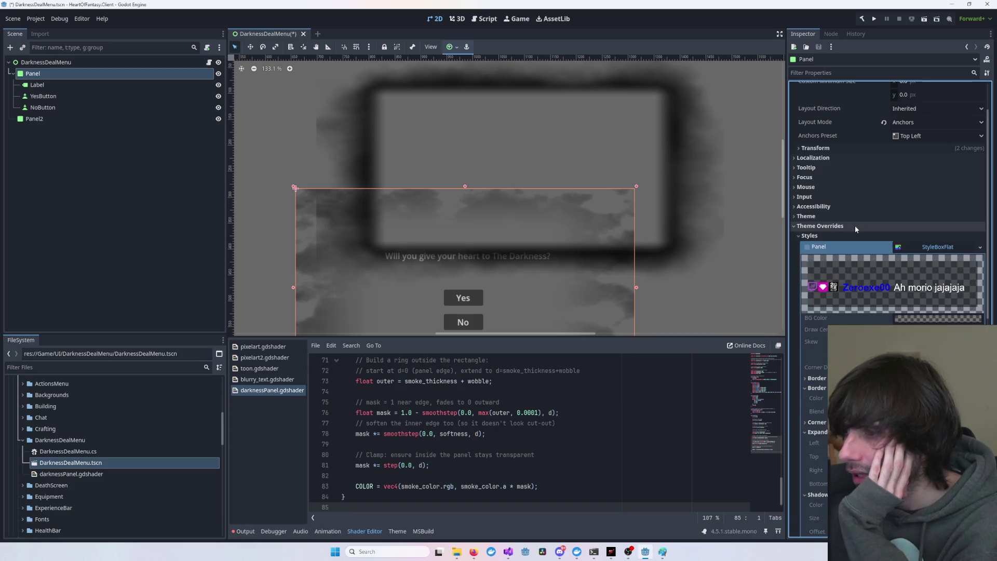
{"action": "left_click", "coordinate": [958, 248]}
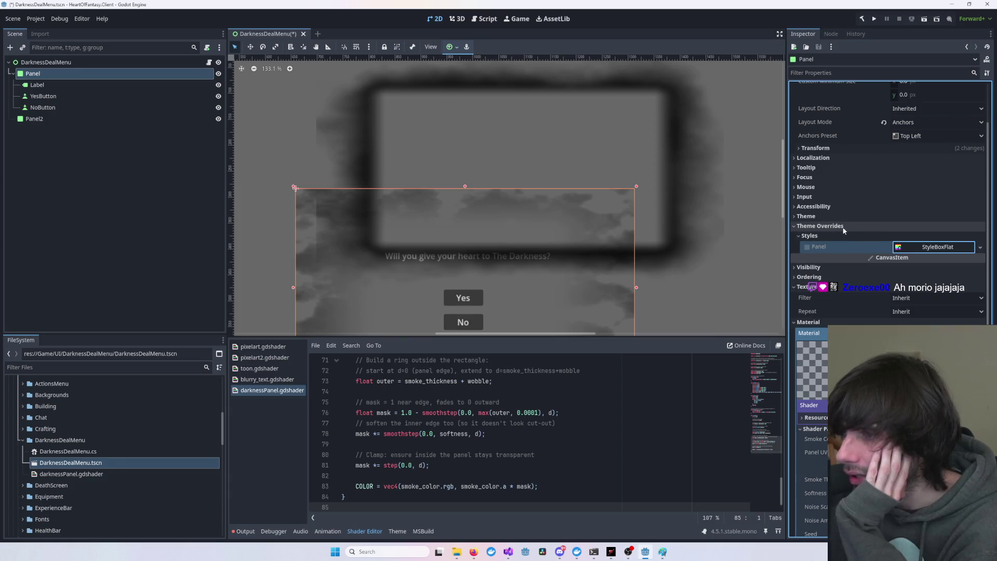
{"action": "scroll", "coordinate": [842, 231], "scroll_direction": "up", "scroll_amount": 3}
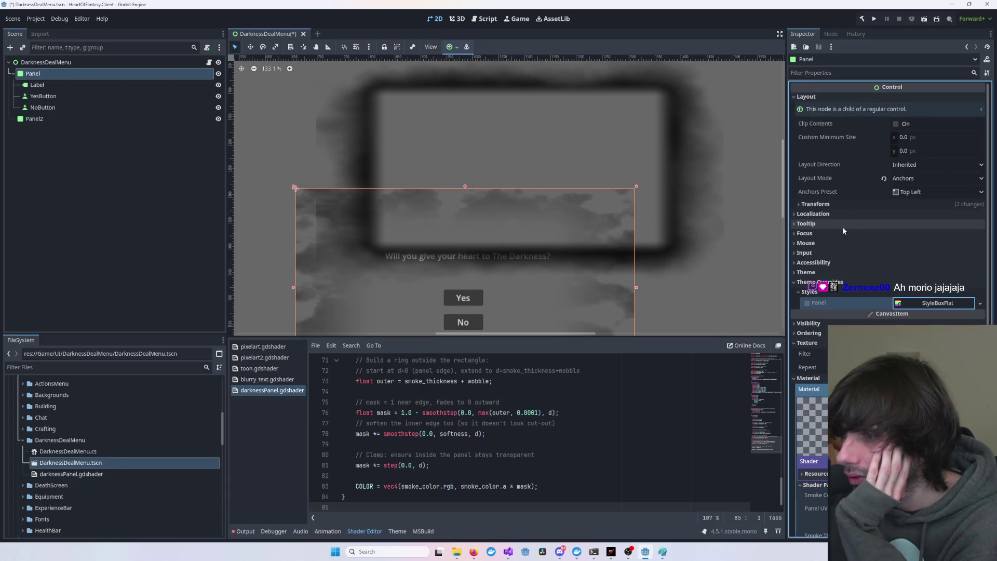
{"action": "scroll", "coordinate": [842, 228], "scroll_direction": "down", "scroll_amount": 6}
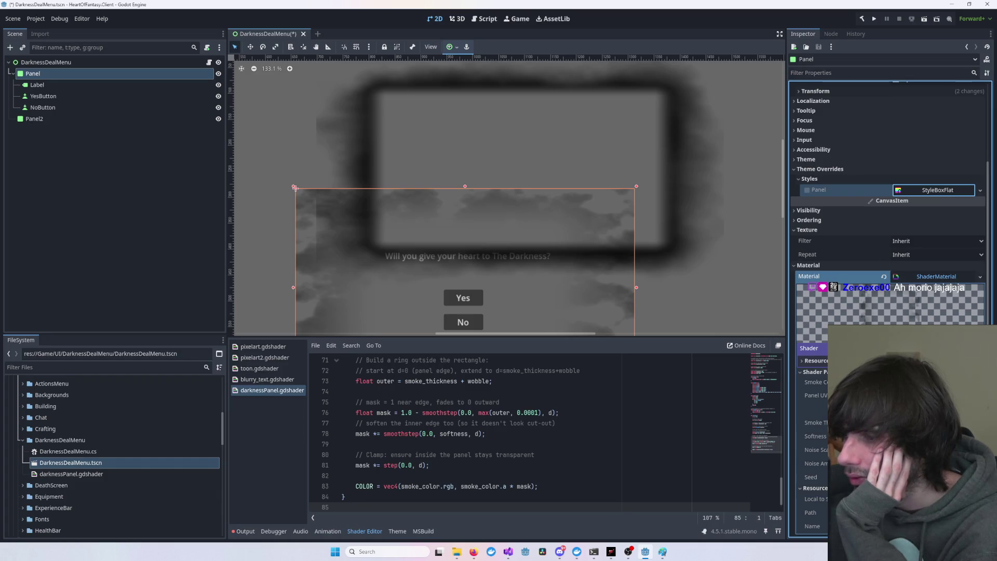
- Cancel deleting Panel2 and drag its smoky frame down below the dialog
{"action": "scroll", "coordinate": [608, 238], "scroll_direction": "down", "scroll_amount": 4}
{"action": "left_click_drag", "start_coordinate": [608, 238], "coordinate": [603, 176]}
{"action": "left_click", "coordinate": [666, 137]}
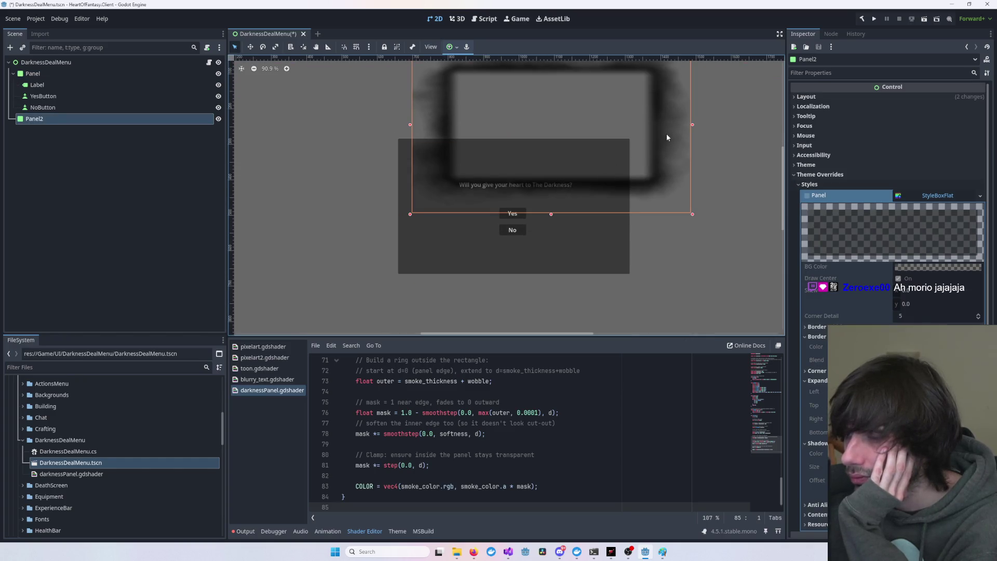
{"action": "key", "text": "Delete"}
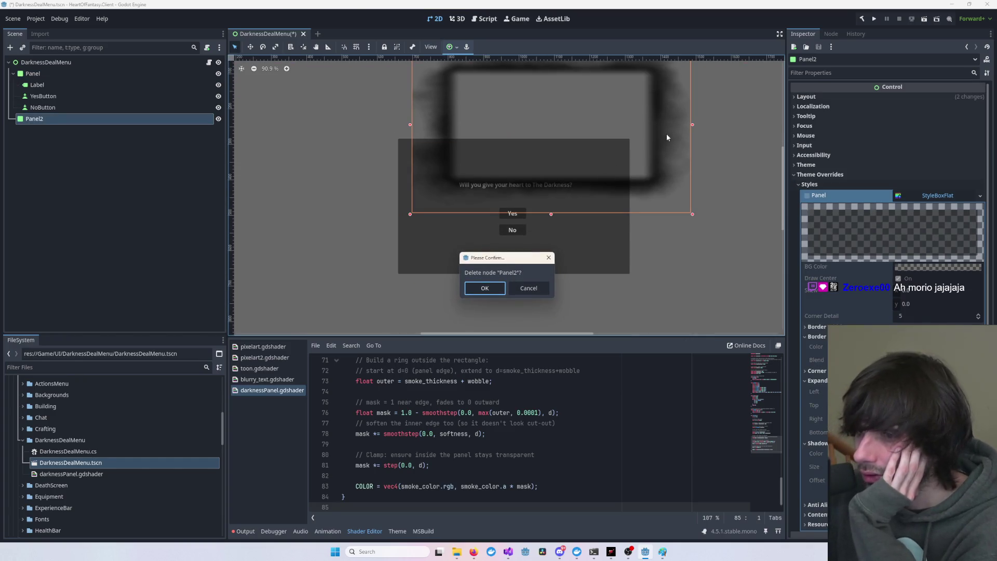
{"action": "left_click", "coordinate": [528, 288]}
{"action": "scroll", "coordinate": [641, 181], "scroll_direction": "down", "scroll_amount": 9}
{"action": "mouse_move", "coordinate": [640, 180]}
{"action": "left_mouse_down"}
{"action": "mouse_move", "coordinate": [644, 266]}
{"action": "mouse_move", "coordinate": [577, 274]}
{"action": "left_mouse_up"}
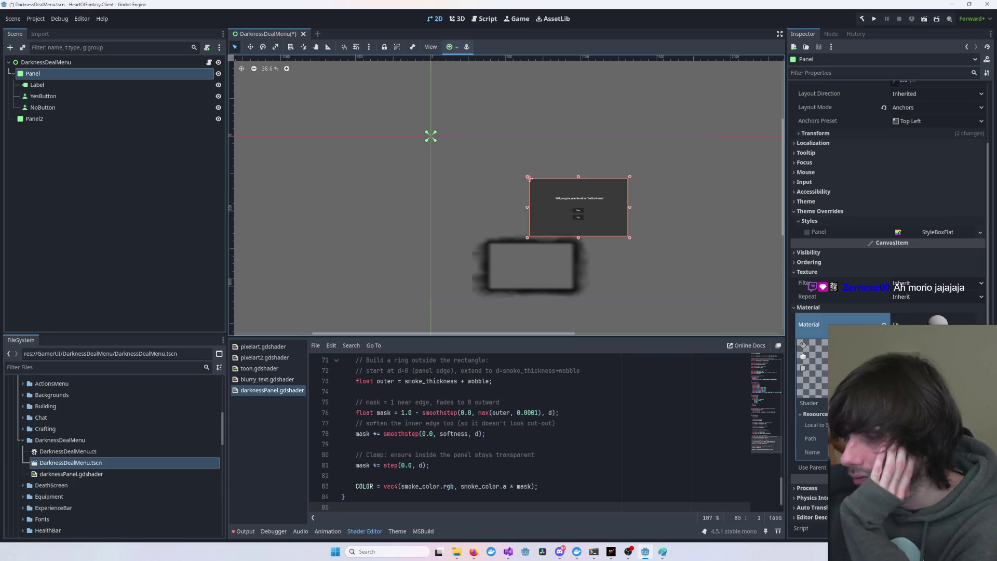
{"action": "left_click", "coordinate": [392, 185]}
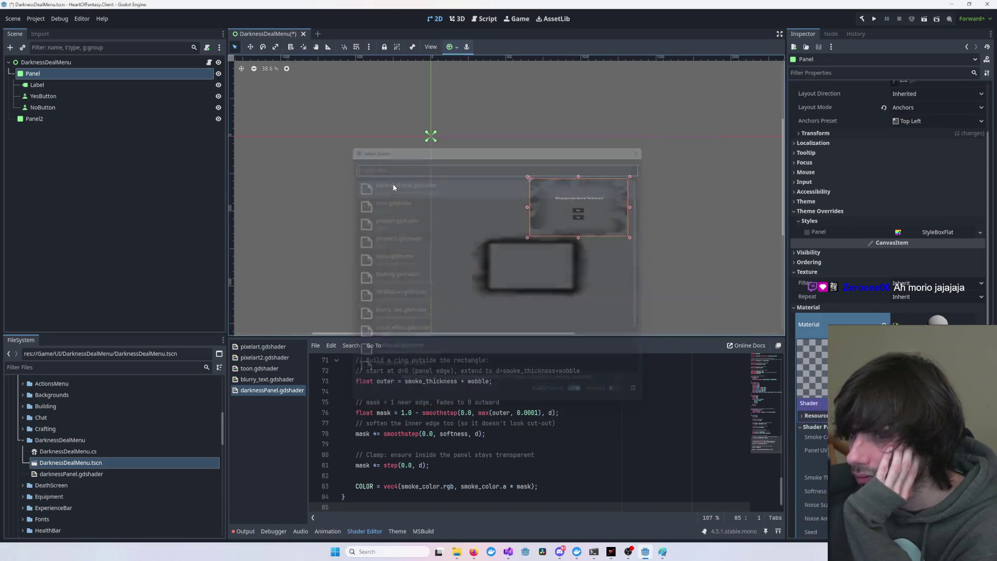
{"action": "left_click", "coordinate": [469, 196]}
{"action": "scroll", "coordinate": [565, 212], "scroll_direction": "up", "scroll_amount": 7}
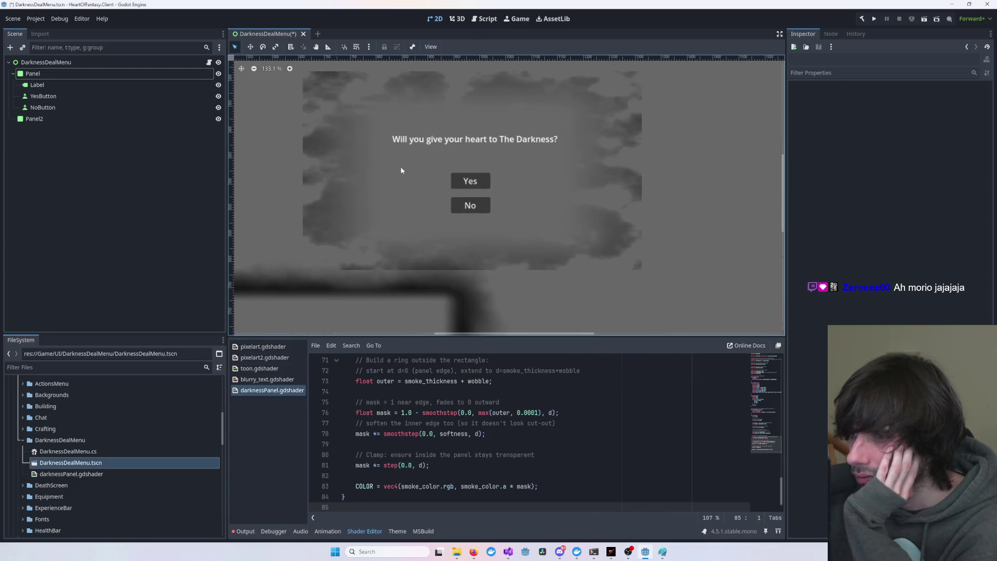
{"action": "left_click", "coordinate": [400, 170]}
{"action": "scroll", "coordinate": [887, 260], "scroll_direction": "down", "scroll_amount": 5}
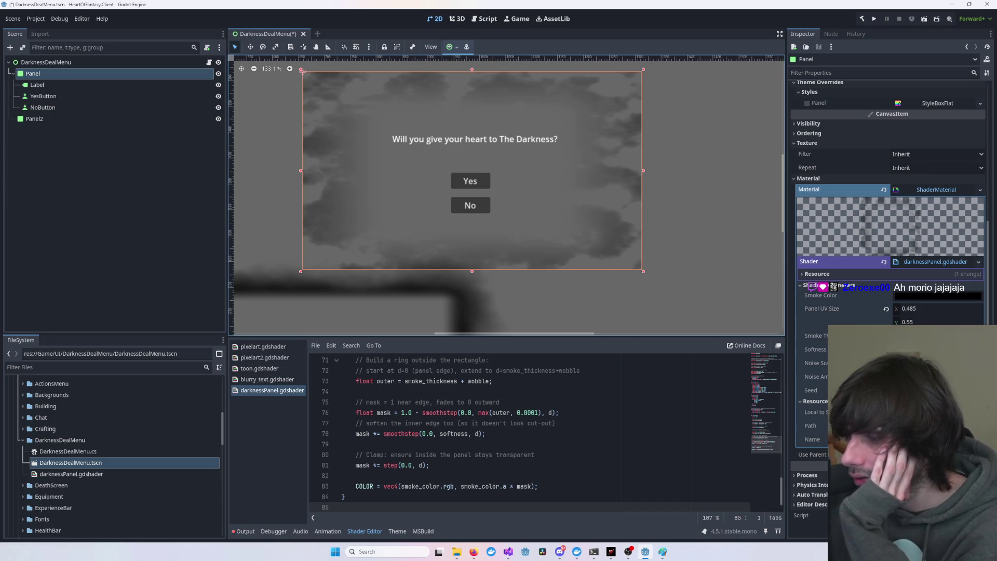
{"action": "scroll", "coordinate": [527, 422], "scroll_direction": "up", "scroll_amount": 20}
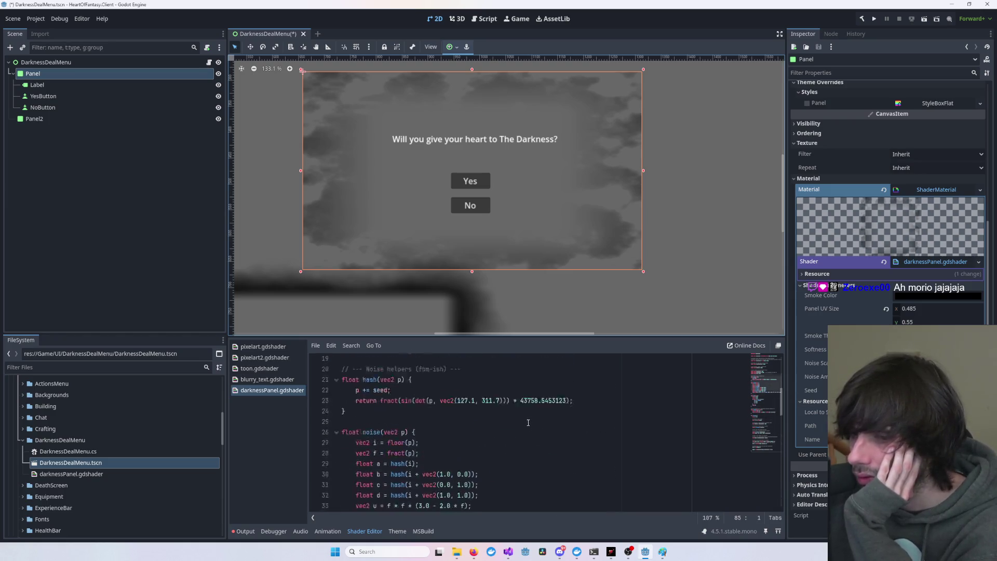
{"action": "scroll", "coordinate": [619, 322], "scroll_direction": "down", "scroll_amount": 7}
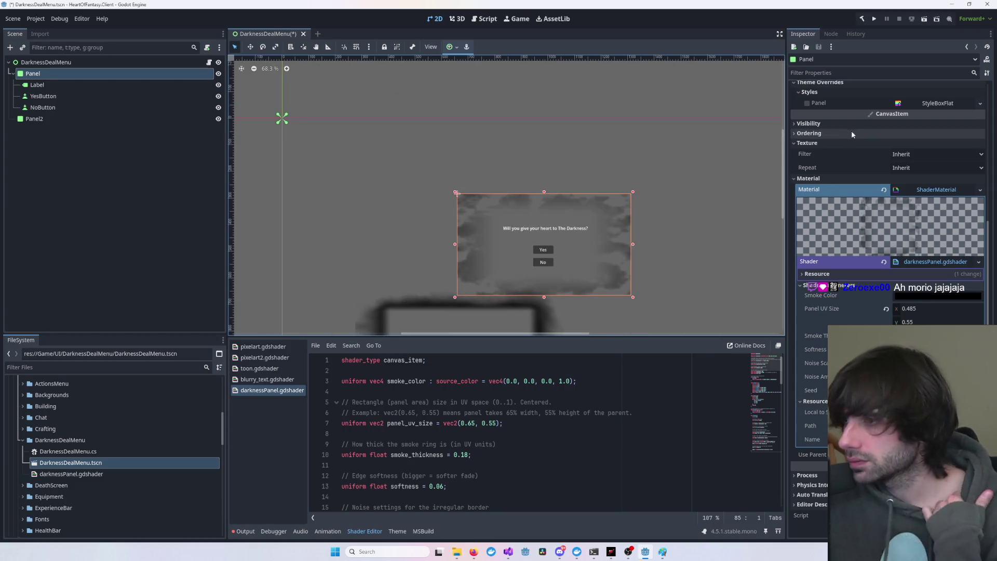
{"action": "scroll", "coordinate": [837, 150], "scroll_direction": "up", "scroll_amount": 8}
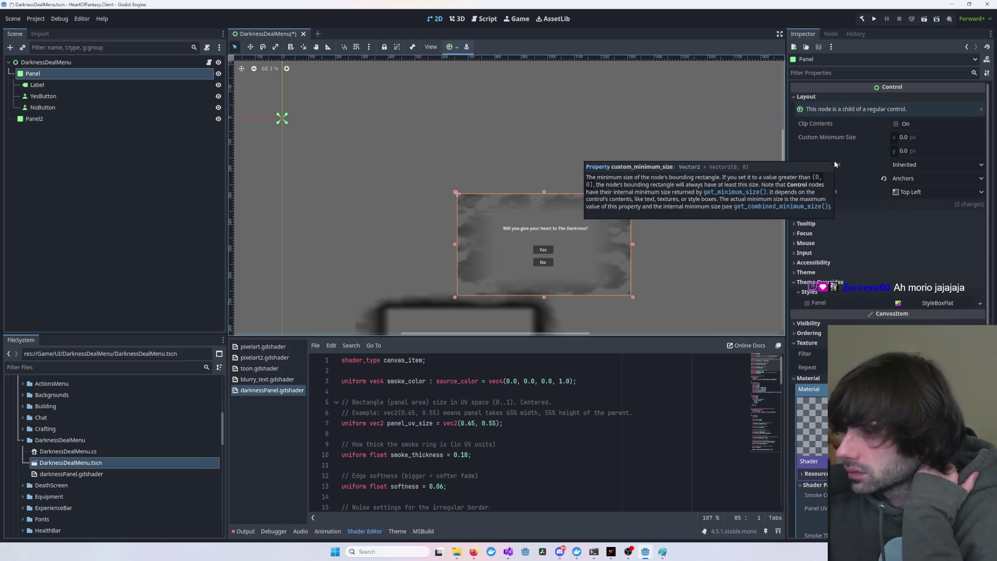
- Tint the Panel pink through its Modulate colour
{"action": "left_click", "coordinate": [820, 282]}
{"action": "scroll", "coordinate": [821, 244], "scroll_direction": "down", "scroll_amount": 2}
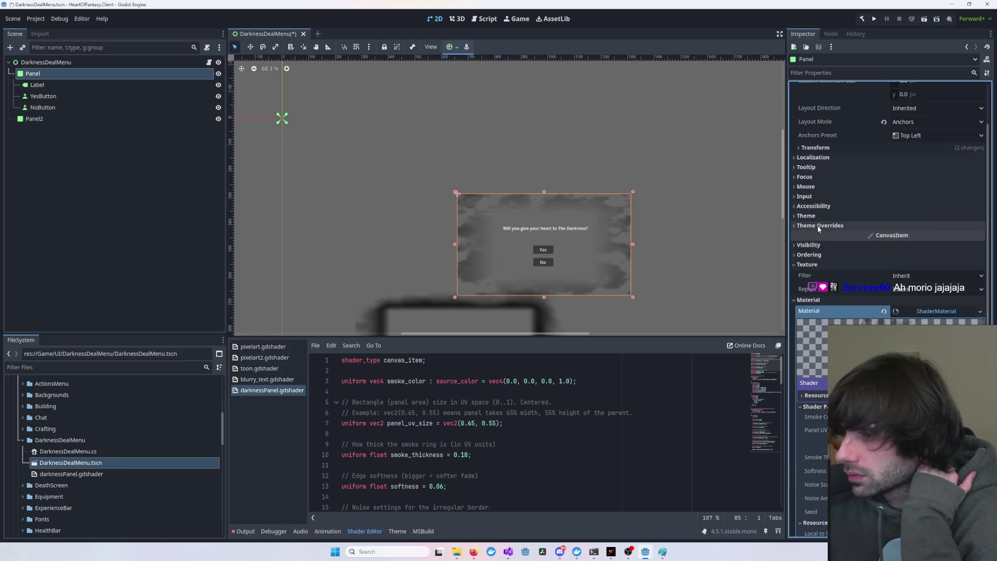
{"action": "left_click", "coordinate": [815, 246]}
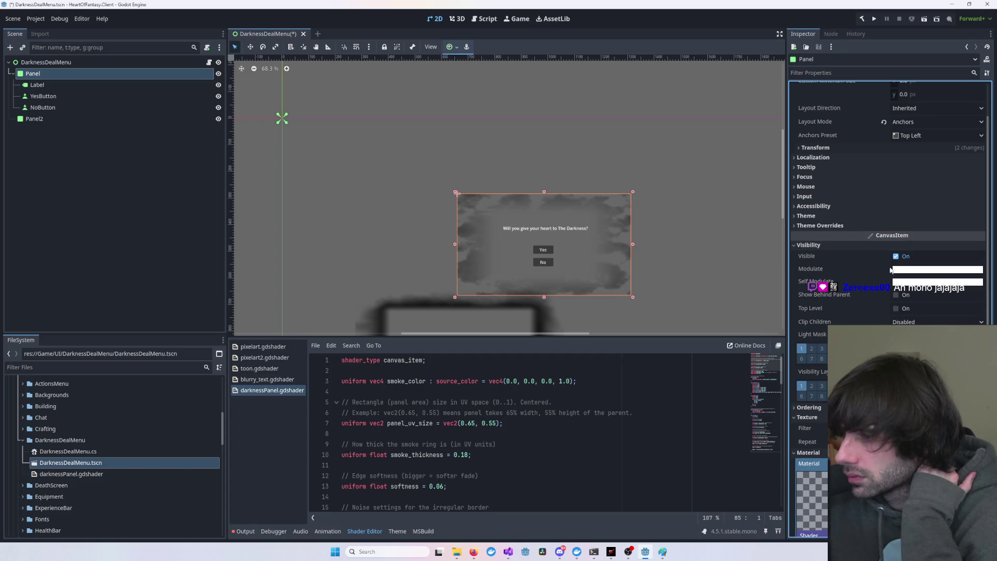
{"action": "left_click", "coordinate": [908, 270]}
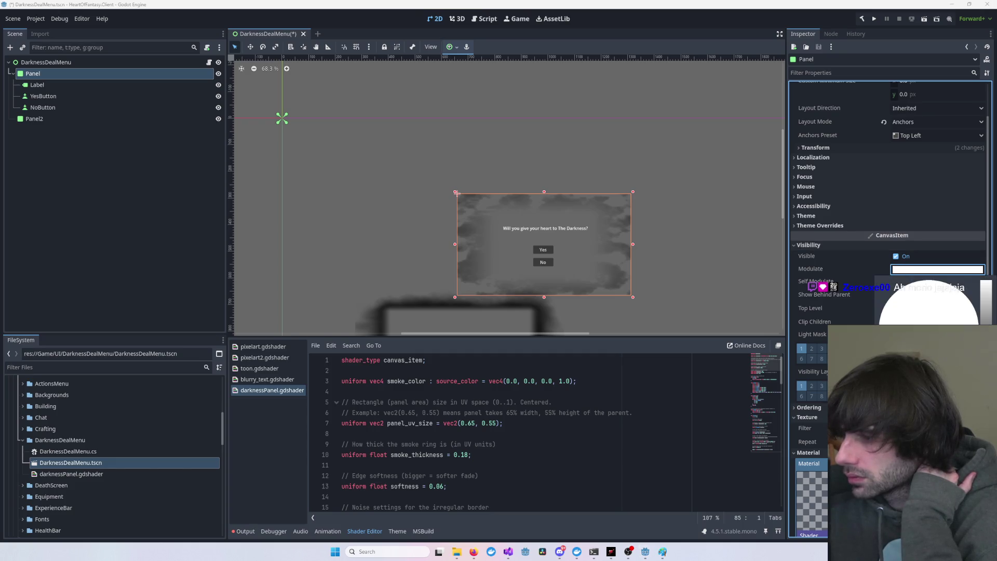
{"action": "left_click", "coordinate": [983, 319]}
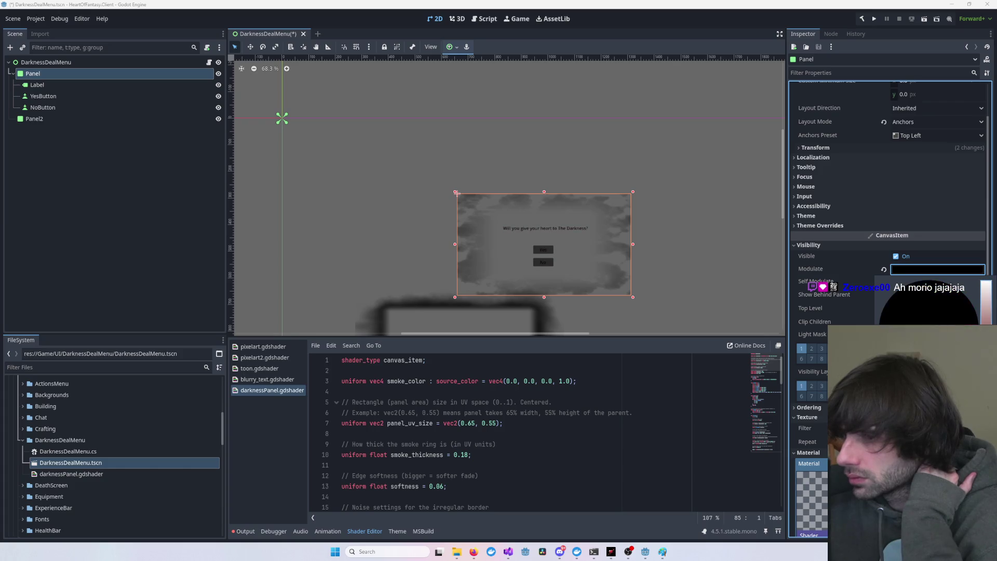
{"action": "left_click", "coordinate": [929, 263]}
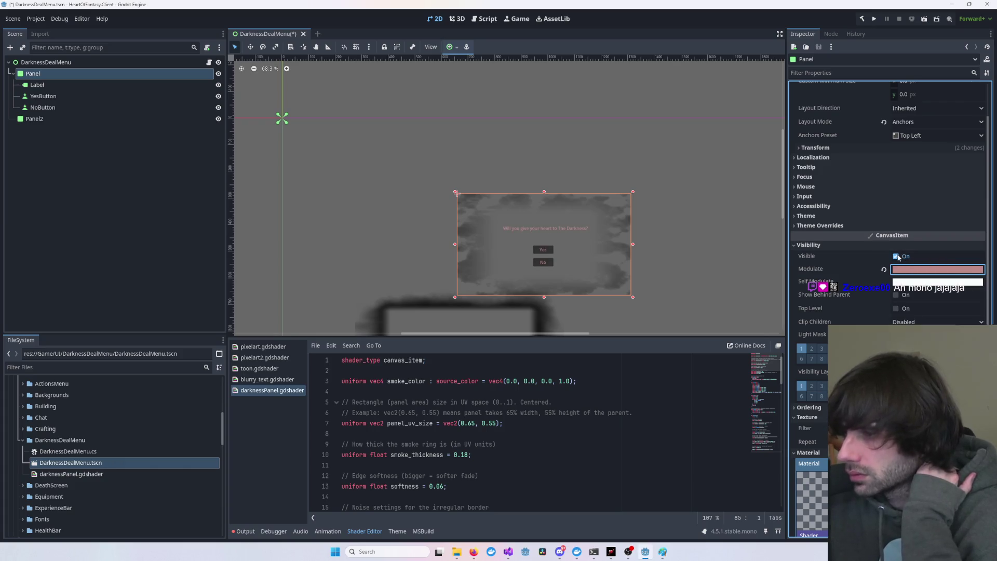
- Hide the Panel, reset its Modulate to white, and show it again
{"action": "left_click", "coordinate": [895, 256]}
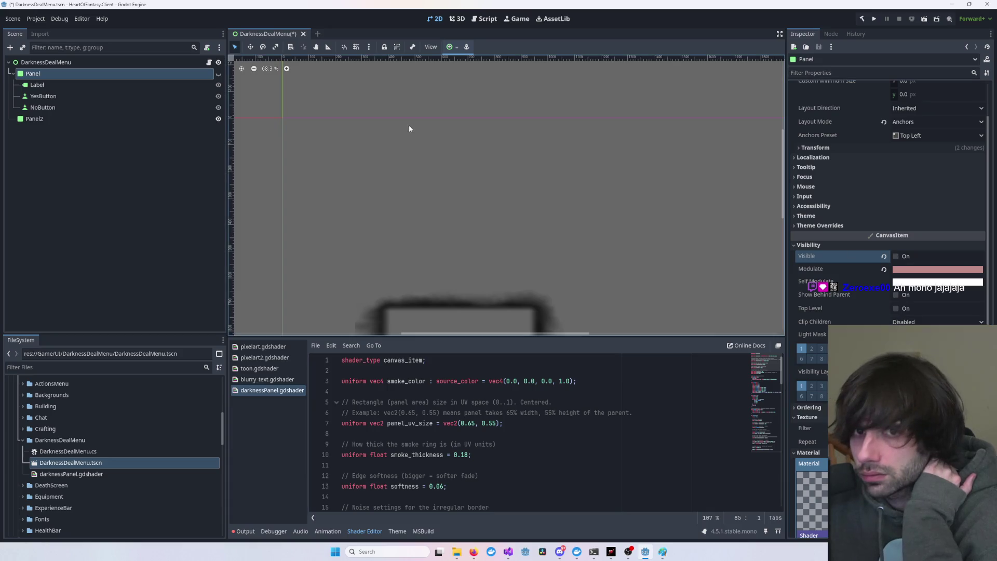
{"action": "left_click", "coordinate": [883, 269]}
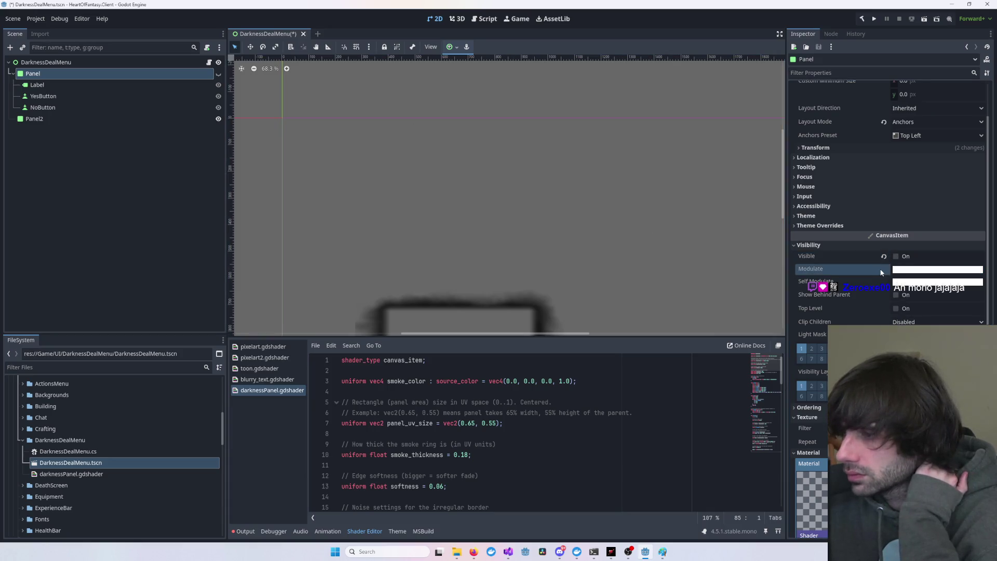
{"action": "scroll", "coordinate": [705, 258], "scroll_direction": "down", "scroll_amount": 2}
{"action": "scroll", "coordinate": [704, 259], "scroll_direction": "down", "scroll_amount": 2}
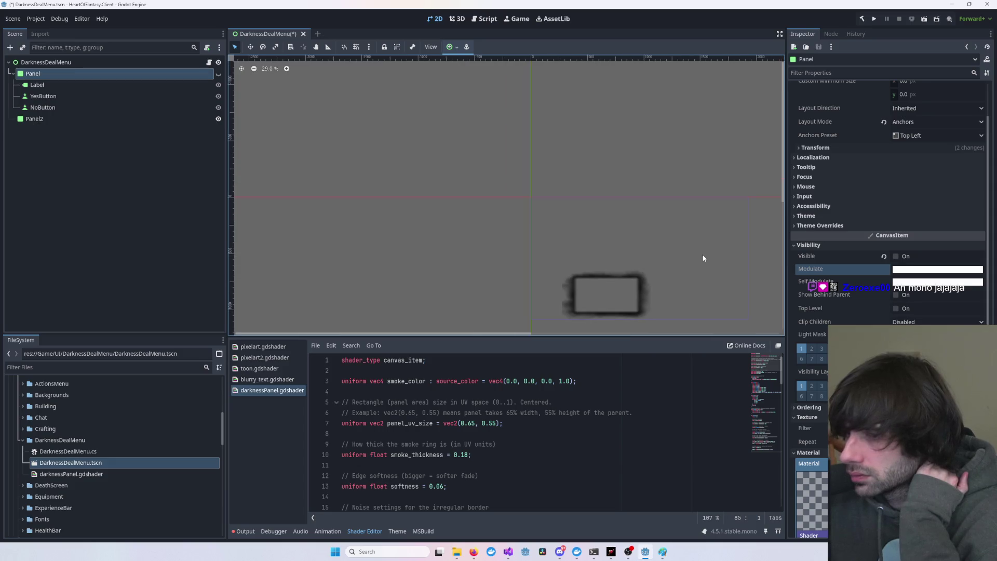
{"action": "left_click", "coordinate": [895, 256]}
{"action": "scroll", "coordinate": [439, 179], "scroll_direction": "up", "scroll_amount": 4}
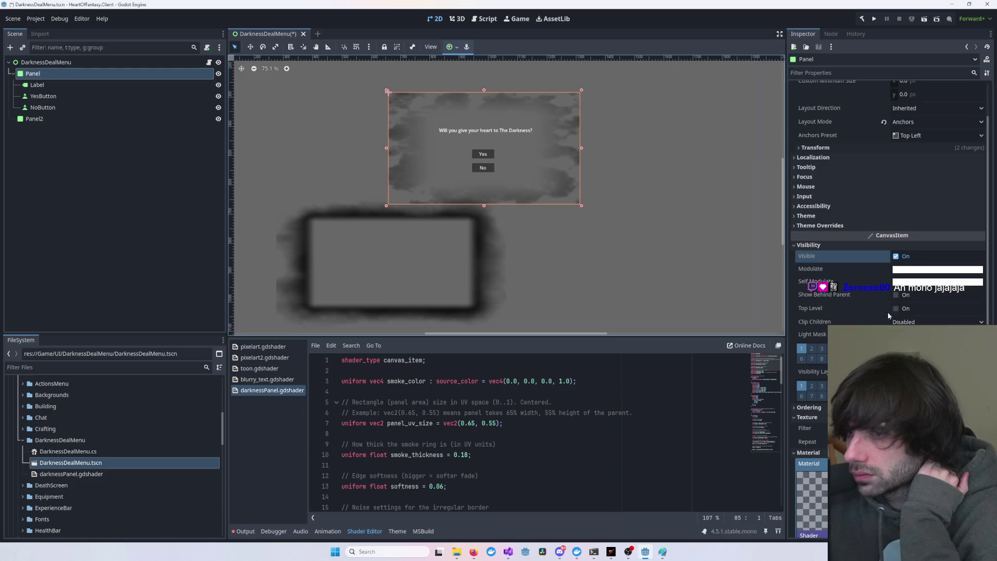
- Lighten the Panel's Self Modulate colour
{"action": "left_click", "coordinate": [924, 281]}
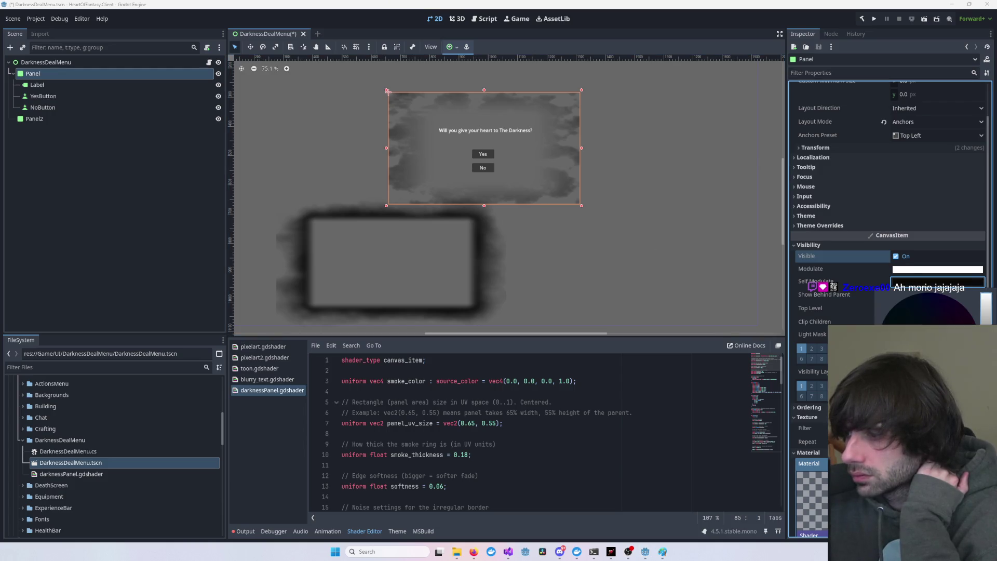
{"action": "left_click", "coordinate": [945, 307]}
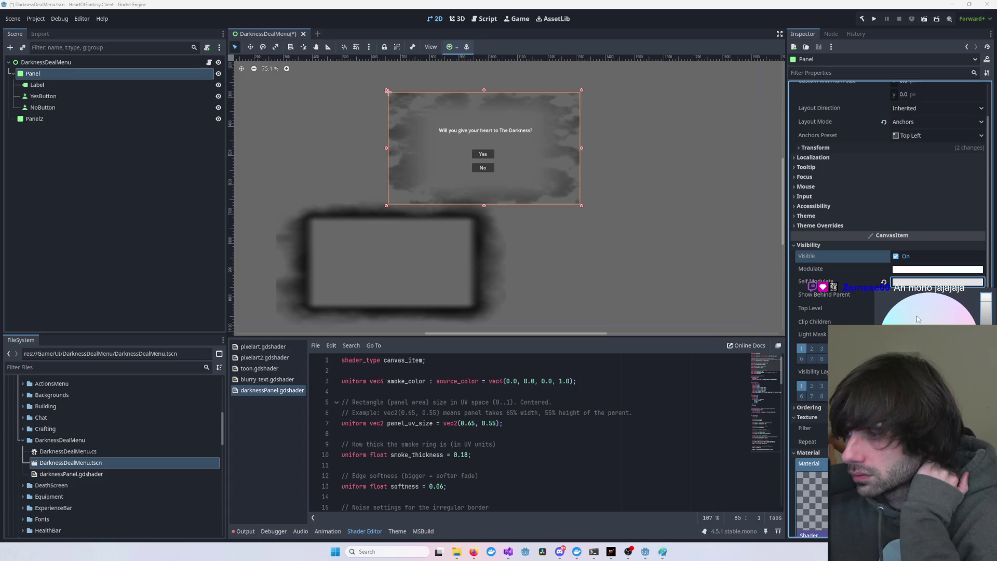
{"action": "left_click", "coordinate": [903, 228]}
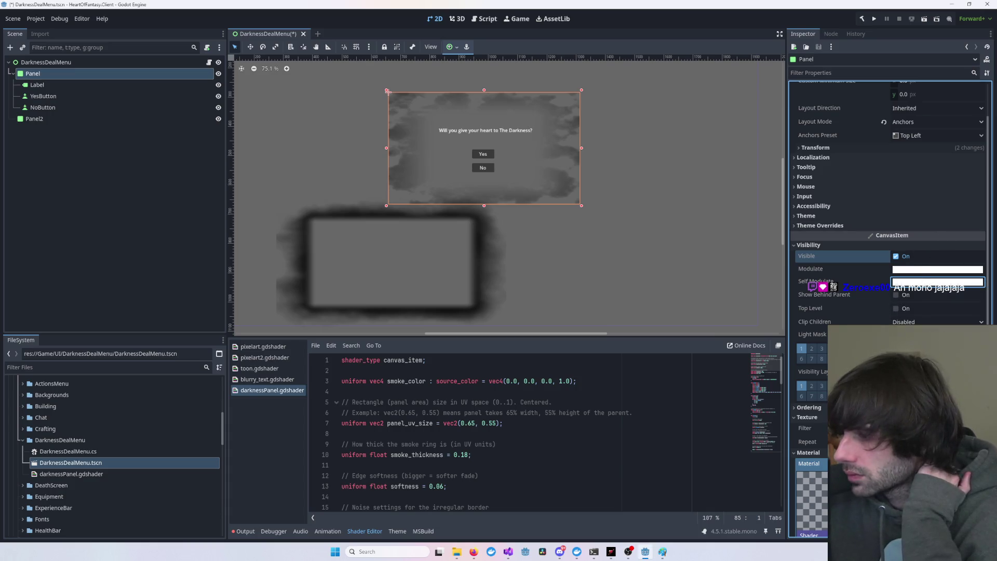
- Drag the shader's Smoke Color alpha slider in the colour picker
{"action": "left_click", "coordinate": [808, 408]}
{"action": "scroll", "coordinate": [808, 409], "scroll_direction": "down", "scroll_amount": 3}
{"action": "scroll", "coordinate": [805, 403], "scroll_direction": "down", "scroll_amount": 1}
{"action": "scroll", "coordinate": [805, 402], "scroll_direction": "down", "scroll_amount": 3}
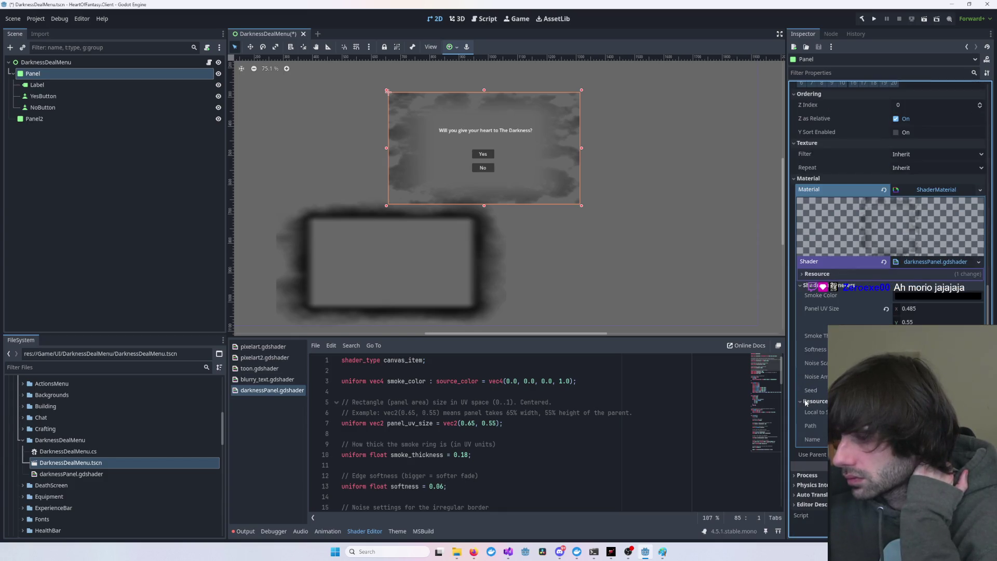
{"action": "left_click", "coordinate": [912, 296]}
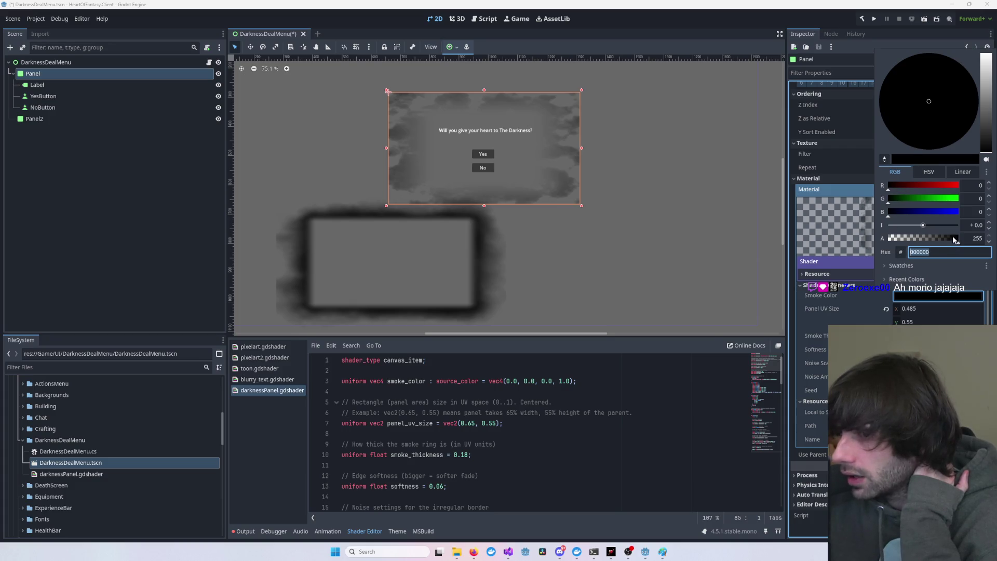
{"action": "mouse_move", "coordinate": [952, 238]}
{"action": "left_mouse_down"}
{"action": "mouse_move", "coordinate": [882, 238]}
{"action": "mouse_move", "coordinate": [958, 238]}
{"action": "left_mouse_up"}
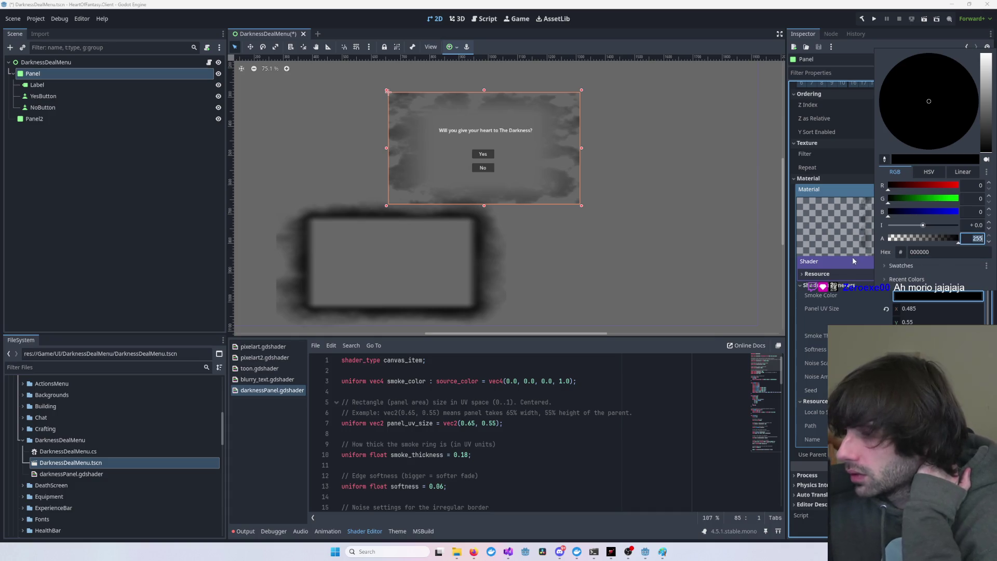
{"action": "left_click", "coordinate": [727, 248]}
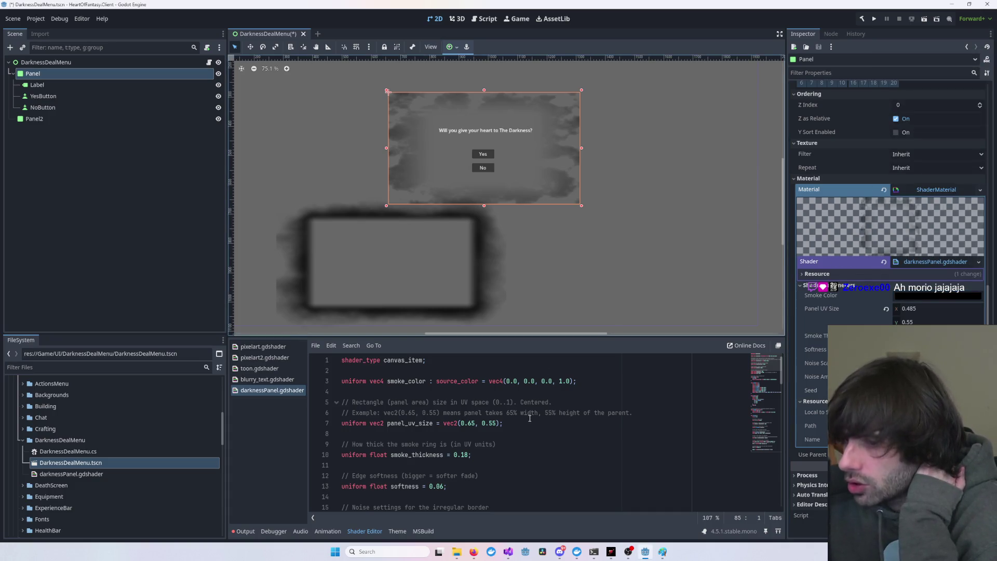
- Nudge Panel2 right on the canvas and expand its darknessPanel.gdshader Material section
{"action": "left_click", "coordinate": [468, 253]}
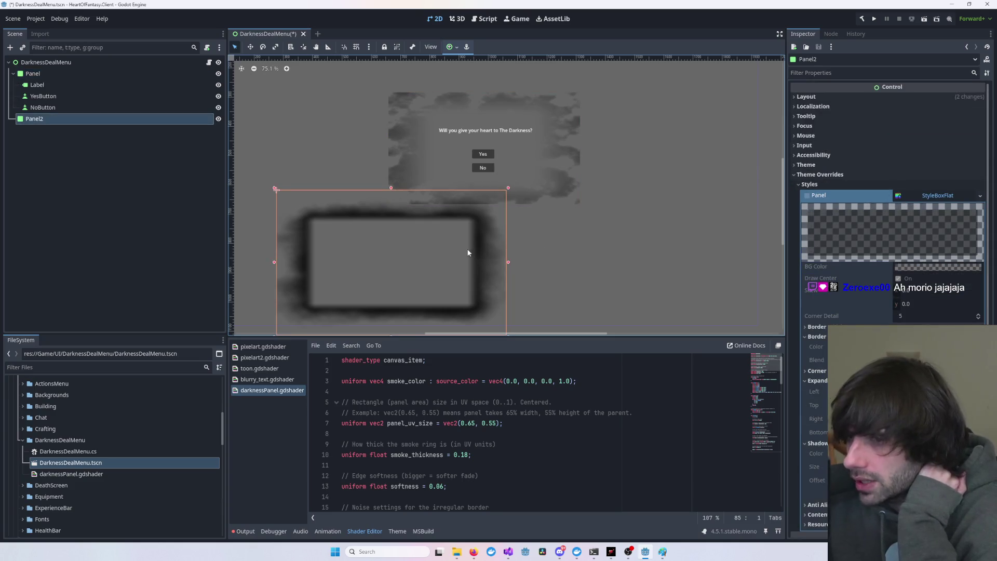
{"action": "left_click_drag", "start_coordinate": [468, 253], "coordinate": [536, 245]}
{"action": "scroll", "coordinate": [887, 233], "scroll_direction": "down", "scroll_amount": 2}
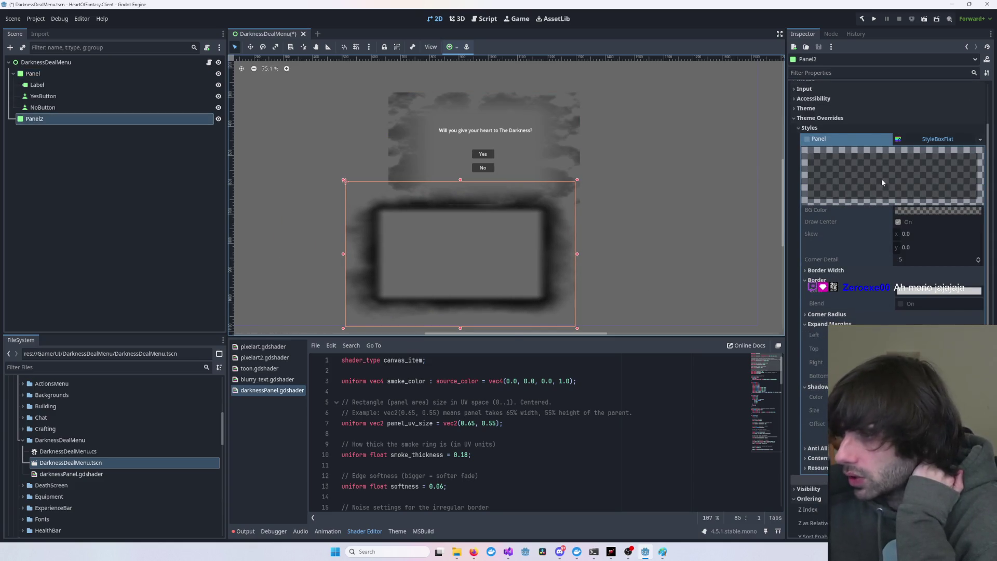
{"action": "left_click", "coordinate": [824, 128]}
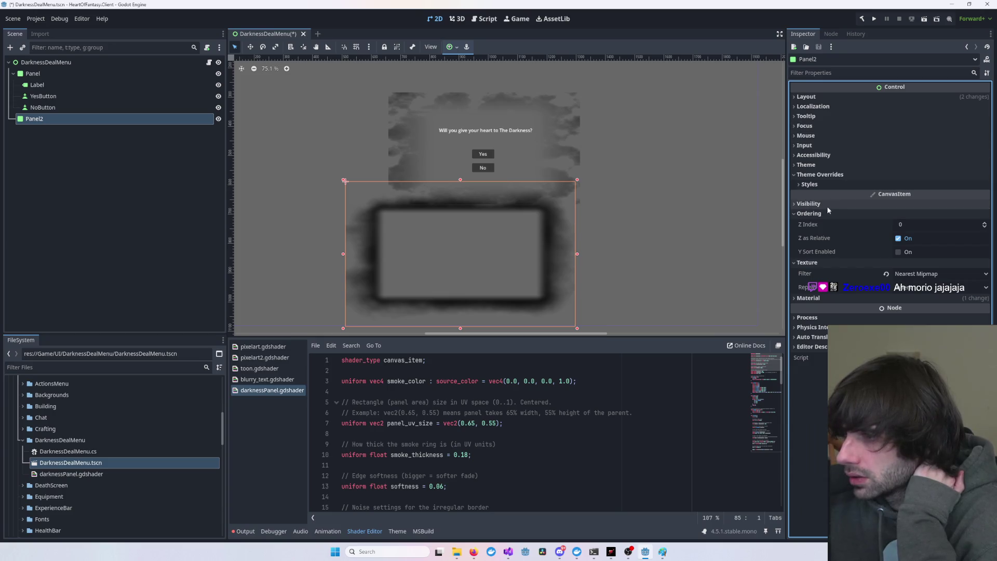
{"action": "left_click", "coordinate": [807, 298]}
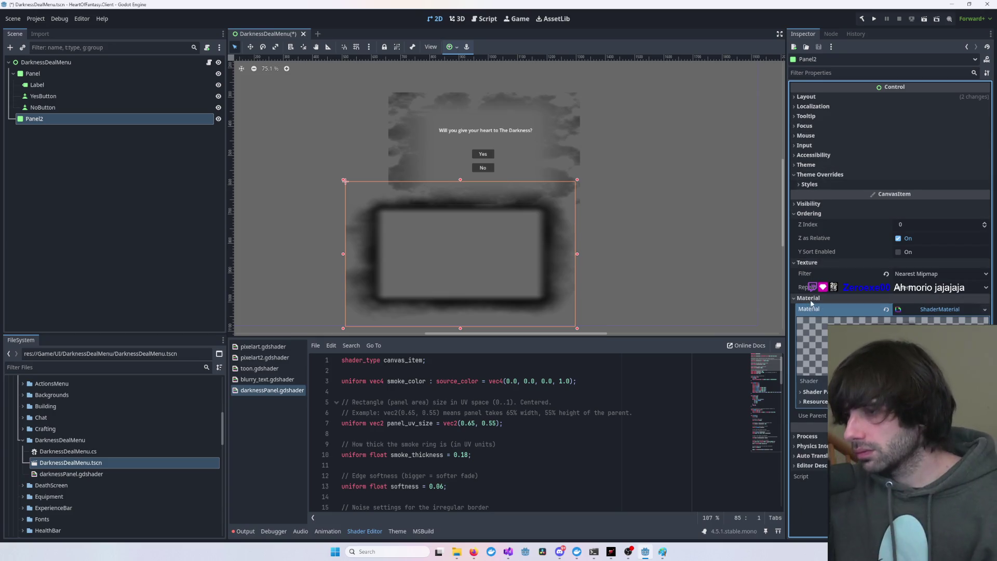
{"action": "scroll", "coordinate": [888, 259], "scroll_direction": "down", "scroll_amount": 3}
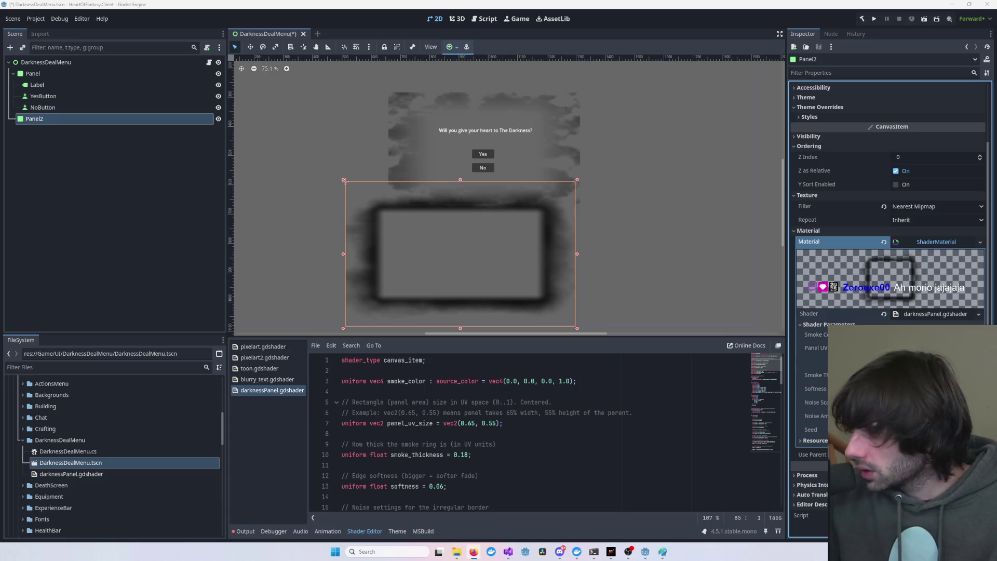
- Replace the darknessPanel shader with the new smoke code, save, and shift Panel2 down-right
{"action": "left_click", "coordinate": [929, 314]}
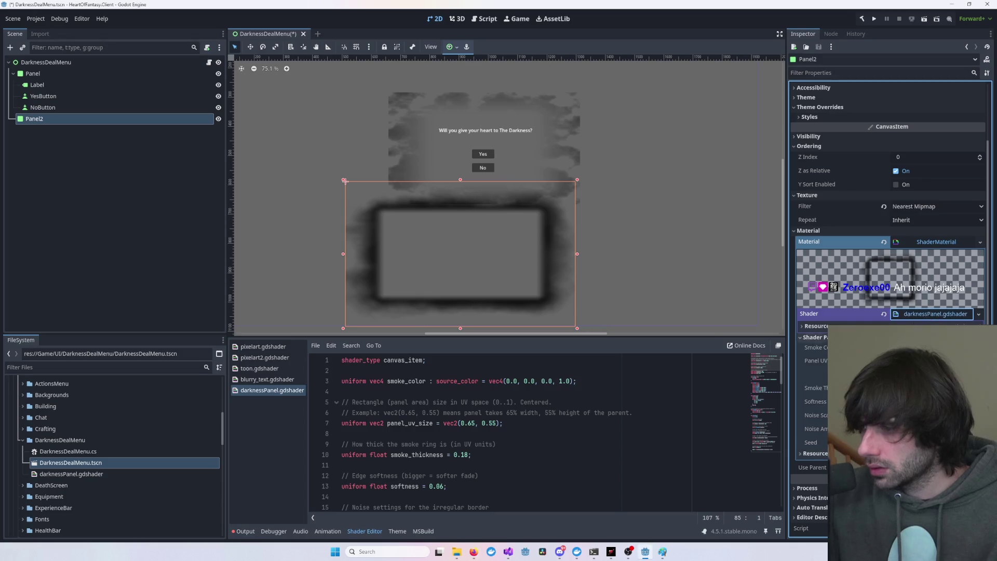
{"action": "left_click", "coordinate": [639, 413]}
{"action": "key", "text": "ctrl+a"}
{"action": "key", "text": "ctrl+v"}
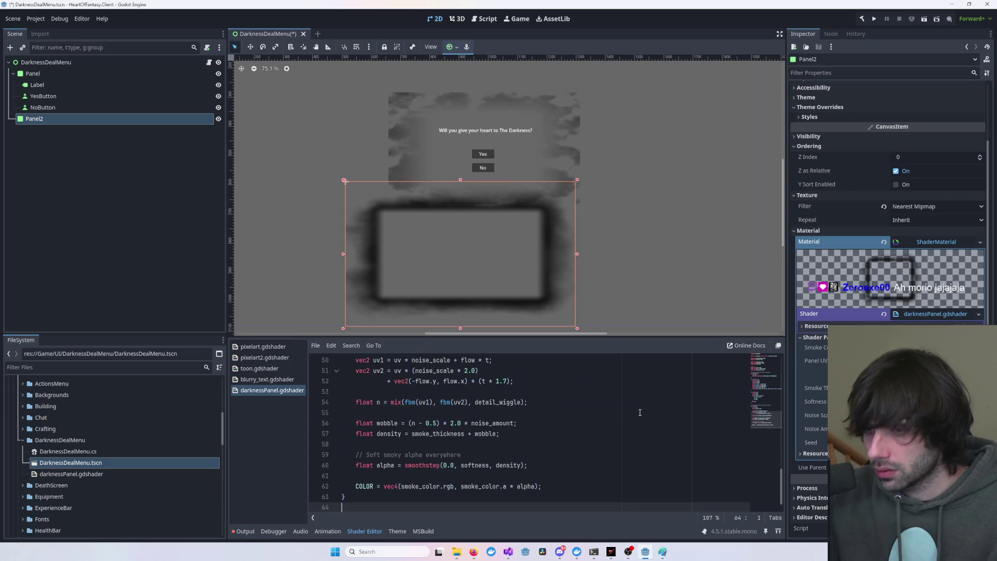
{"action": "key", "text": "ctrl+s"}
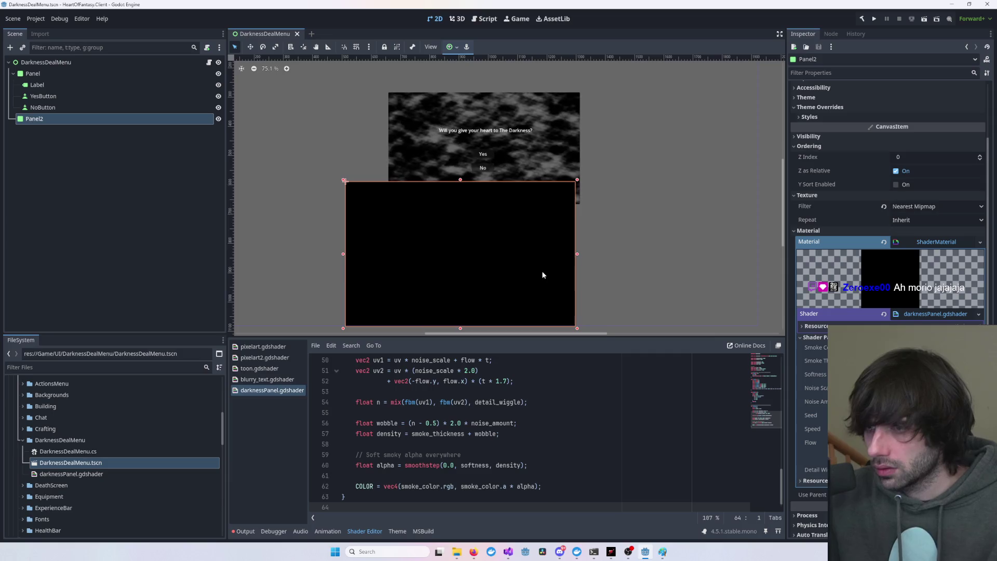
{"action": "left_click_drag", "start_coordinate": [541, 270], "coordinate": [572, 305]}
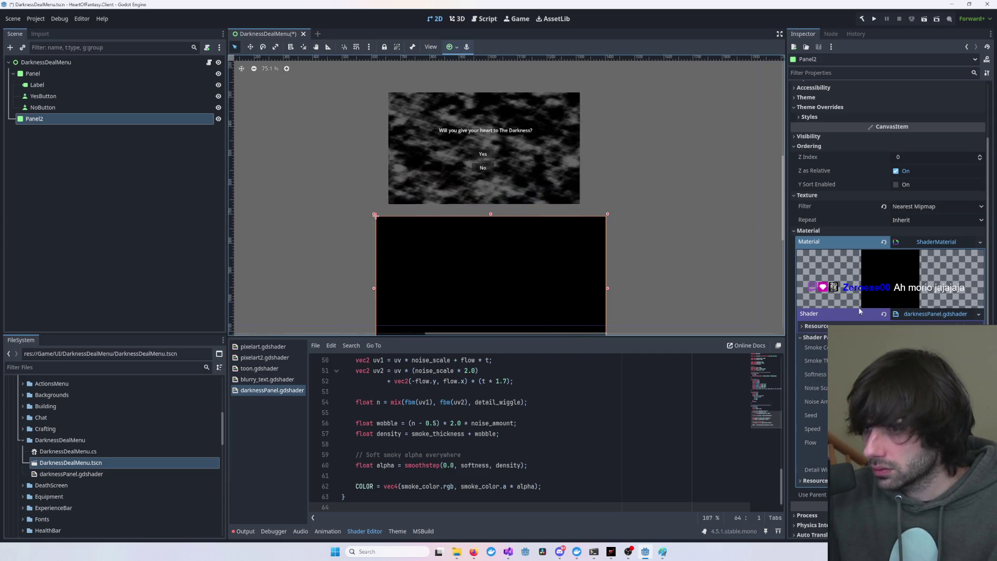
- Paste and save the smoky ring shader version, then move Panel2 up-right over the dialog
{"action": "left_click", "coordinate": [593, 432]}
{"action": "key", "text": "ctrl+a"}
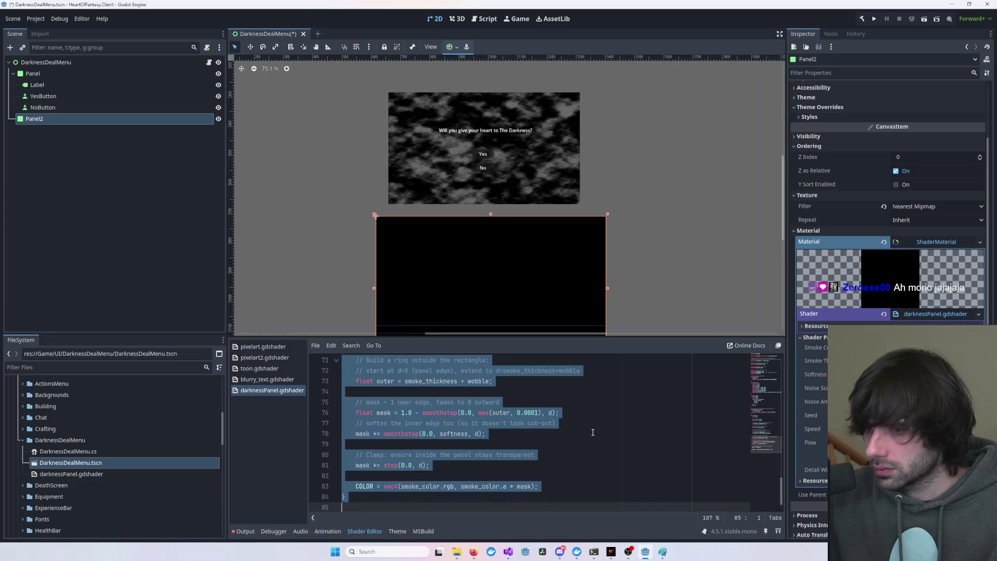
{"action": "key", "text": "ctrl+v"}
{"action": "key", "text": "ctrl+s"}
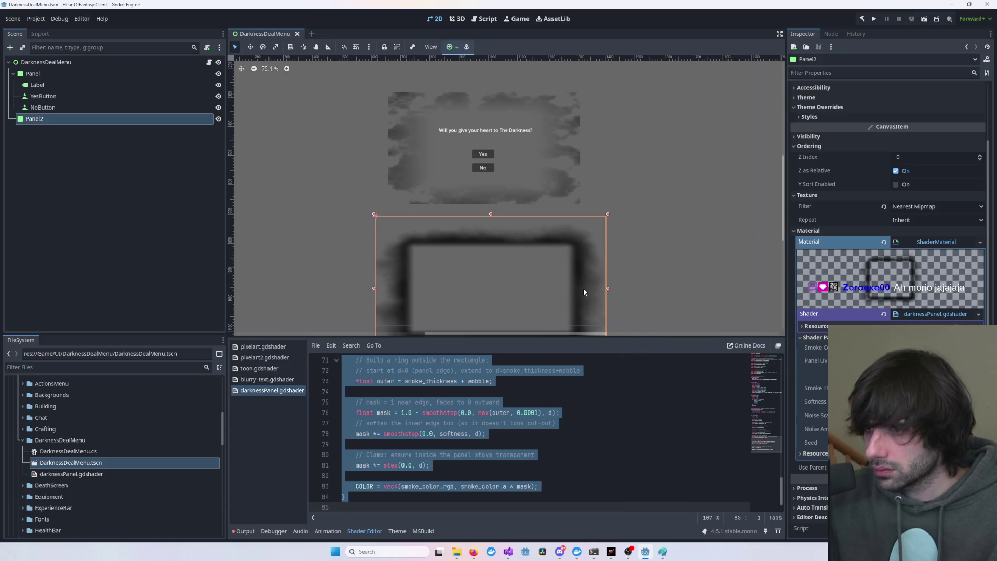
{"action": "mouse_move", "coordinate": [584, 287]}
{"action": "left_mouse_down"}
{"action": "mouse_move", "coordinate": [596, 256]}
{"action": "mouse_move", "coordinate": [671, 208]}
{"action": "left_mouse_up"}
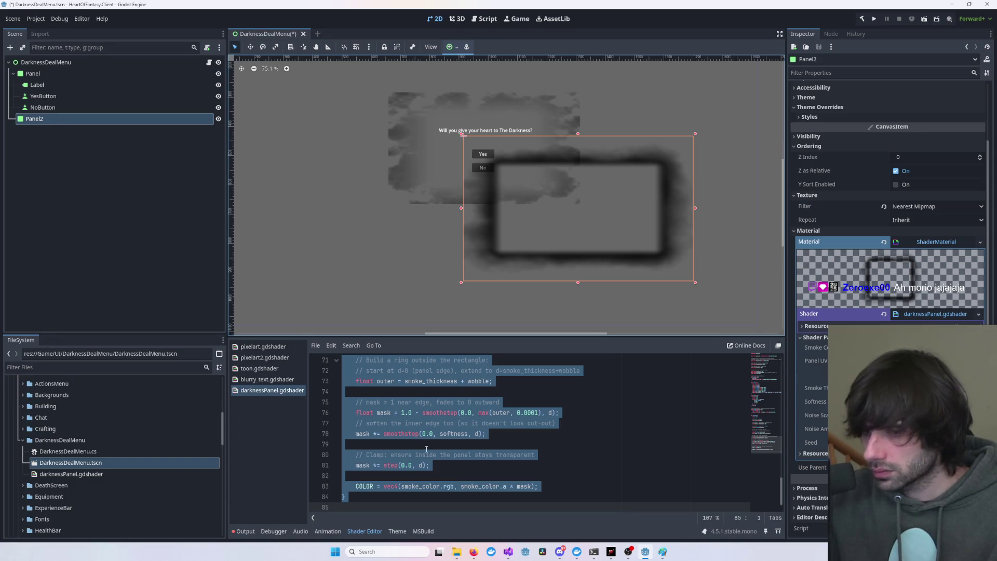
{"action": "left_click", "coordinate": [77, 73]}
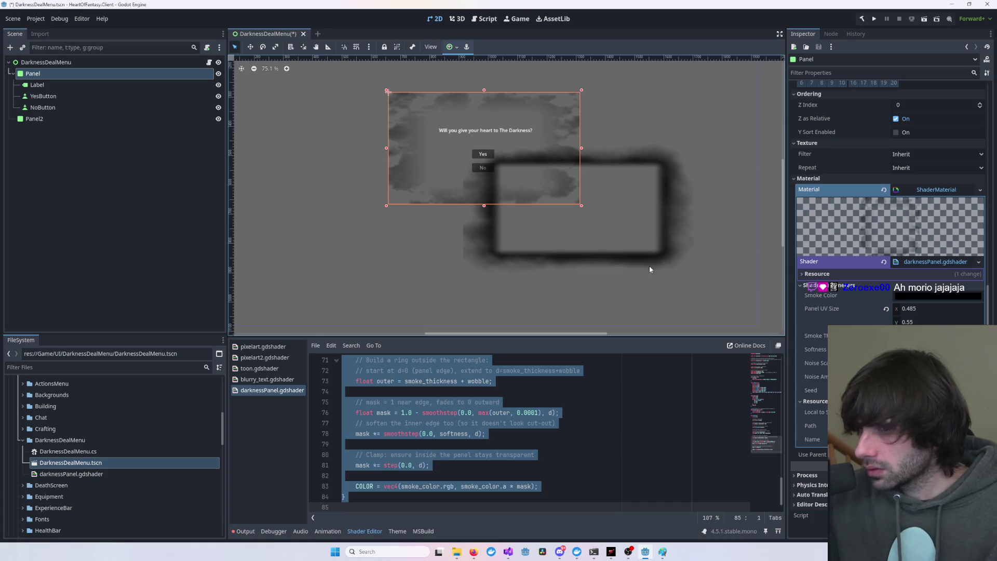
- Reselect the question panel and paste the cloud-noise version into darknessPanel.gdshader, saving it
{"action": "scroll", "coordinate": [649, 266], "scroll_direction": "up", "scroll_amount": 2}
{"action": "left_click", "coordinate": [472, 295]}
{"action": "left_click", "coordinate": [385, 148]}
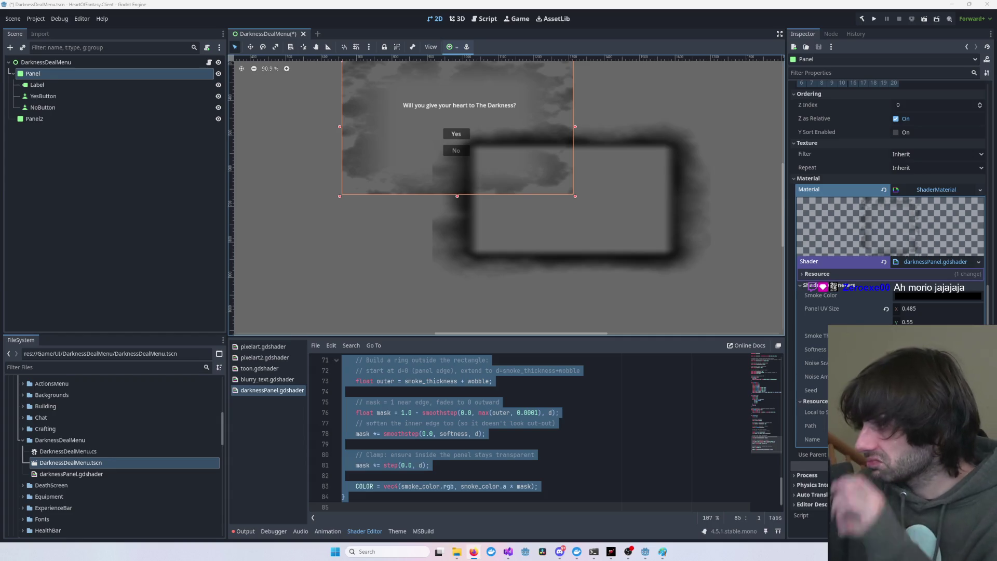
{"action": "key", "text": "alt+Tab"}
{"action": "key", "text": "ctrl+v"}
{"action": "key", "text": "ctrl+s"}
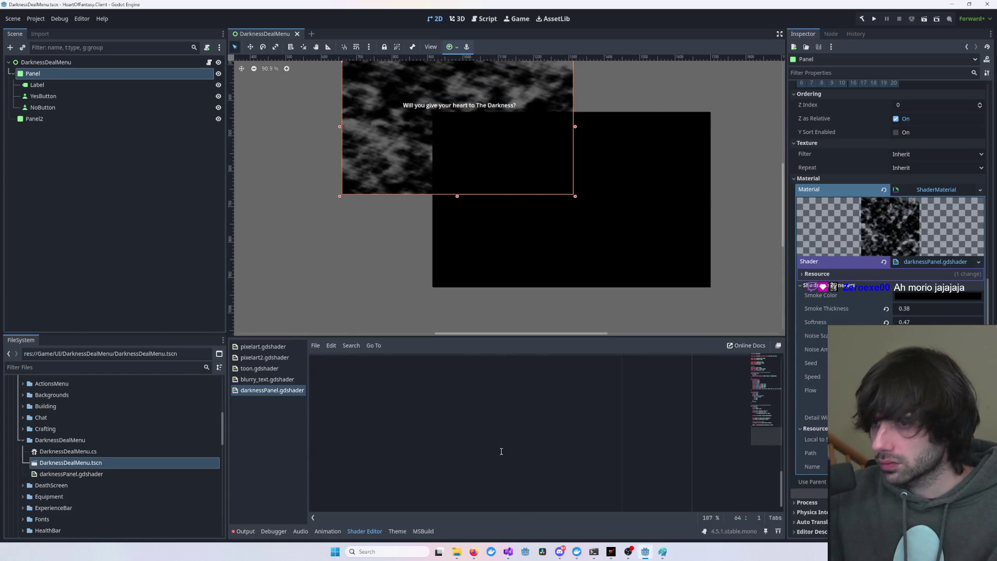
{"action": "scroll", "coordinate": [549, 443], "scroll_direction": "up", "scroll_amount": 10}
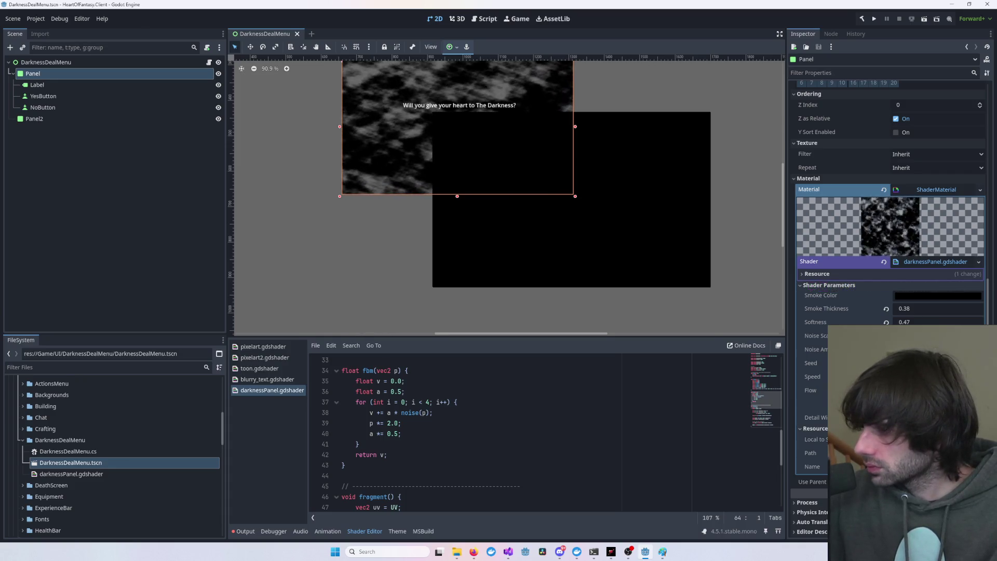
{"action": "key", "text": "alt+Tab"}
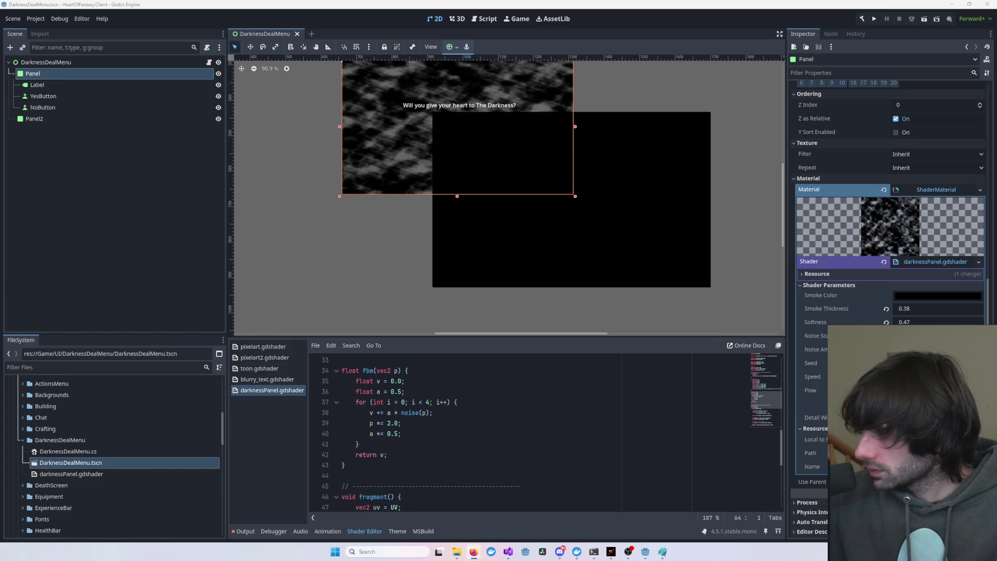
- Paste the smoky frame version into the darknessPanel shader
{"action": "key", "text": "ctrl+a"}
{"action": "key", "text": "ctrl+v"}
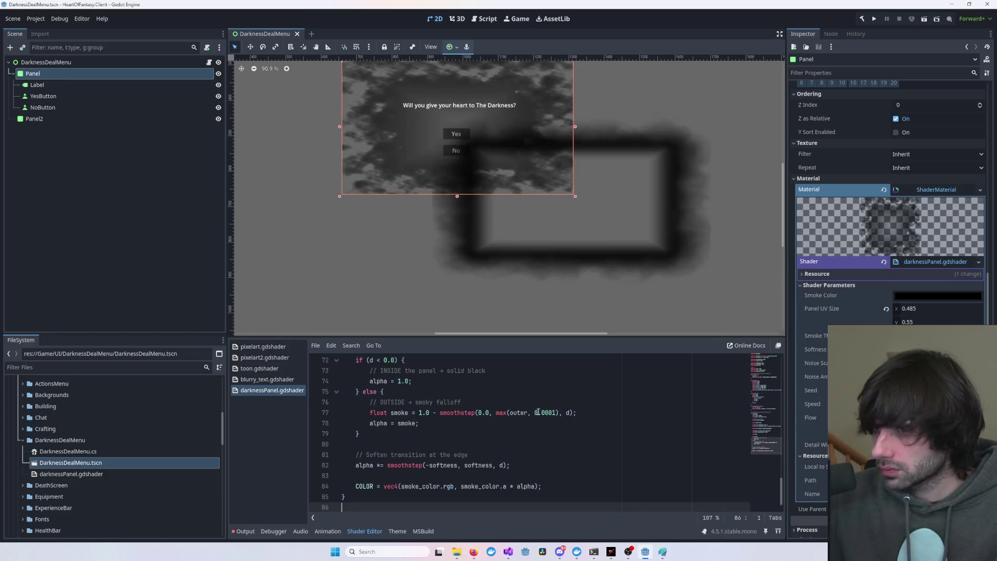
{"action": "scroll", "coordinate": [407, 202], "scroll_direction": "up", "scroll_amount": 5}
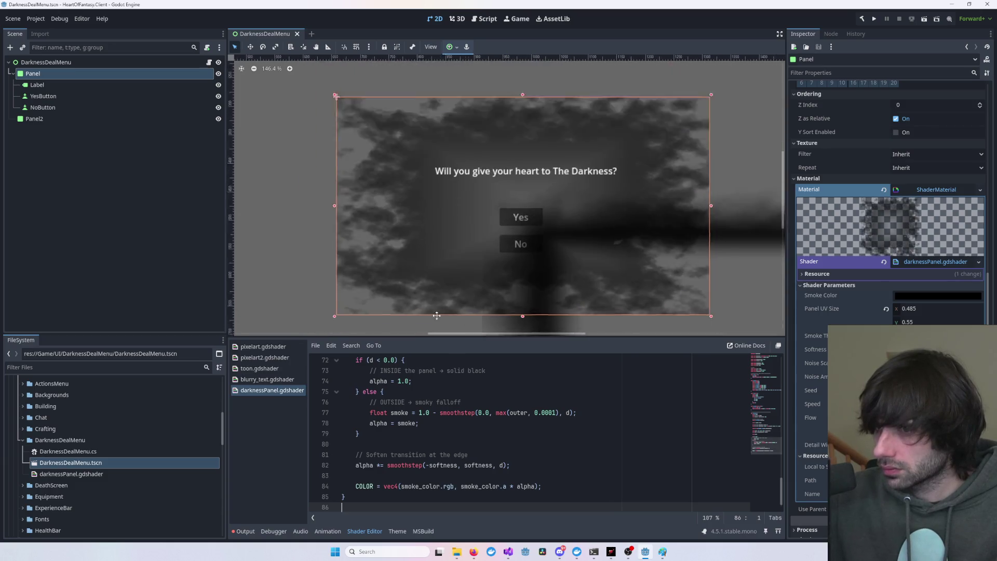
{"action": "scroll", "coordinate": [533, 277], "scroll_direction": "down", "scroll_amount": 4}
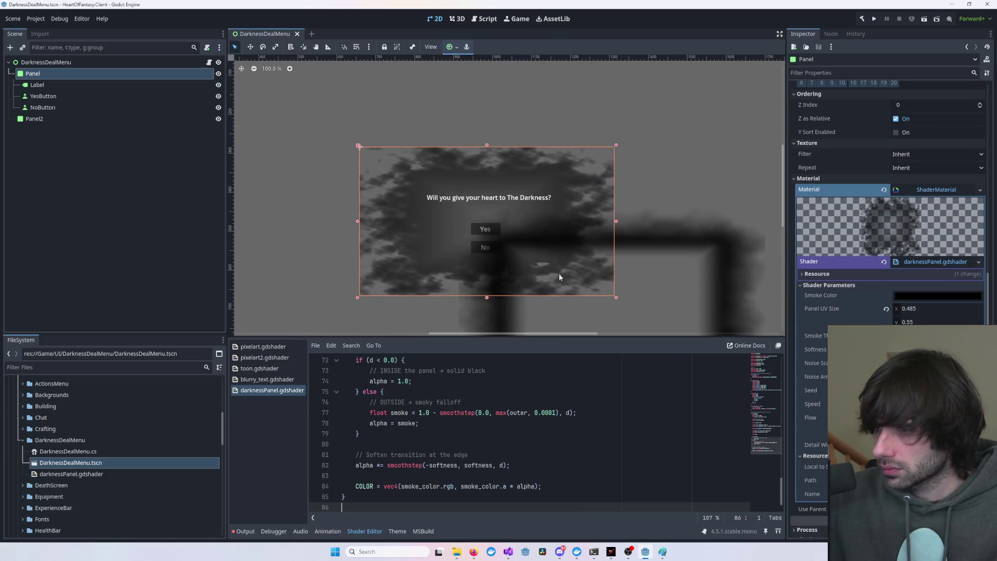
- Move Panel2 up-left over the dialog and check the Panel's Softness parameter
{"action": "left_click", "coordinate": [694, 244]}
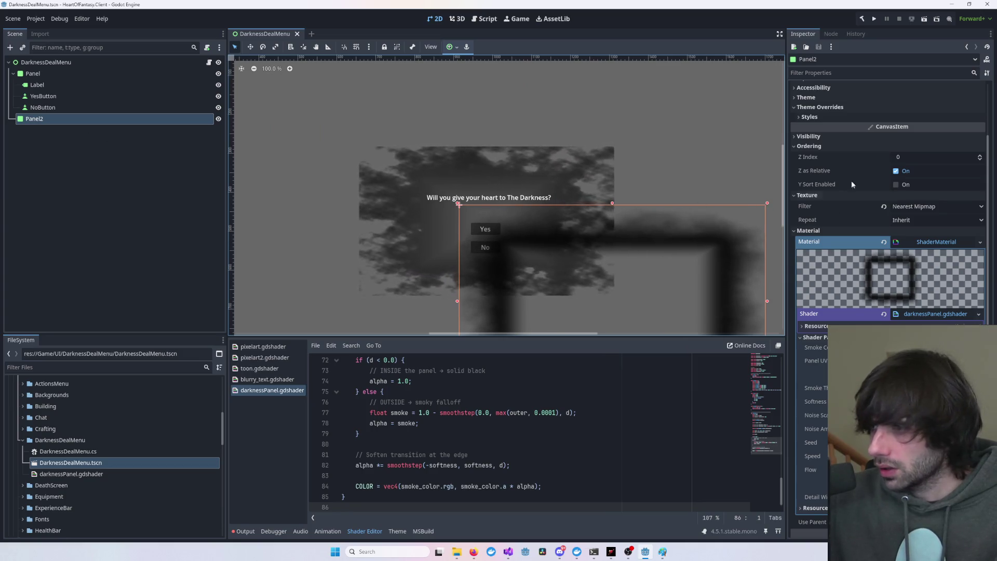
{"action": "scroll", "coordinate": [663, 285], "scroll_direction": "up", "scroll_amount": 3}
{"action": "left_click_drag", "start_coordinate": [738, 239], "coordinate": [696, 196]}
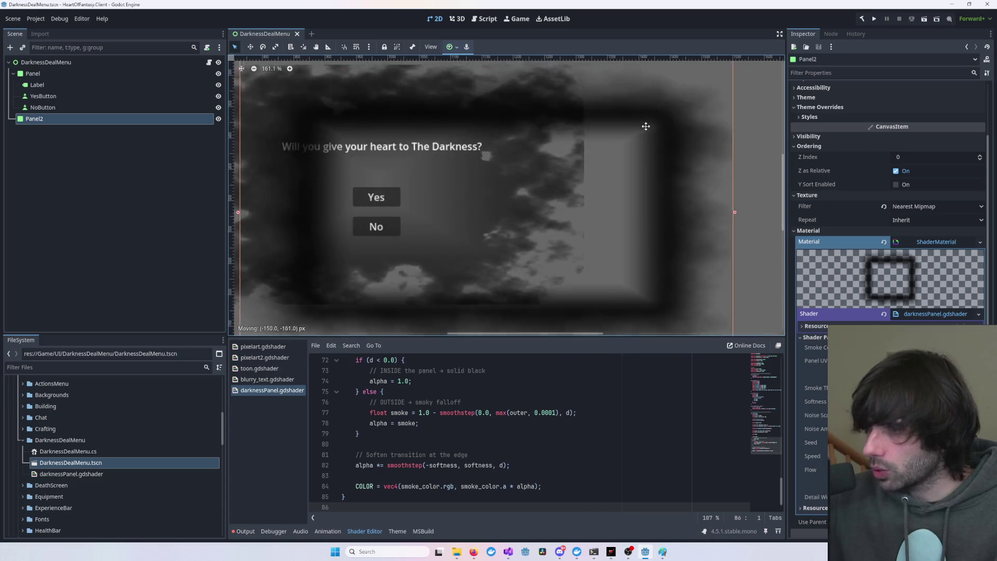
{"action": "scroll", "coordinate": [696, 197], "scroll_direction": "down", "scroll_amount": 2}
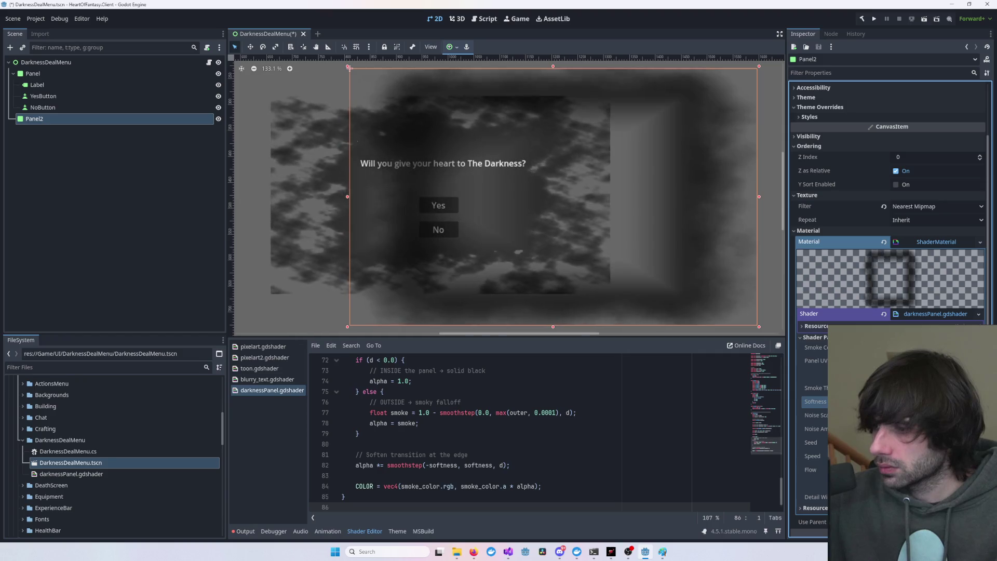
{"action": "left_click", "coordinate": [33, 74]}
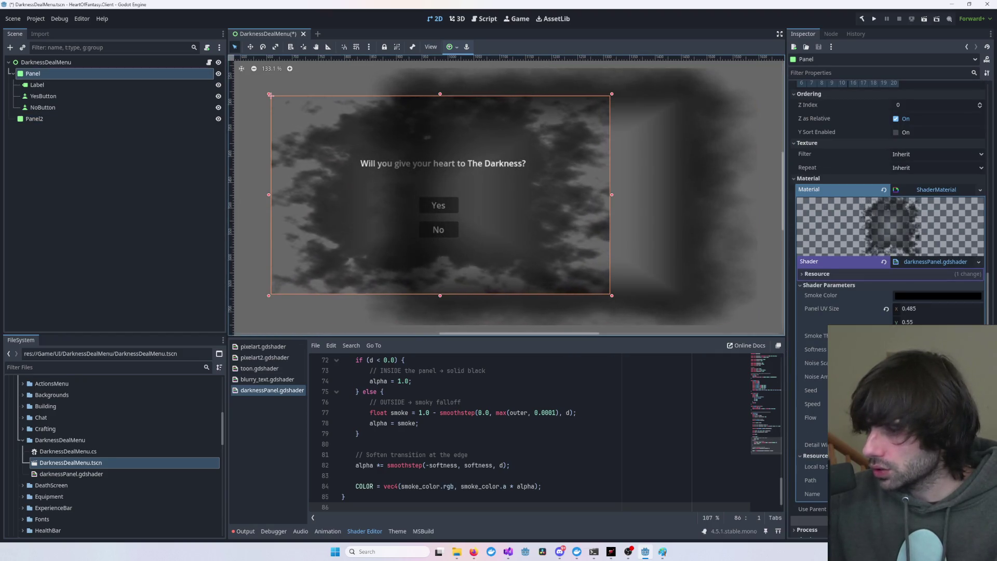
{"action": "left_click", "coordinate": [815, 349]}
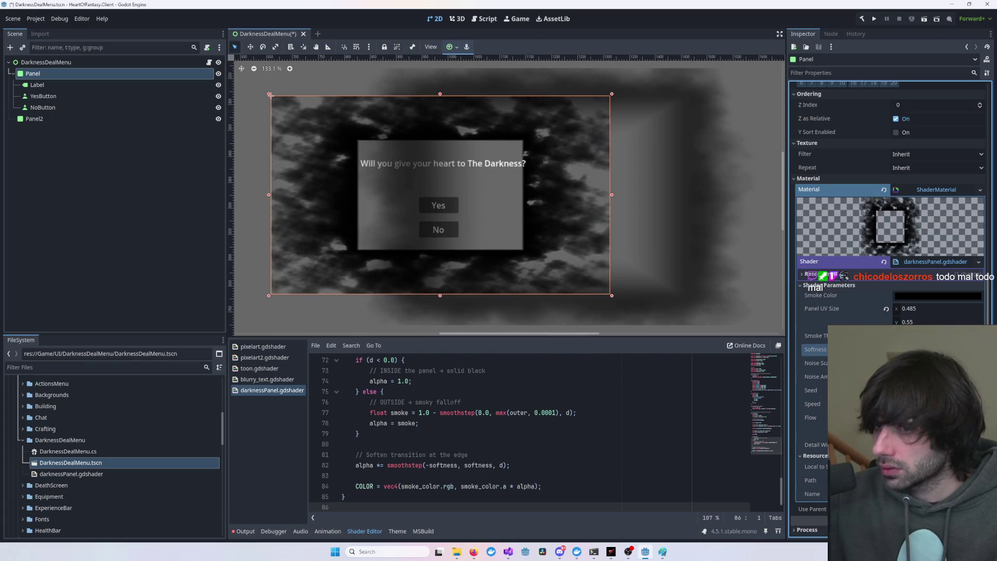
{"action": "left_click", "coordinate": [722, 306]}
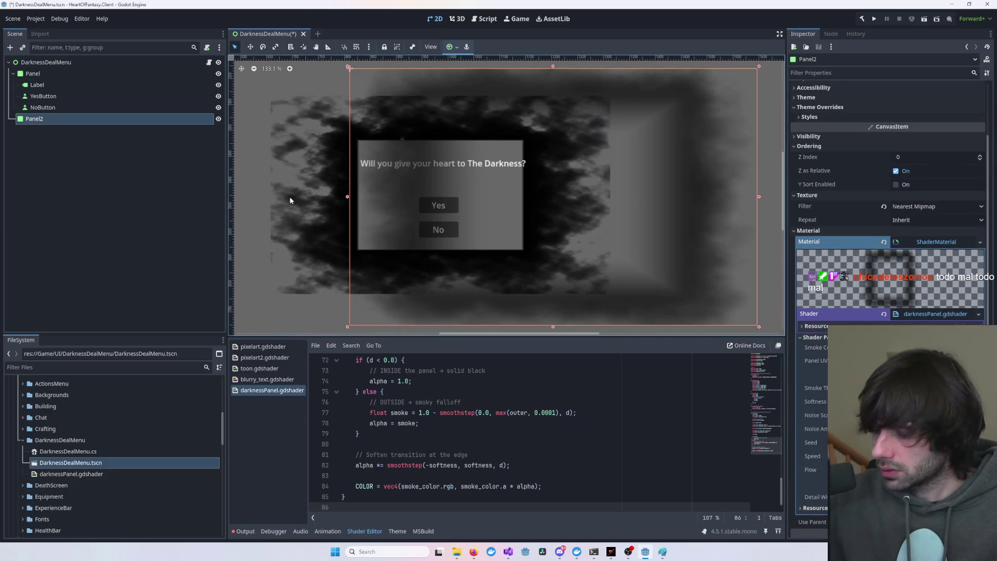
- Delete Panel2 from the scene and select the Panel node
{"action": "key", "text": "Delete"}
{"action": "left_click_drag", "start_coordinate": [429, 168], "coordinate": [462, 173]}
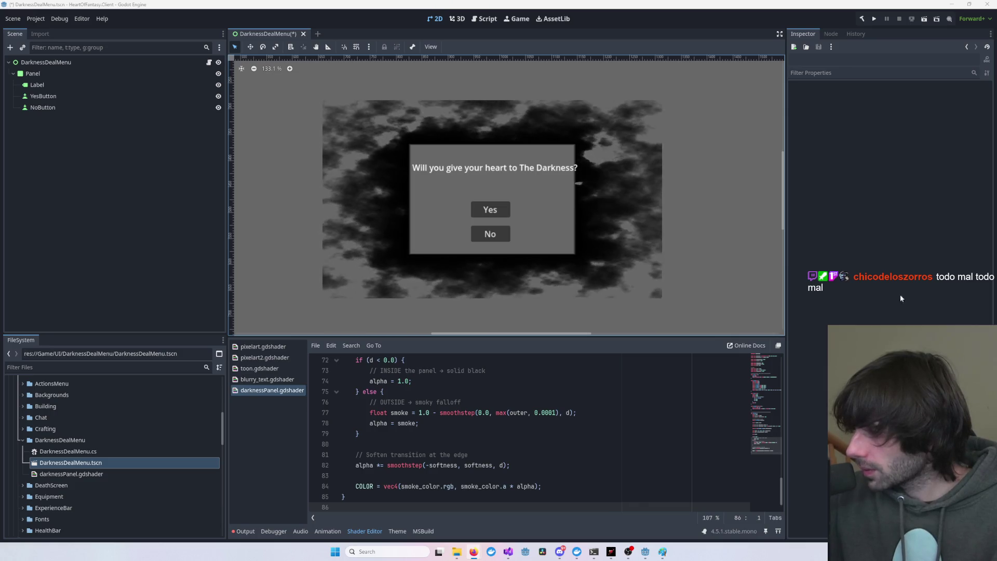
{"action": "left_click", "coordinate": [630, 223]}
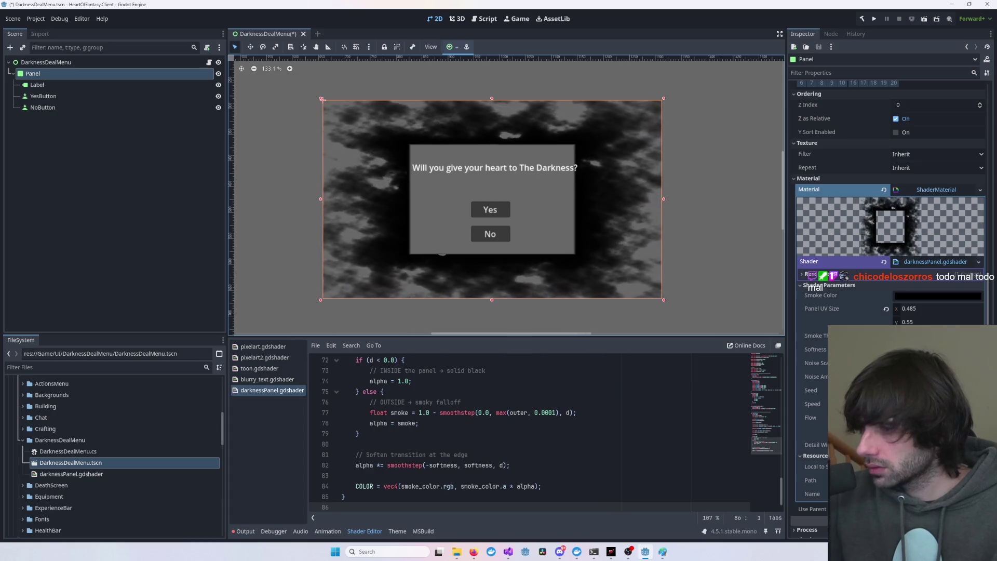
- Try Panel UV Size values such as 0.085, 0.015 and 0.01 in the Inspector
{"action": "left_click", "coordinate": [938, 309]}
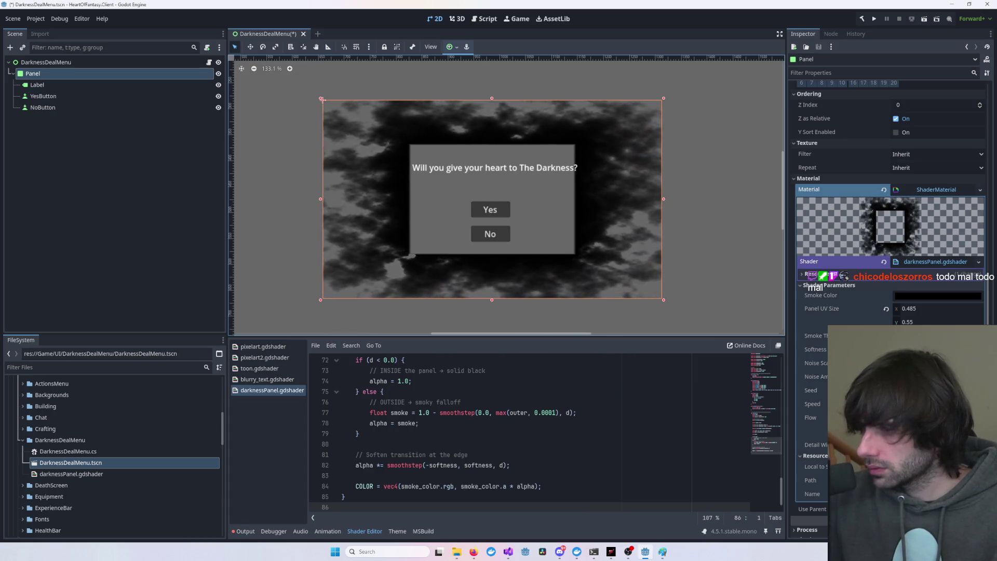
{"action": "type", "text": "0.085"}
{"action": "key", "text": "Return"}
{"action": "type", "text": "-0.005"}
{"action": "left_click", "coordinate": [924, 322]}
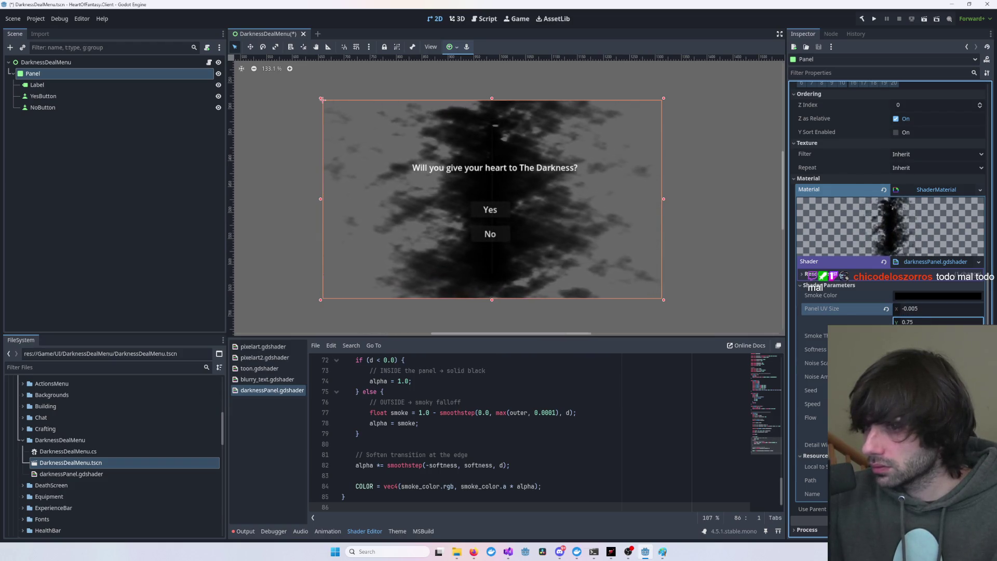
{"action": "type", "text": "0.015"}
{"action": "key", "text": "Return"}
{"action": "type", "text": "0.01"}
{"action": "key", "text": "Return"}
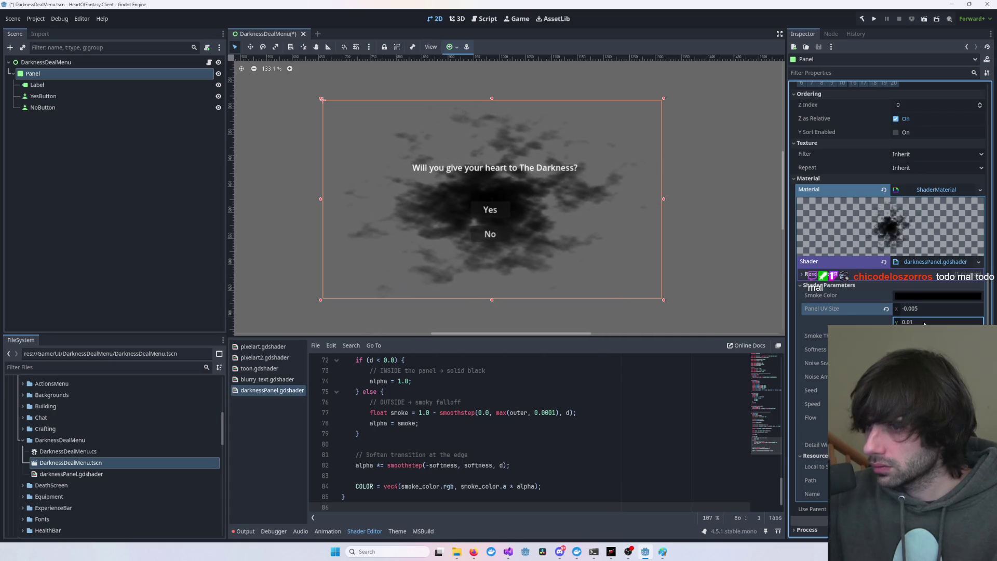
- Settle Panel UV Size at 0.595 by 0.5, widening the clear box around the buttons
{"action": "left_click", "coordinate": [921, 309]}
{"action": "type", "text": "0.065"}
{"action": "key", "text": "BackSpace"}
{"action": "key", "text": "BackSpace"}
{"action": "type", "text": "95"}
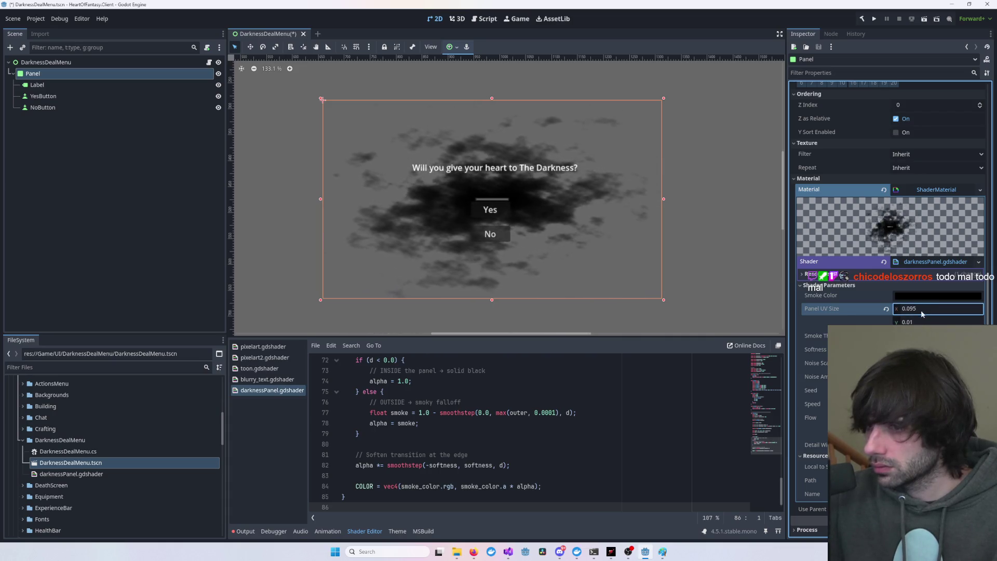
{"action": "key", "text": "Tab"}
{"action": "type", "text": "0.2"}
{"action": "key", "text": "Return"}
{"action": "left_click_drag", "start_coordinate": [917, 310], "coordinate": [950, 310]}
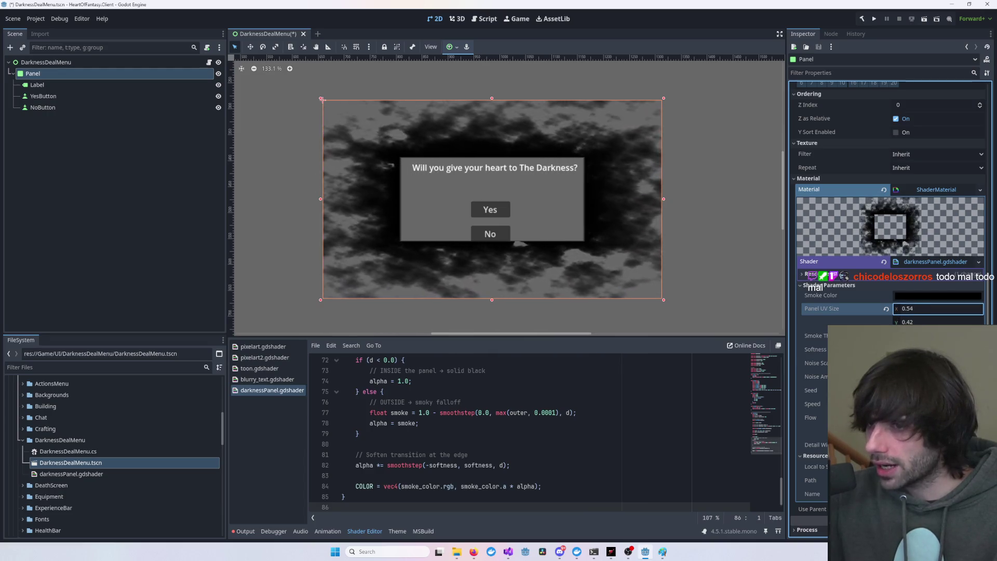
{"action": "left_click", "coordinate": [813, 336]}
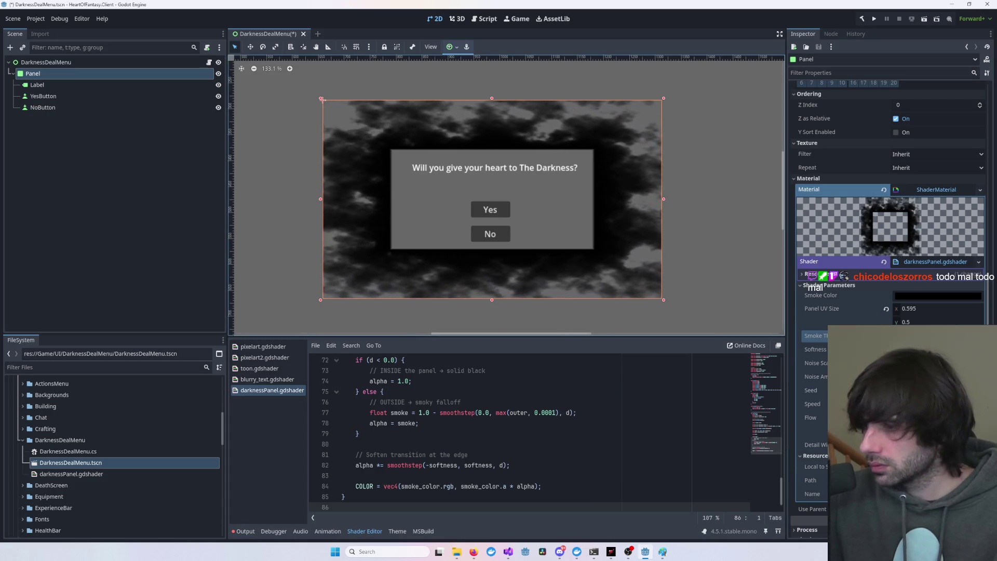
- Raise the Softness parameter to blur the inner box edge and review the shader's falloff code
{"action": "left_click_drag", "start_coordinate": [913, 349], "coordinate": [935, 349]}
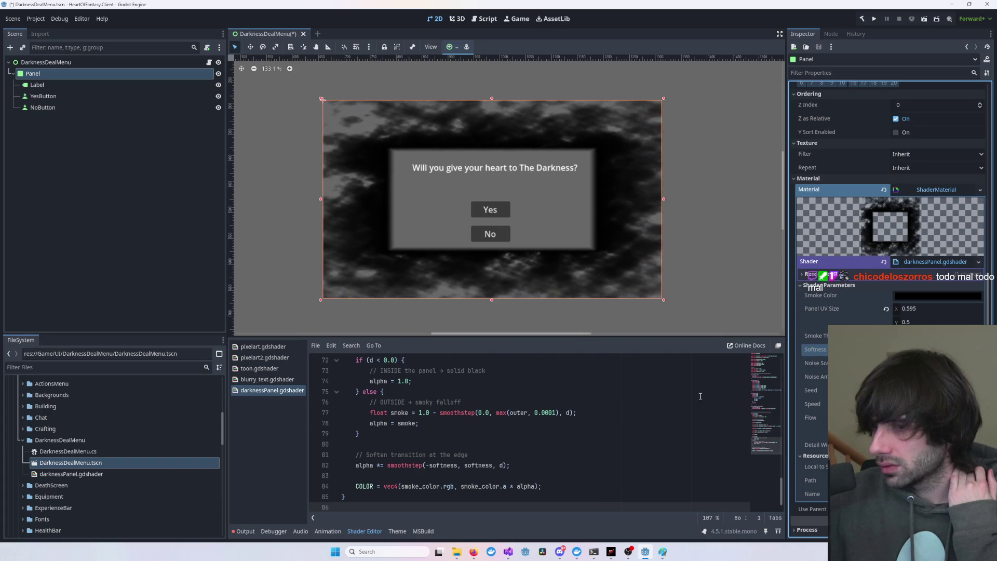
{"action": "left_click", "coordinate": [612, 412]}
{"action": "key", "text": "ctrl+a"}
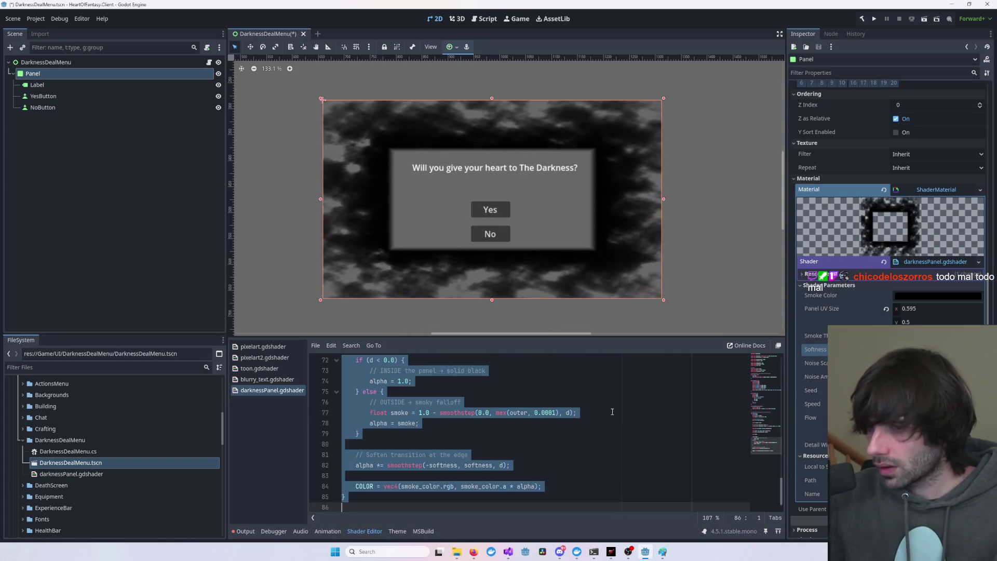
{"action": "left_click", "coordinate": [612, 412]}
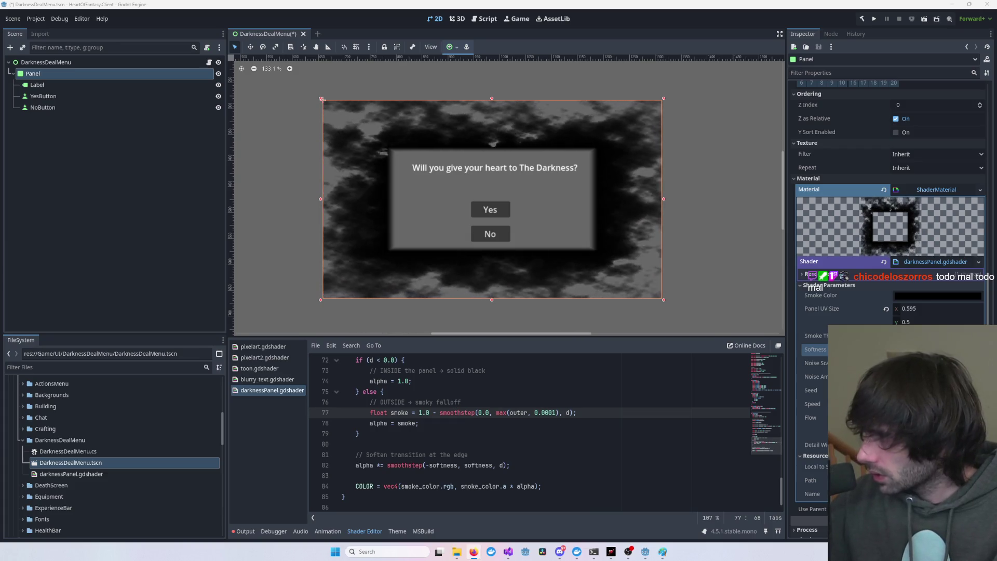
- Replace the shader with the new edge_soft code so softness only fades the outer smoke, and save
{"action": "left_click", "coordinate": [453, 455]}
{"action": "key", "text": "ctrl+a"}
{"action": "key", "text": "ctrl+v"}
{"action": "key", "text": "ctrl+s"}
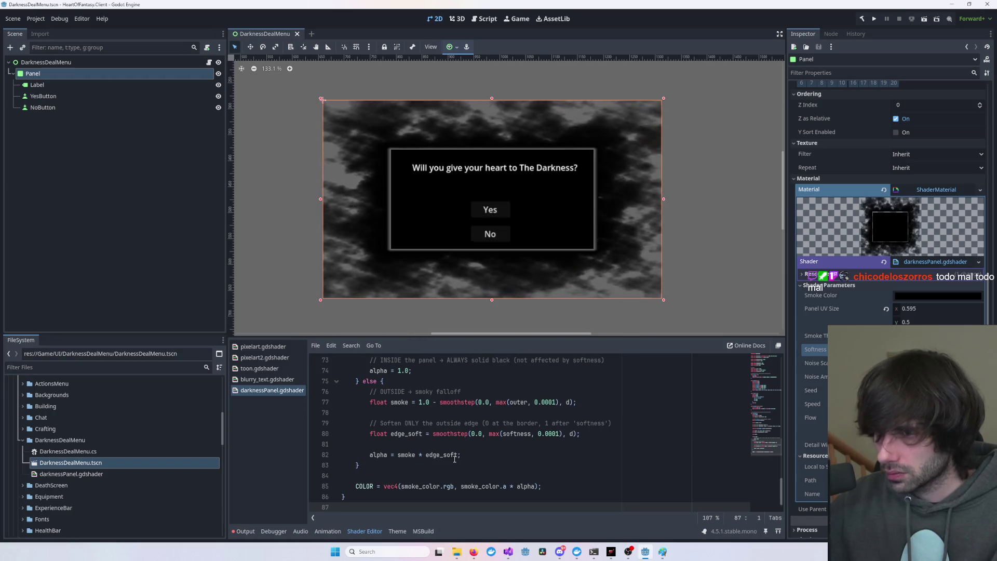
{"action": "left_click", "coordinate": [730, 235]}
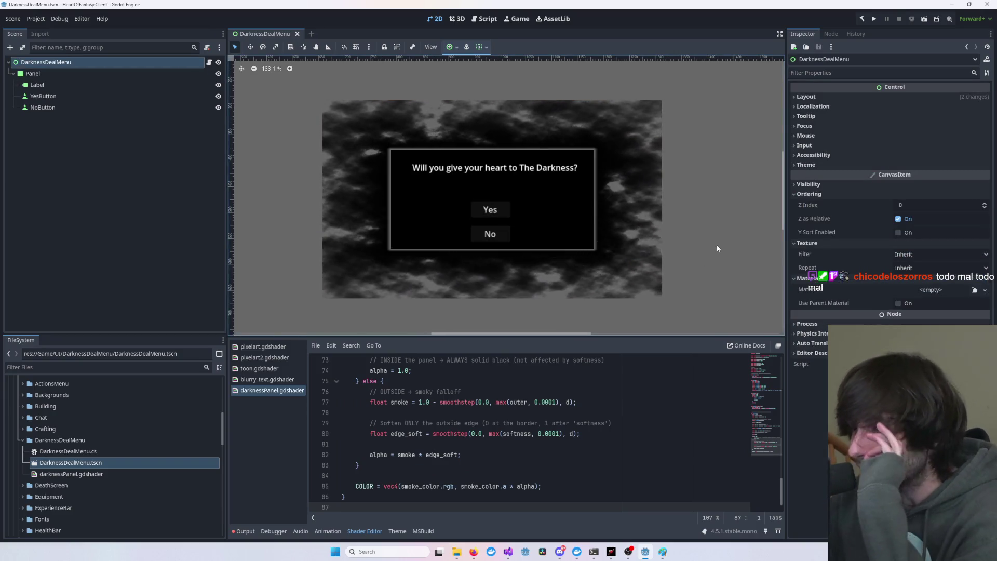
{"action": "left_click", "coordinate": [511, 395]}
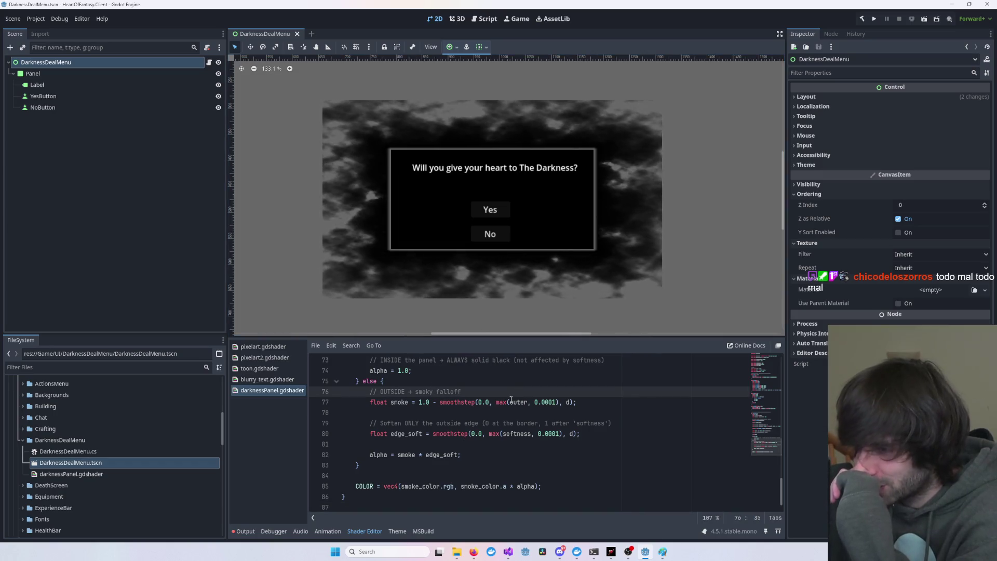
{"action": "left_click", "coordinate": [280, 393]}
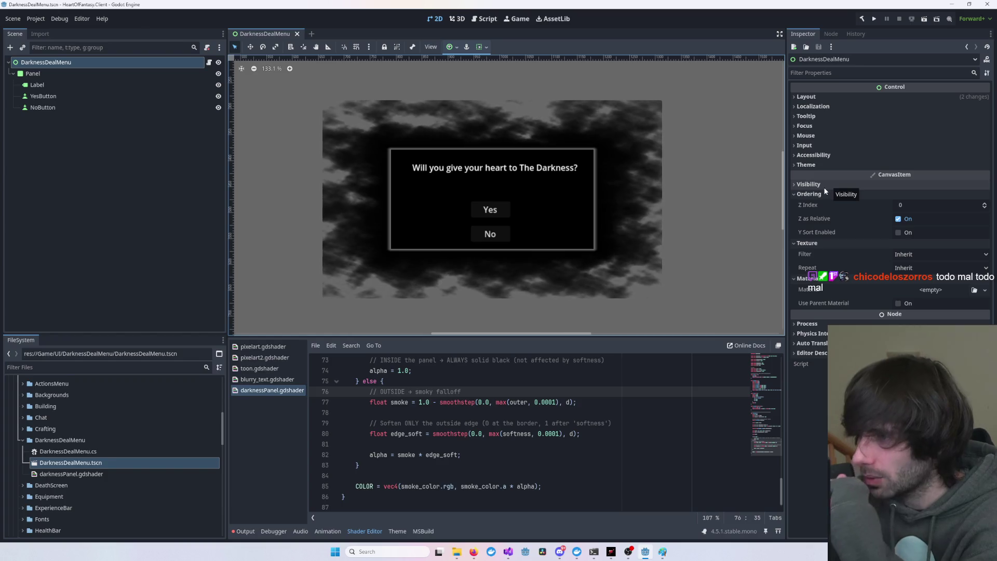
- Set the Panel's UV Size x to 0.67, then to 0.47
{"action": "left_click", "coordinate": [65, 74]}
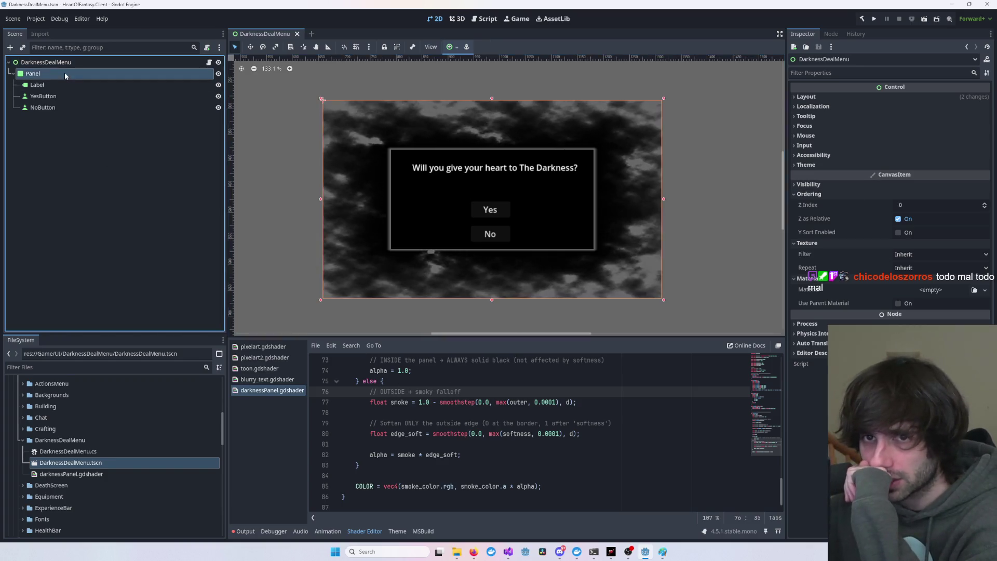
{"action": "left_click", "coordinate": [913, 308]}
{"action": "type", "text": "0.67"}
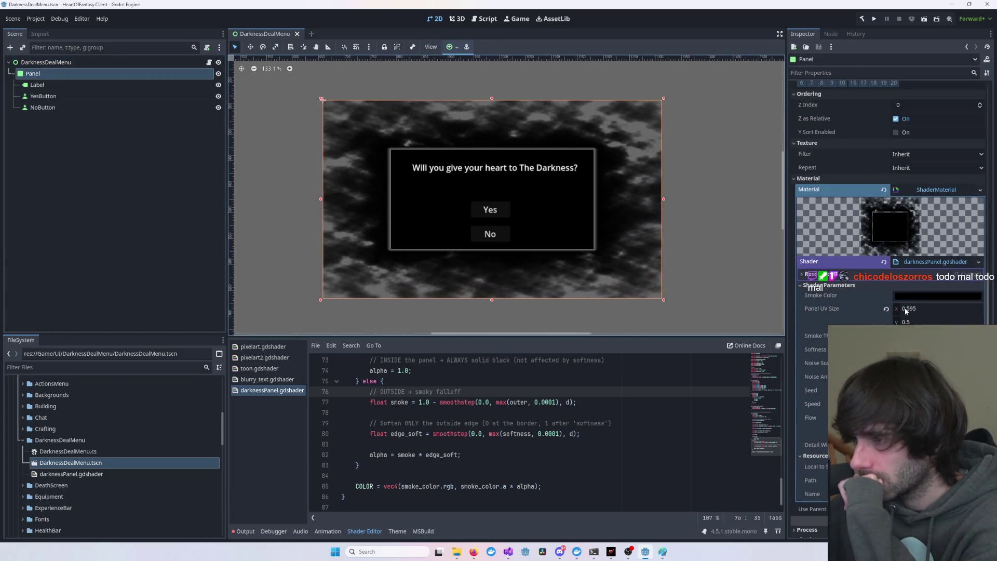
{"action": "key", "text": "Return"}
{"action": "key", "text": "BackSpace"}
{"action": "key", "text": "BackSpace"}
{"action": "type", "text": "47"}
{"action": "key", "text": "Return"}
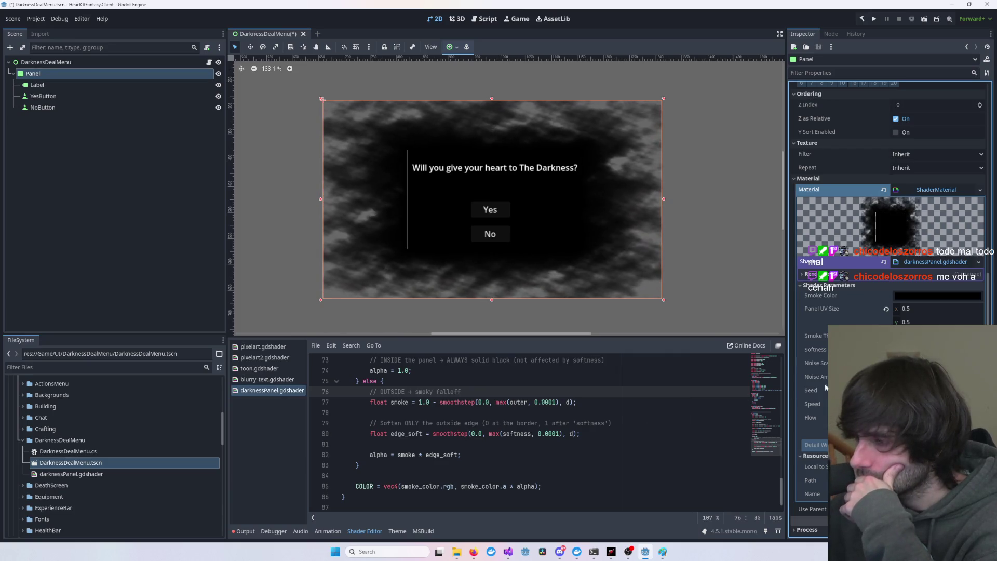
{"action": "left_click", "coordinate": [594, 425]}
{"action": "key", "text": "ctrl+a"}
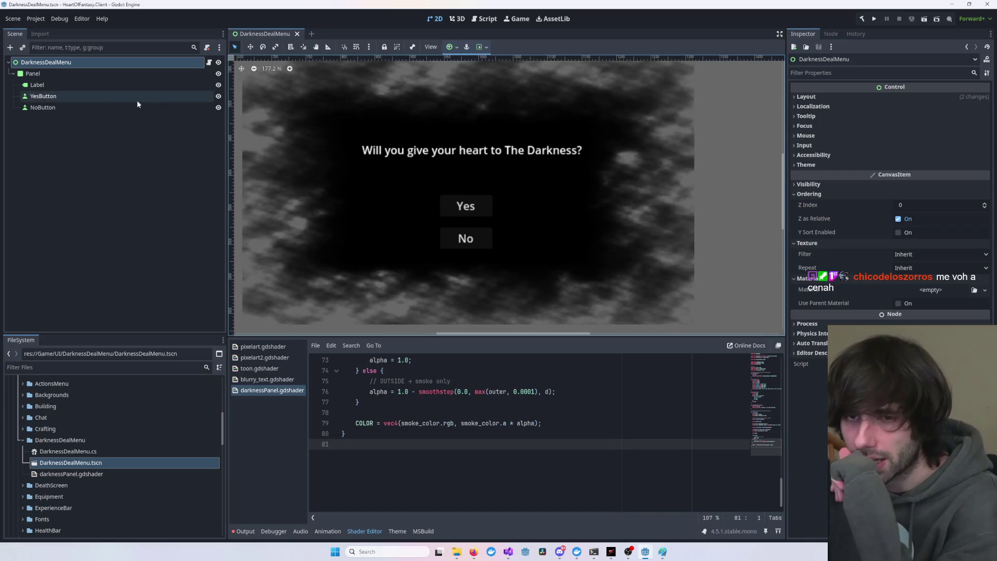
{"action": "left_click", "coordinate": [32, 74]}
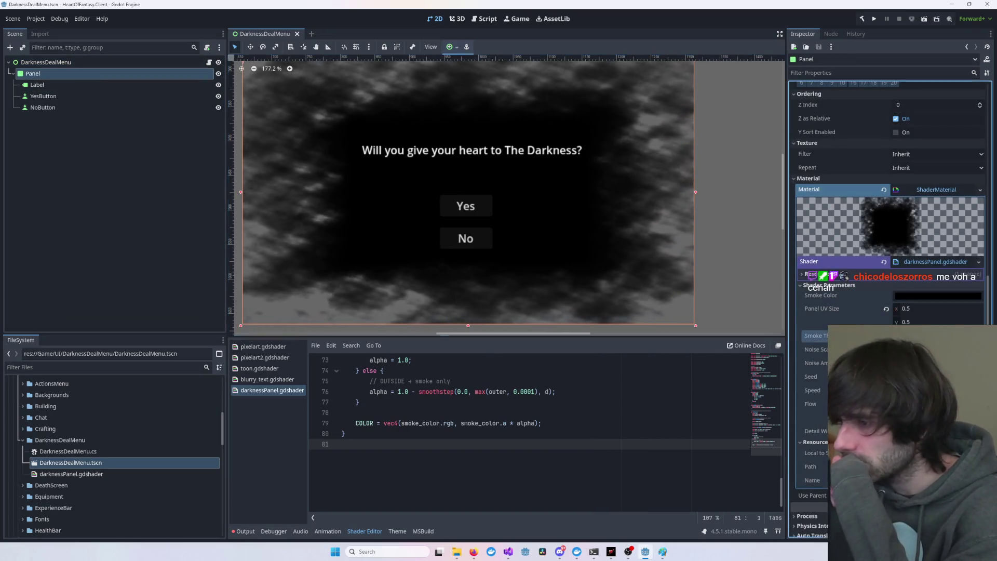
{"action": "left_click", "coordinate": [813, 335]}
{"action": "left_click", "coordinate": [709, 260]}
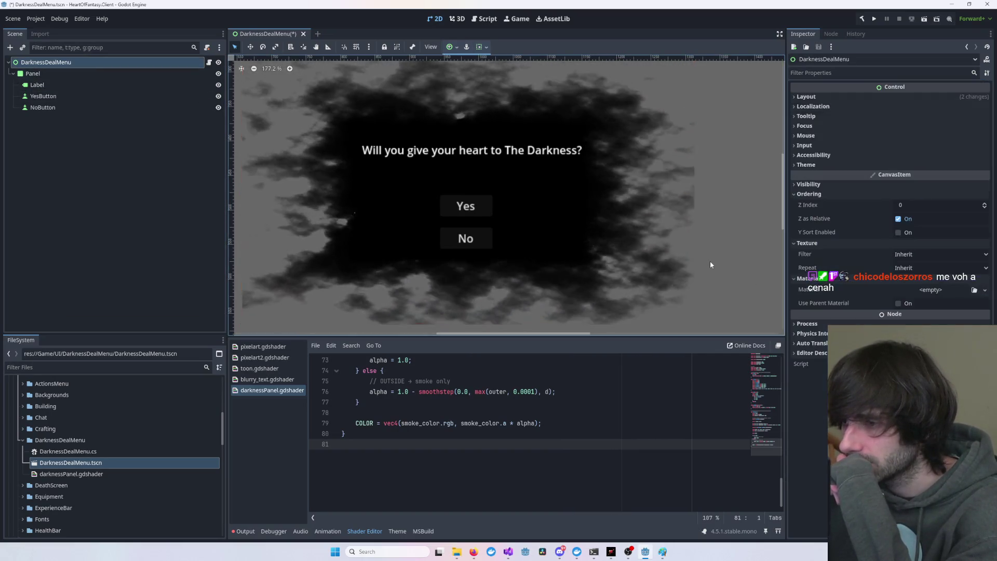
{"action": "scroll", "coordinate": [710, 260], "scroll_direction": "down", "scroll_amount": 4}
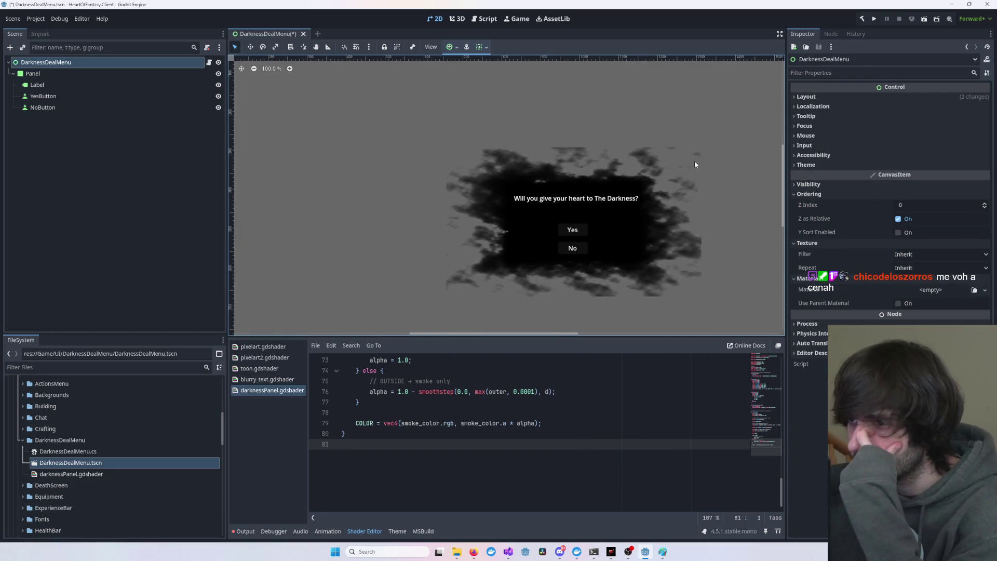
{"action": "left_click", "coordinate": [692, 148]}
{"action": "mouse_move", "coordinate": [700, 147]}
{"action": "left_mouse_down"}
{"action": "mouse_move", "coordinate": [743, 115]}
{"action": "mouse_move", "coordinate": [694, 122]}
{"action": "mouse_move", "coordinate": [678, 162]}
{"action": "mouse_move", "coordinate": [703, 146]}
{"action": "left_mouse_up"}
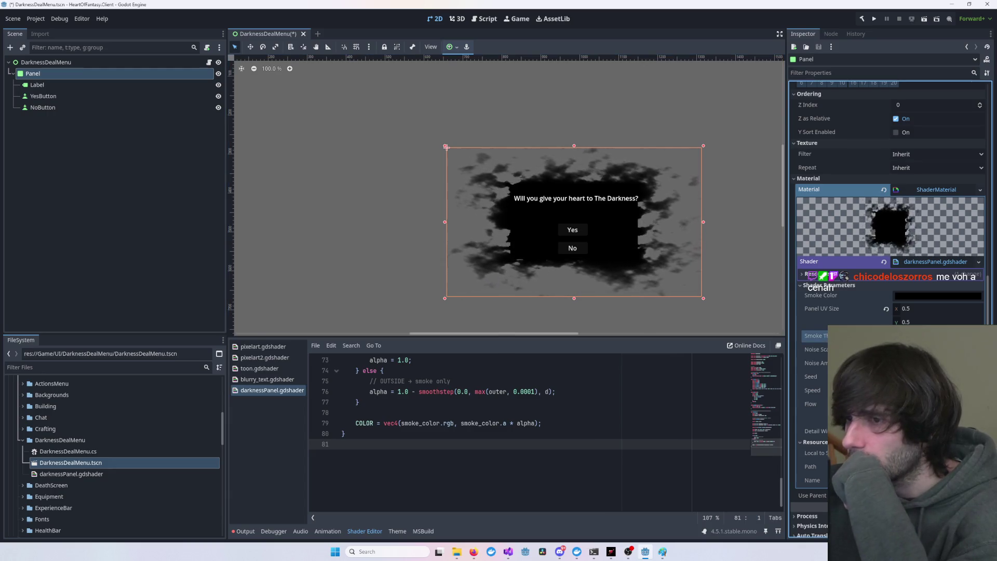
{"action": "left_click", "coordinate": [728, 234]}
{"action": "scroll", "coordinate": [609, 244], "scroll_direction": "up", "scroll_amount": 4}
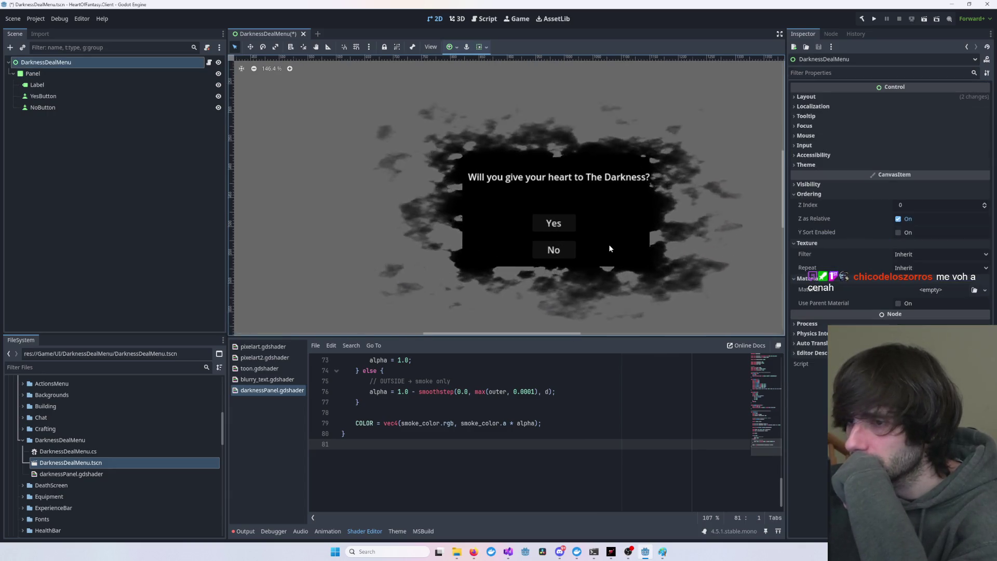
{"action": "left_click", "coordinate": [654, 276]}
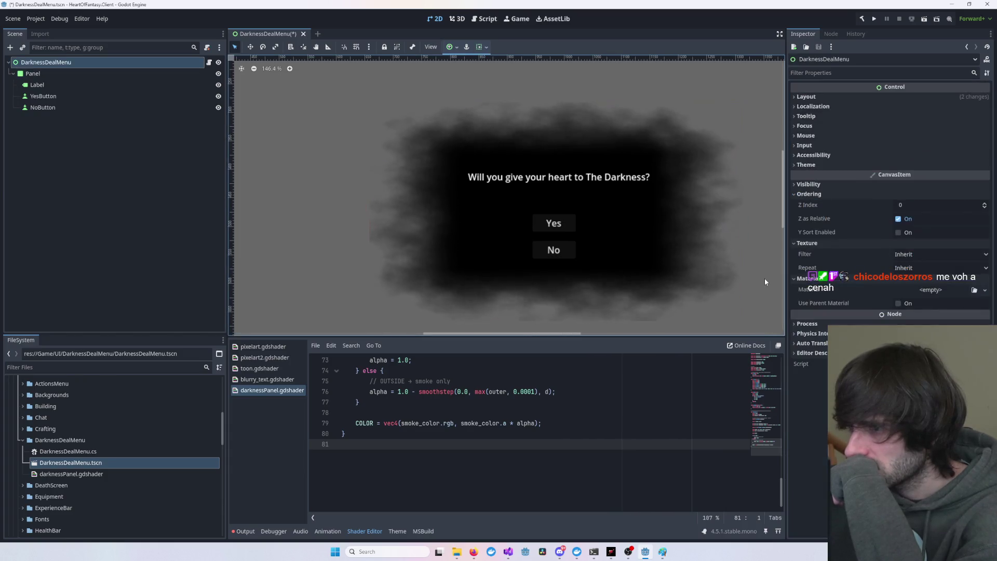
- Drag the Panel's UV Size x value and start editing its y value
{"action": "left_click", "coordinate": [765, 282]}
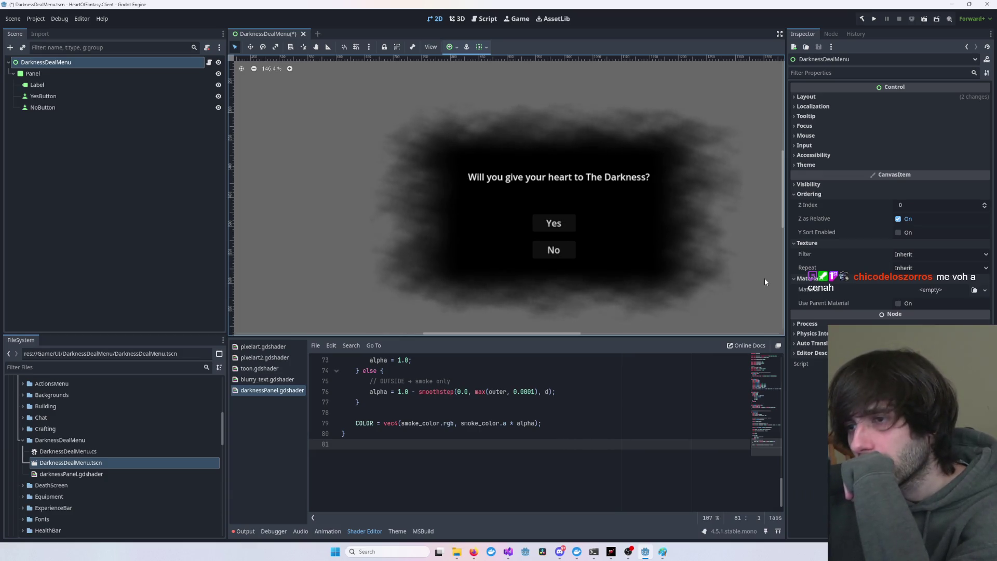
{"action": "left_click", "coordinate": [681, 266]}
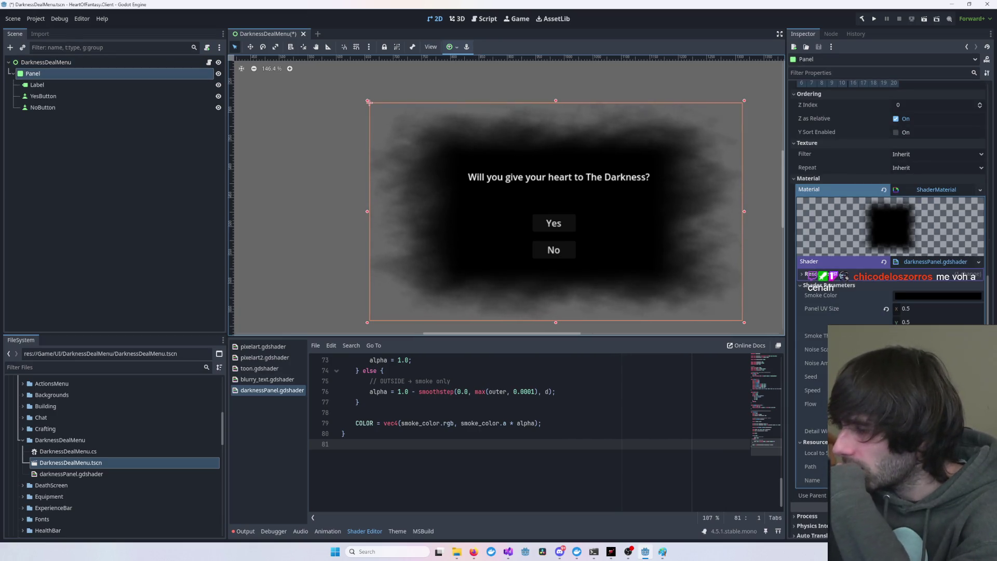
{"action": "left_click", "coordinate": [852, 390]}
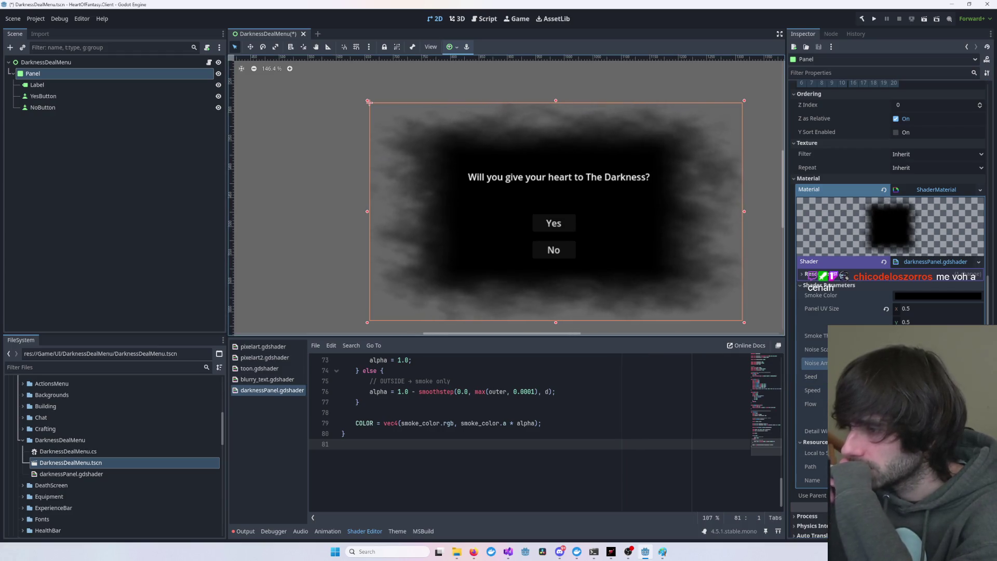
{"action": "mouse_move", "coordinate": [934, 308]}
{"action": "left_mouse_down"}
{"action": "mouse_move", "coordinate": [919, 308]}
{"action": "mouse_move", "coordinate": [934, 322]}
{"action": "mouse_move", "coordinate": [914, 309]}
{"action": "mouse_move", "coordinate": [923, 320]}
{"action": "mouse_move", "coordinate": [944, 308]}
{"action": "left_mouse_up"}
{"action": "left_click", "coordinate": [924, 322]}
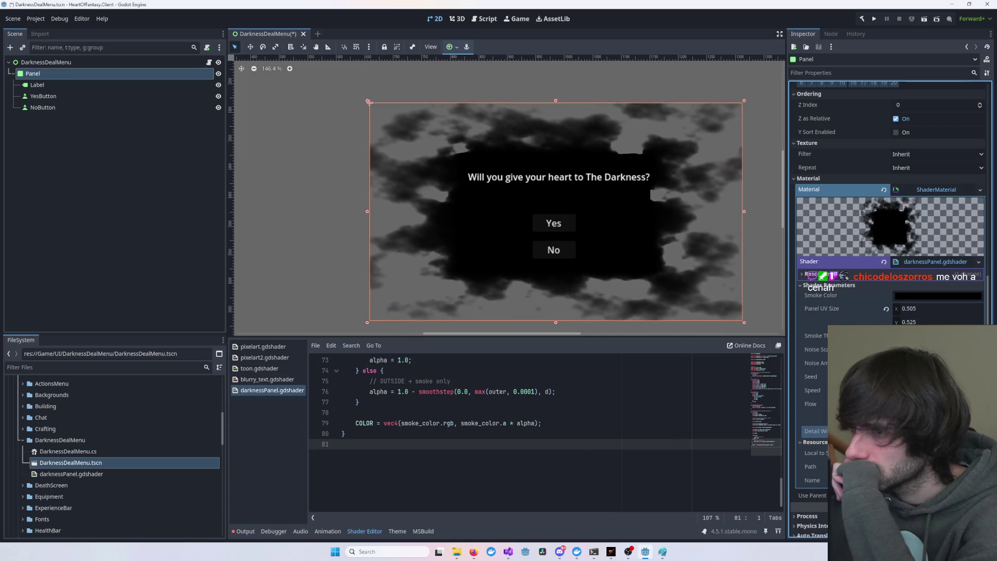
- Review the Flow, Speed, Seed, Noise Amplitude and Noise Scale shader parameters
{"action": "left_click", "coordinate": [810, 403]}
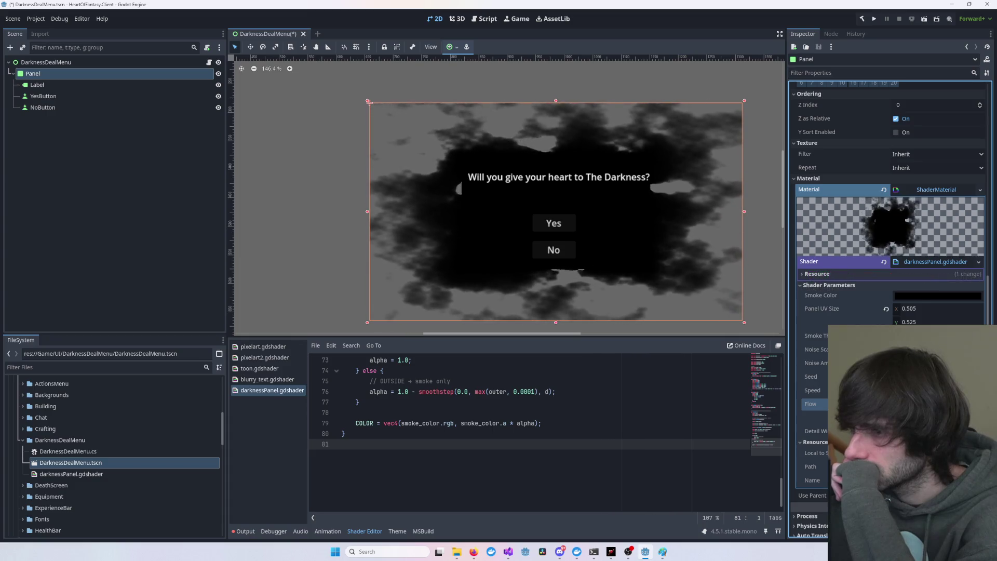
{"action": "left_click", "coordinate": [811, 389]}
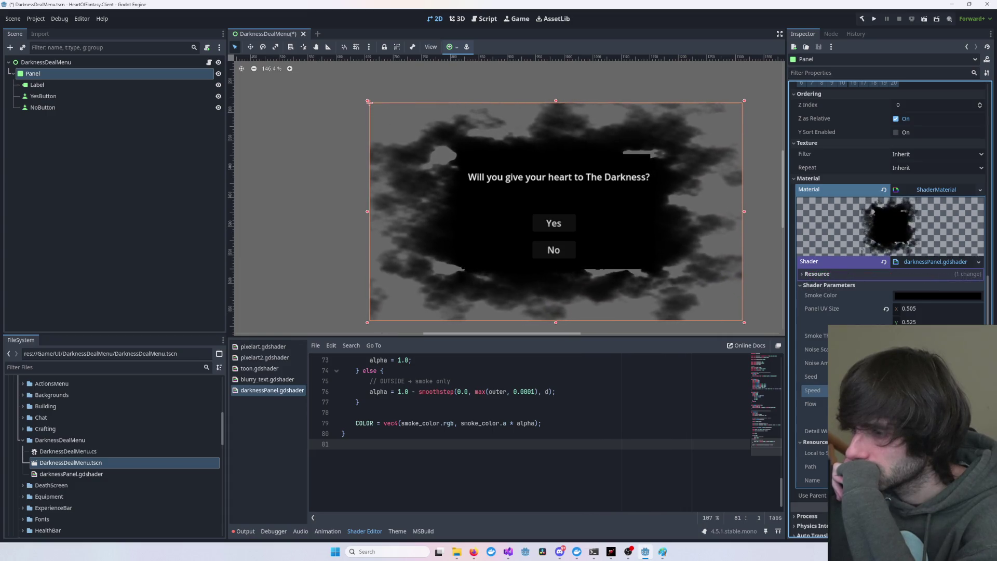
{"action": "left_click", "coordinate": [810, 376]}
{"action": "left_click", "coordinate": [815, 362]}
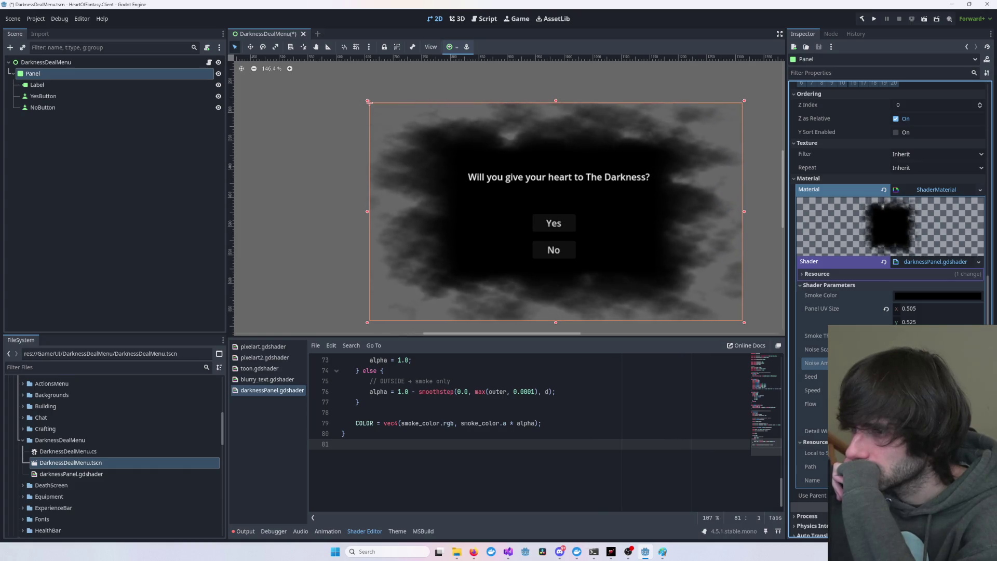
{"action": "left_click", "coordinate": [815, 349]}
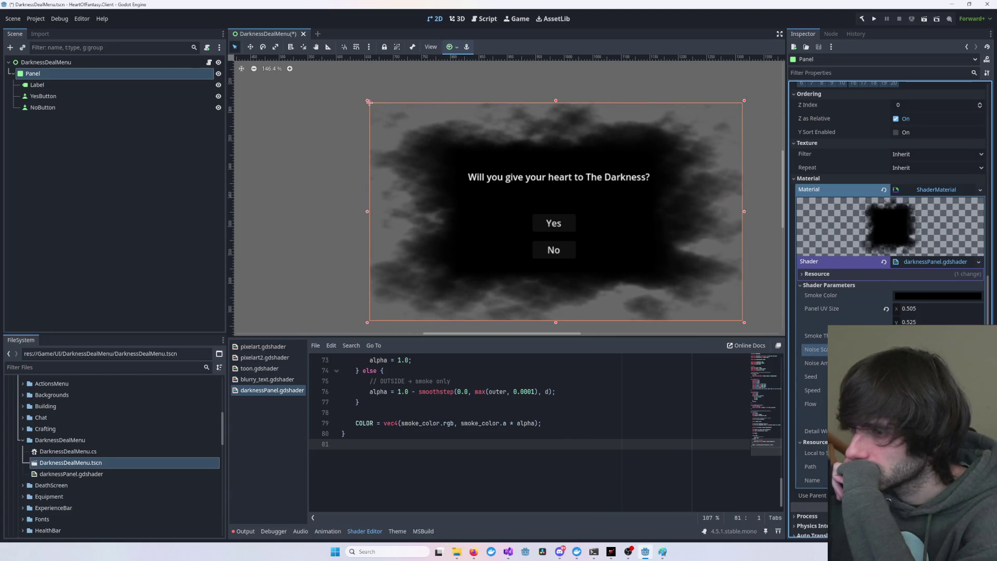
{"action": "left_click", "coordinate": [814, 336]}
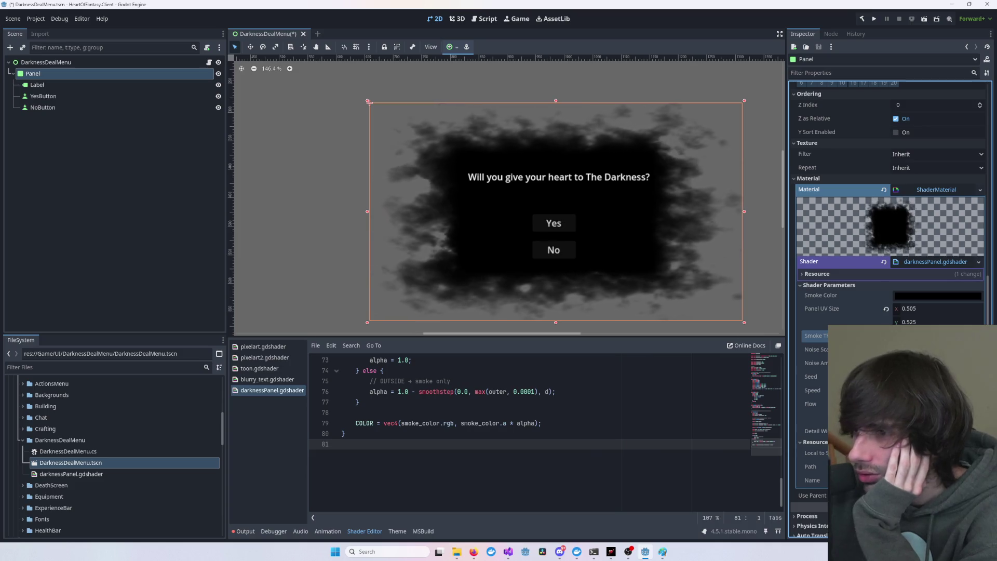
{"action": "left_click", "coordinate": [764, 276]}
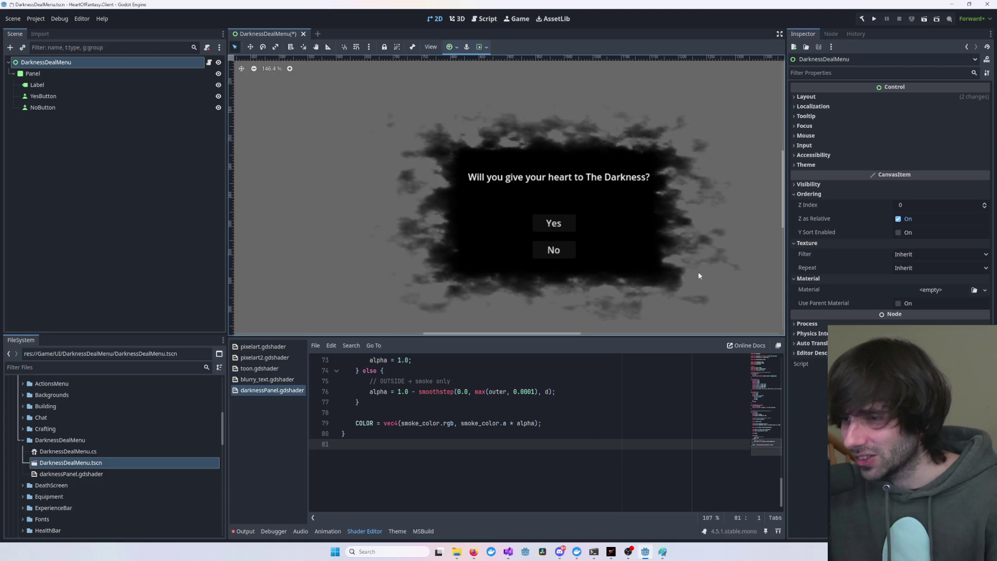
- Check the layout by selecting the No button, Panel and DarknessDealMenu root nodes
{"action": "left_click", "coordinate": [548, 253]}
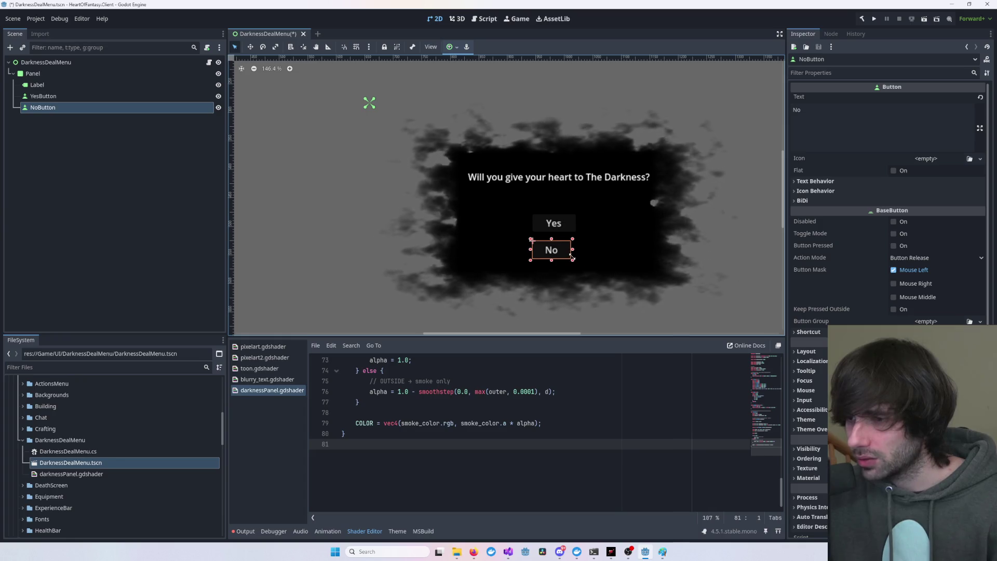
{"action": "left_click", "coordinate": [716, 232]}
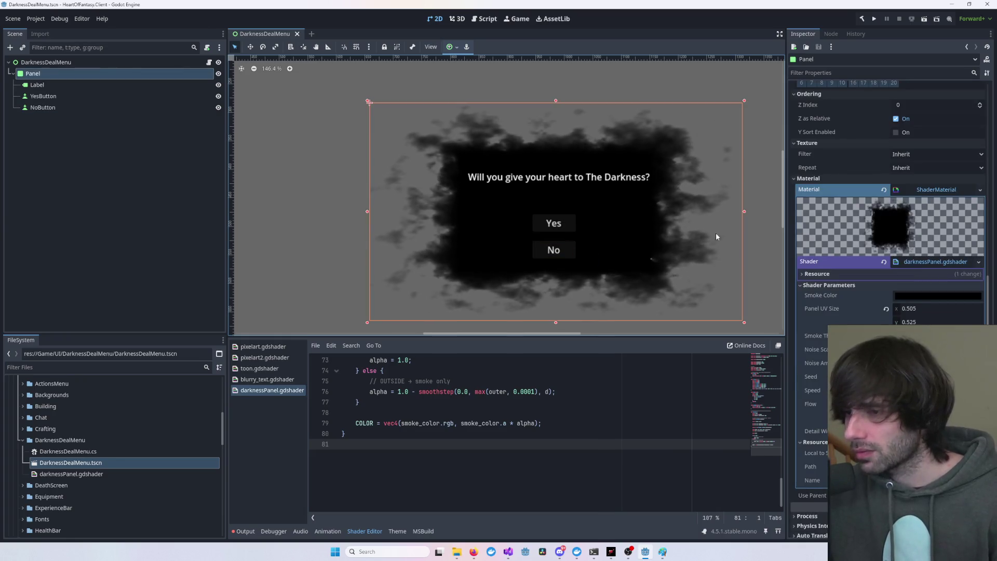
{"action": "left_click", "coordinate": [753, 218]}
{"action": "left_click_drag", "start_coordinate": [750, 224], "coordinate": [690, 226]}
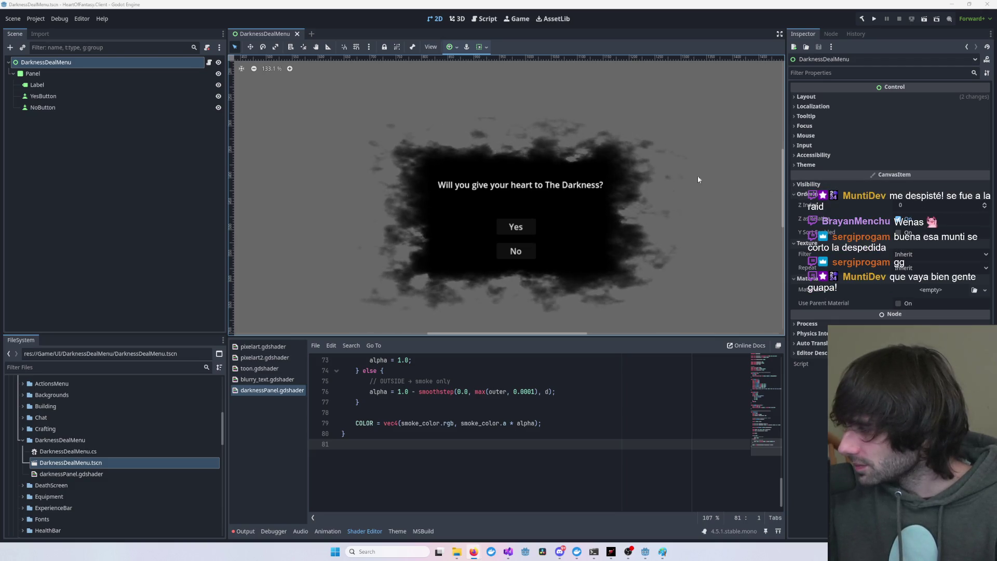
{"action": "left_click", "coordinate": [668, 176]}
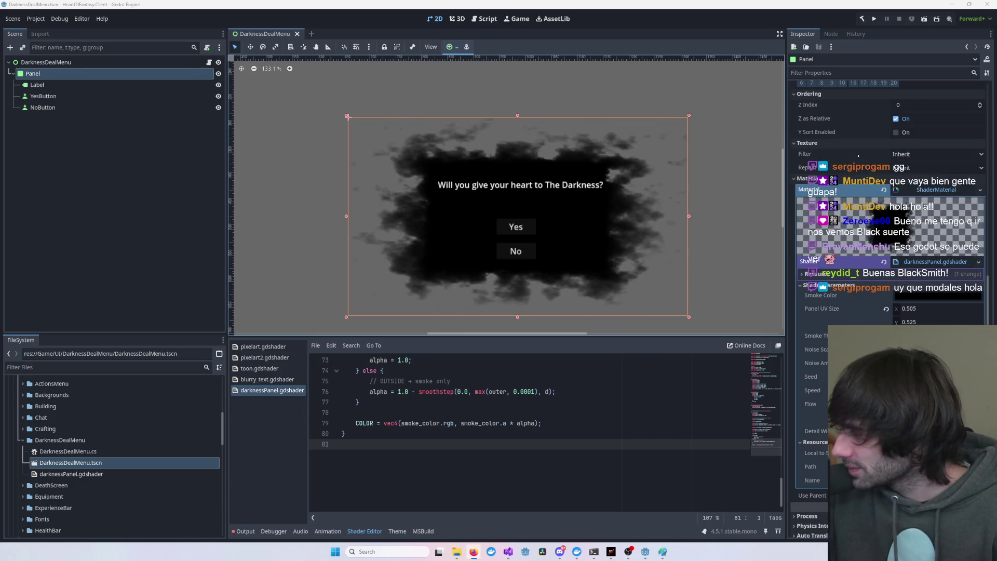
{"action": "left_click", "coordinate": [728, 179]}
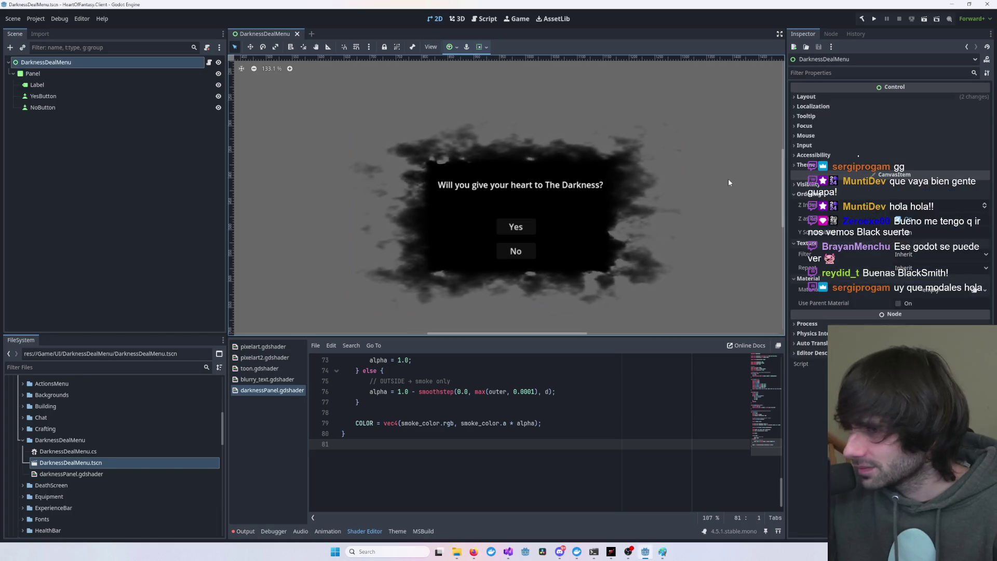
{"action": "scroll", "coordinate": [726, 179], "scroll_direction": "up", "scroll_amount": 5}
{"action": "scroll", "coordinate": [727, 176], "scroll_direction": "down", "scroll_amount": 3}
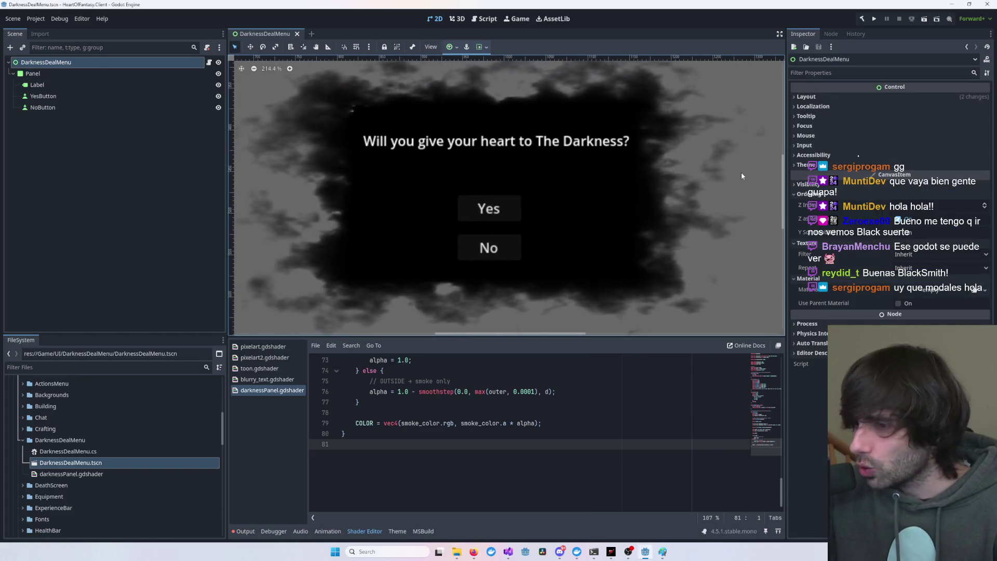
- Recenter the canvas on the dialog and reselect the Panel node
{"action": "left_click_drag", "start_coordinate": [740, 173], "coordinate": [743, 174]}
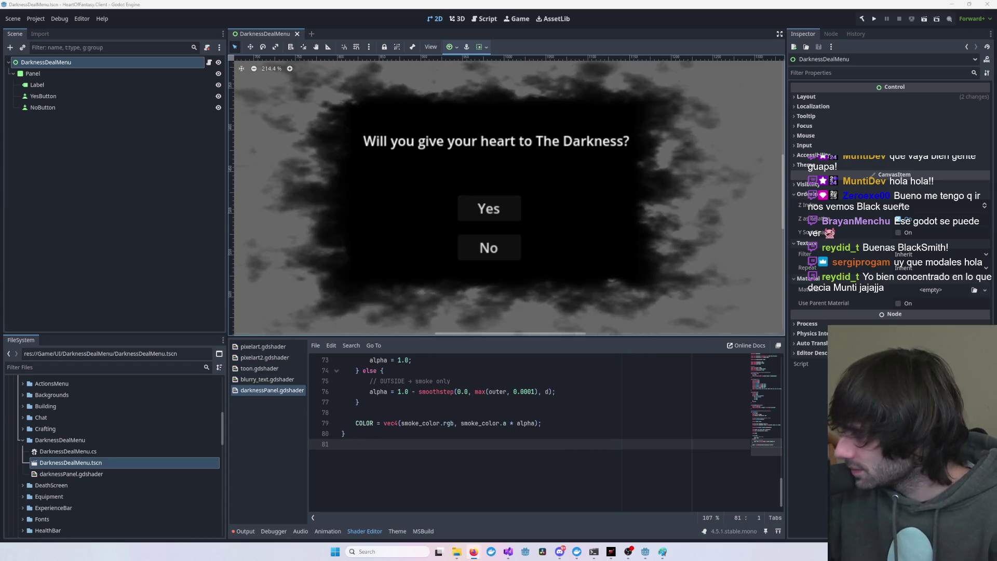
{"action": "left_click", "coordinate": [746, 233]}
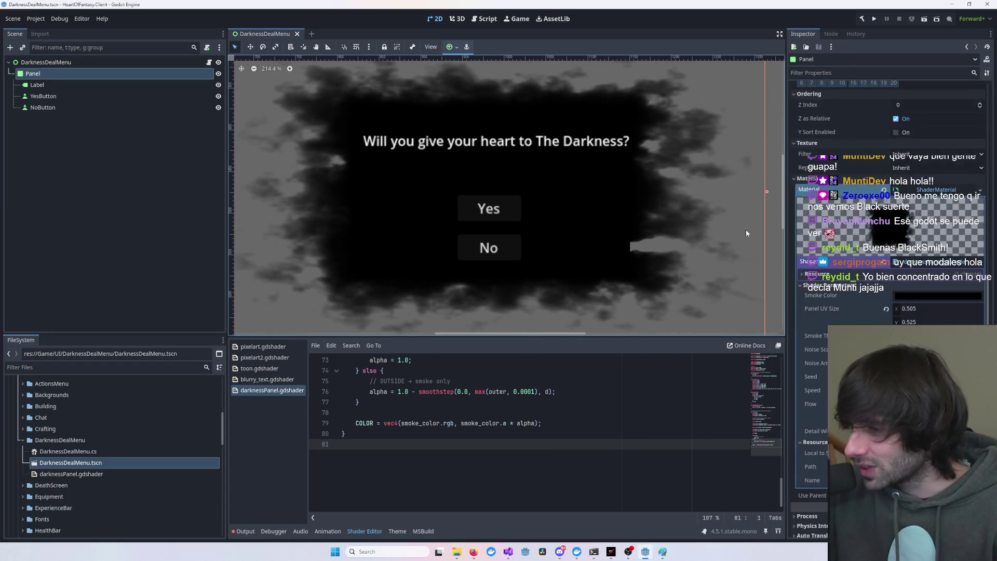
{"action": "scroll", "coordinate": [746, 229], "scroll_direction": "down", "scroll_amount": 4}
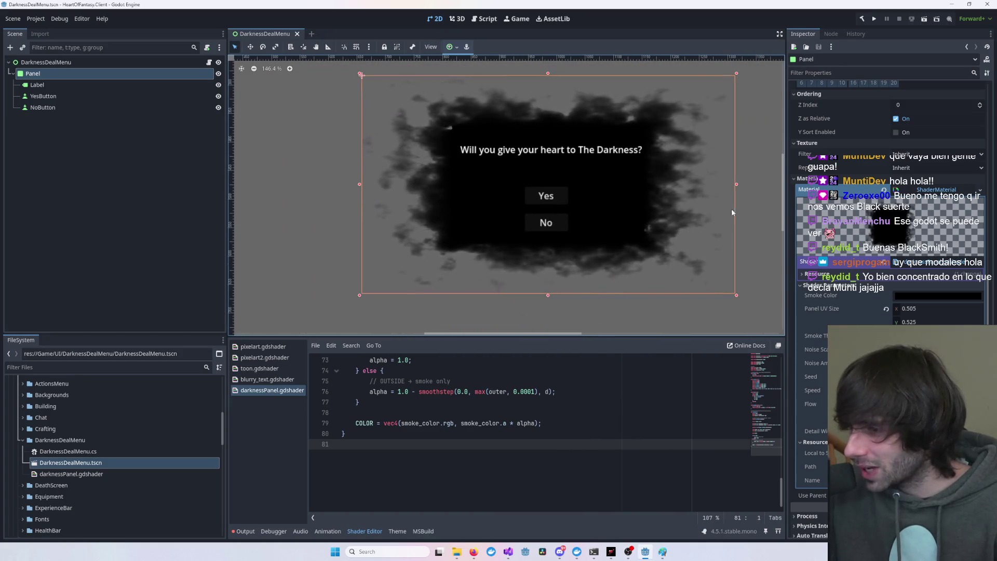
{"action": "left_click", "coordinate": [759, 199]}
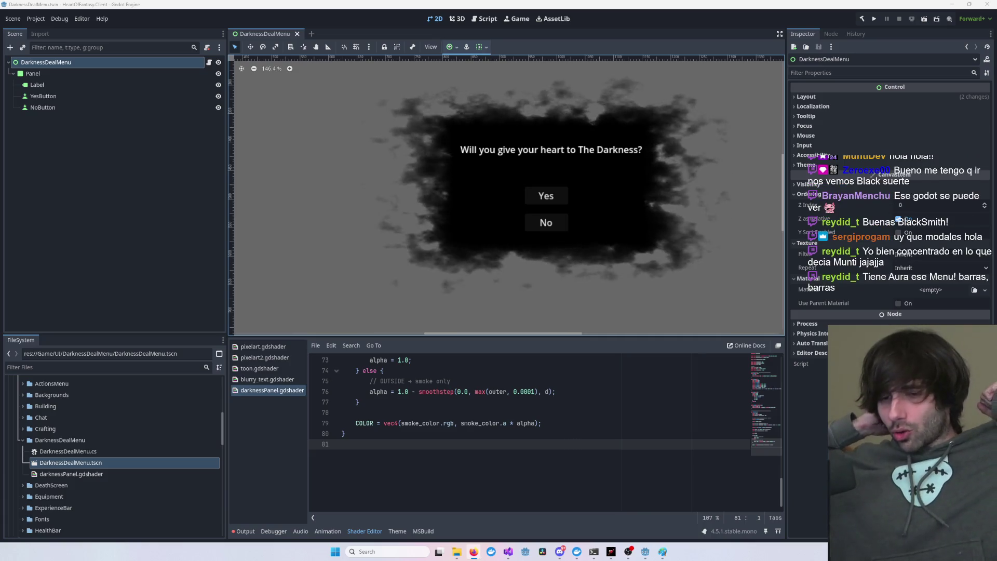
{"action": "left_click", "coordinate": [693, 129]}
{"action": "left_click", "coordinate": [723, 161]}
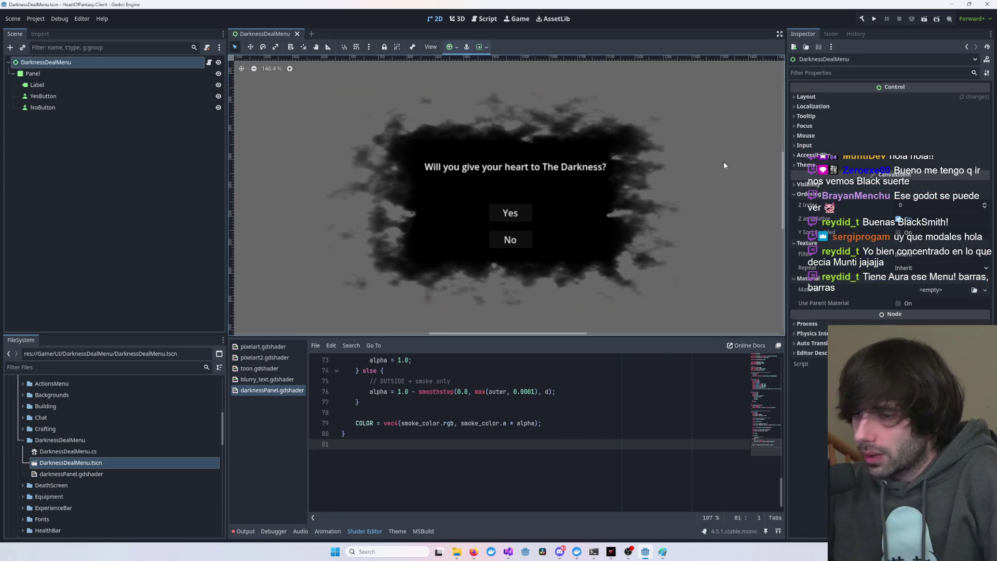
{"action": "left_click", "coordinate": [572, 238]}
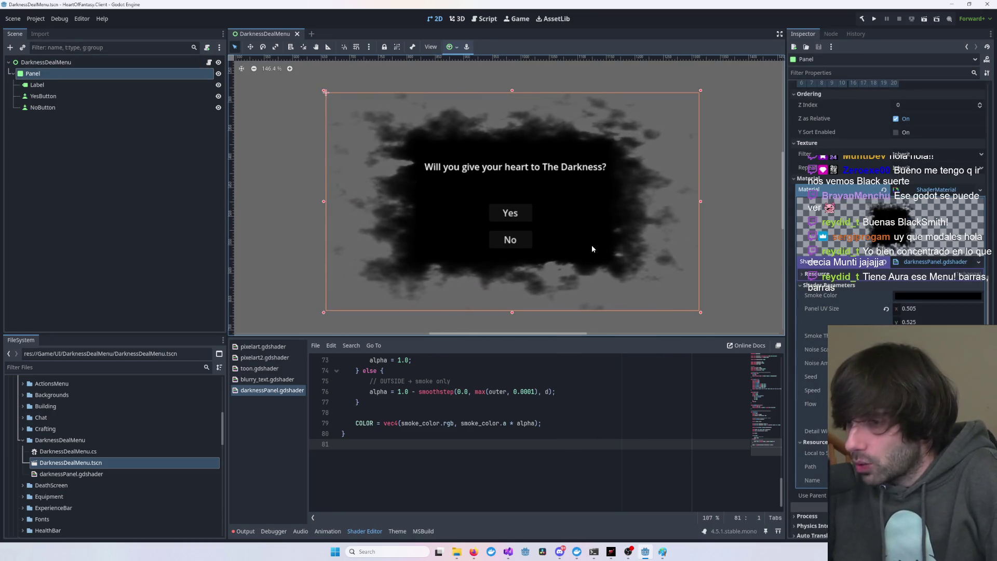
- Nudge the Panel's UV Size x shader parameter just above 0.505, then select the DarknessDealMenu root
{"action": "mouse_move", "coordinate": [908, 308]}
{"action": "left_mouse_down"}
{"action": "mouse_move", "coordinate": [963, 308]}
{"action": "mouse_move", "coordinate": [937, 309]}
{"action": "left_mouse_up"}
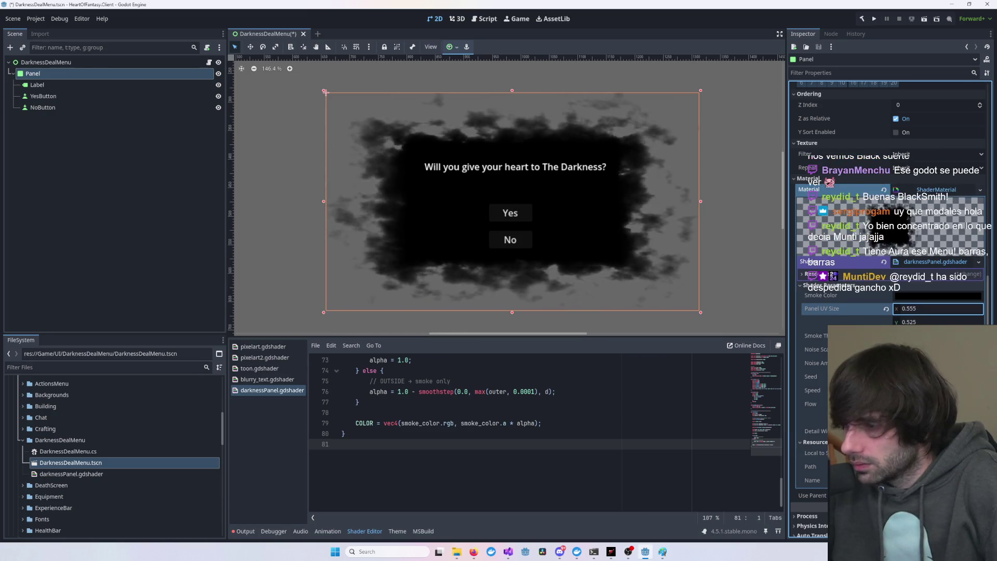
{"action": "left_click", "coordinate": [748, 261]}
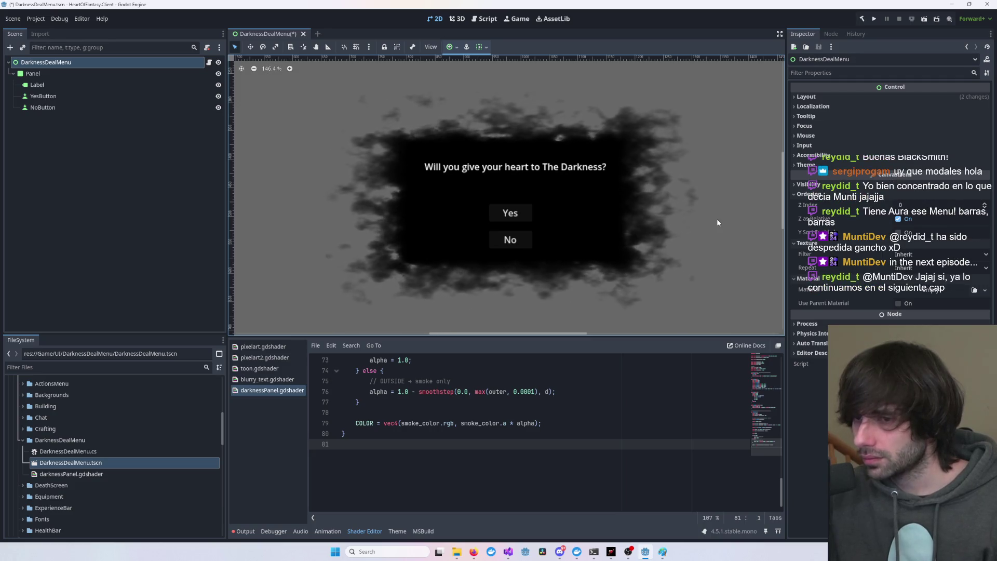
- Save the DarknessDealMenu scene and close the running game window
{"action": "key", "text": "ctrl+s"}
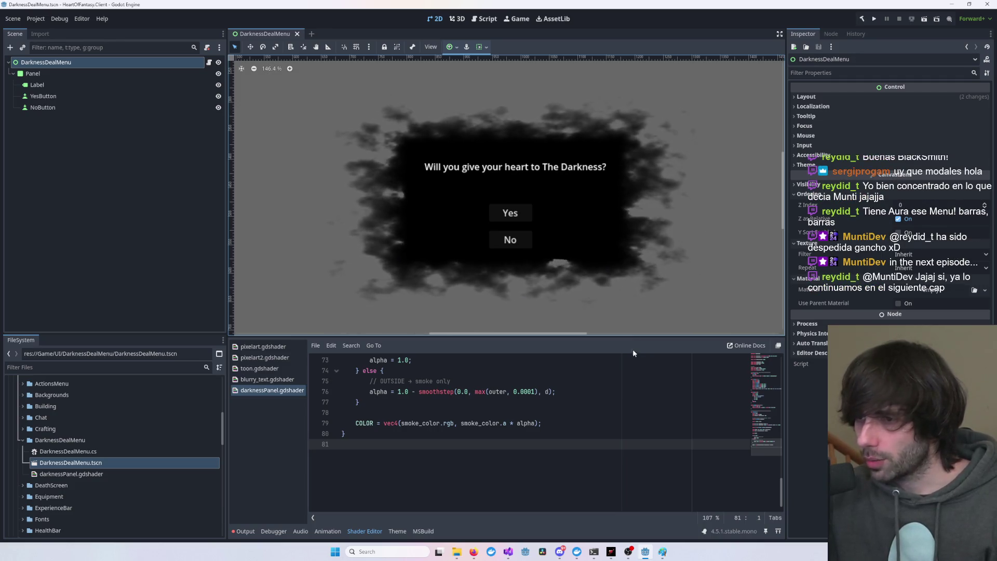
{"action": "mouse_move", "coordinate": [508, 552]}
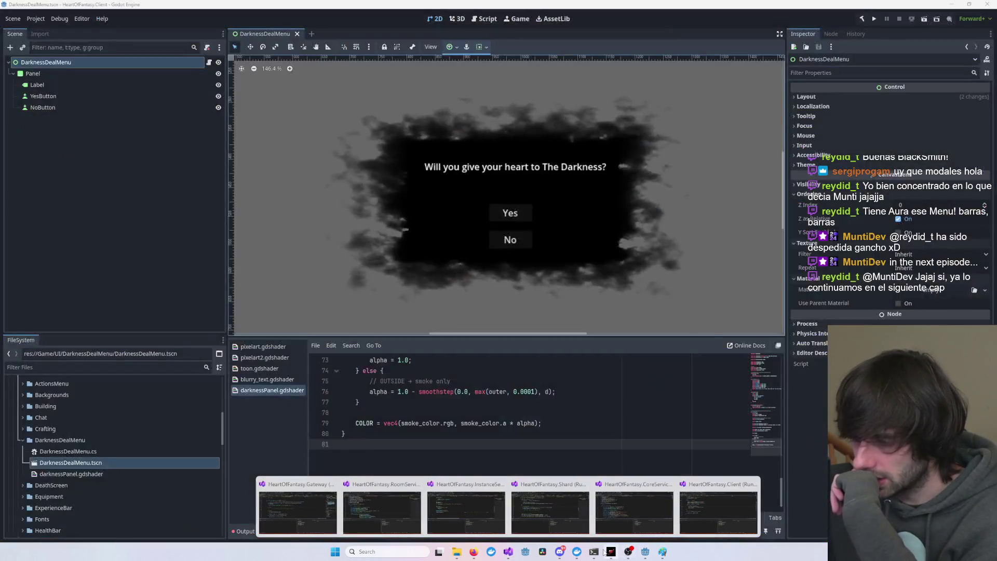
{"action": "left_click", "coordinate": [608, 553]}
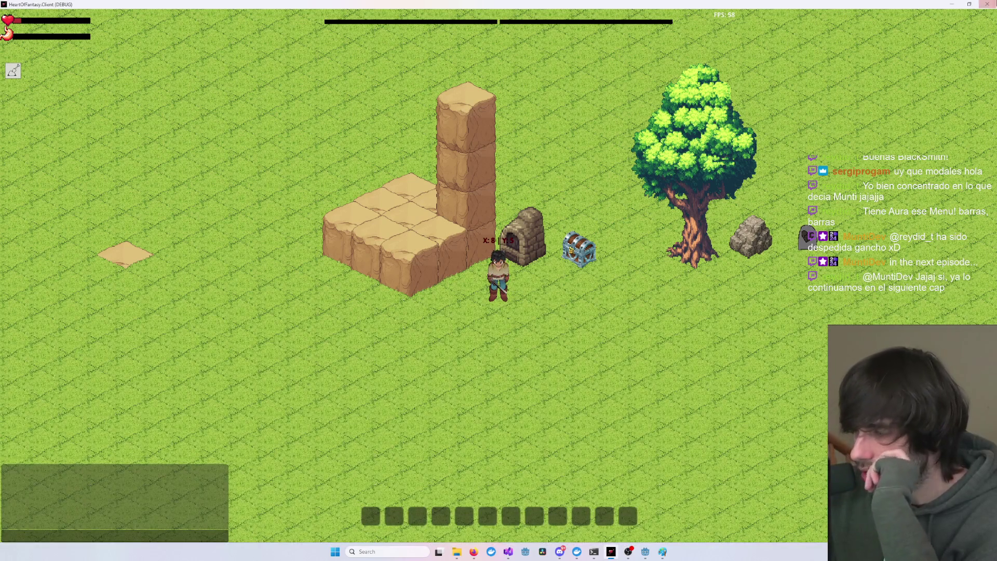
{"action": "key", "text": "alt+F4"}
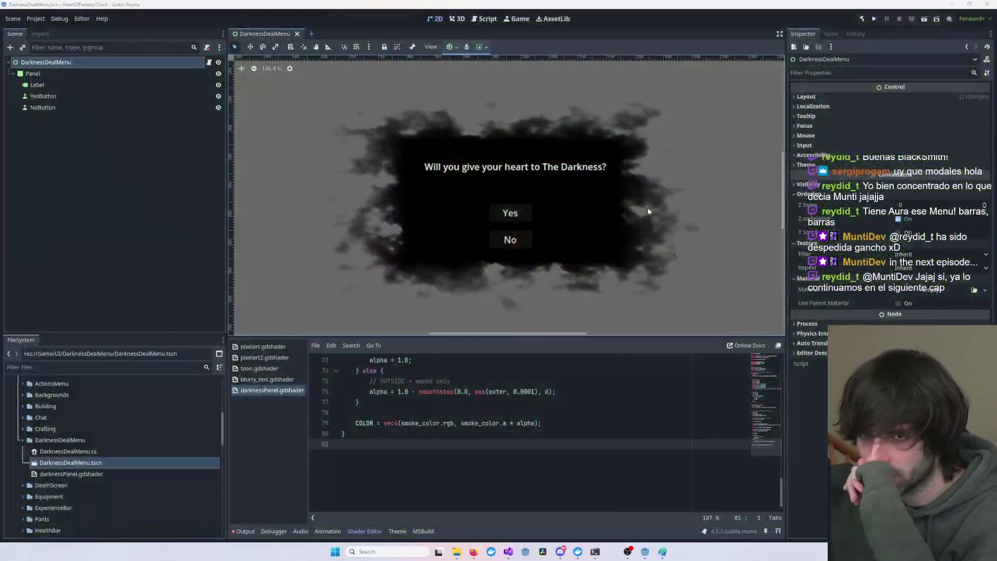
- Start the HeartOfFantasy.Client debug run with F5 and choose the first character, test1
{"action": "mouse_move", "coordinate": [517, 552]}
{"action": "left_click", "coordinate": [709, 506]}
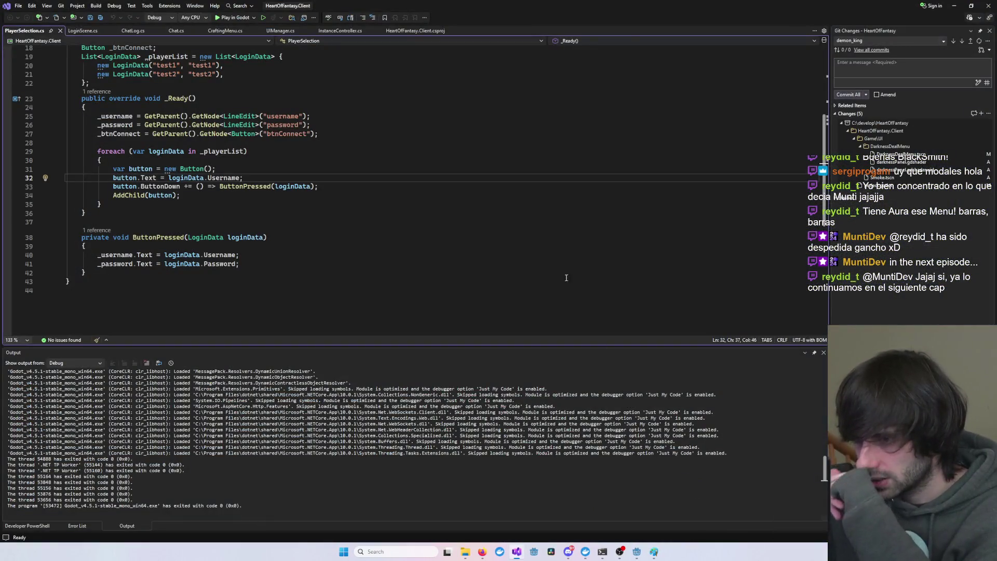
{"action": "key", "text": "F5"}
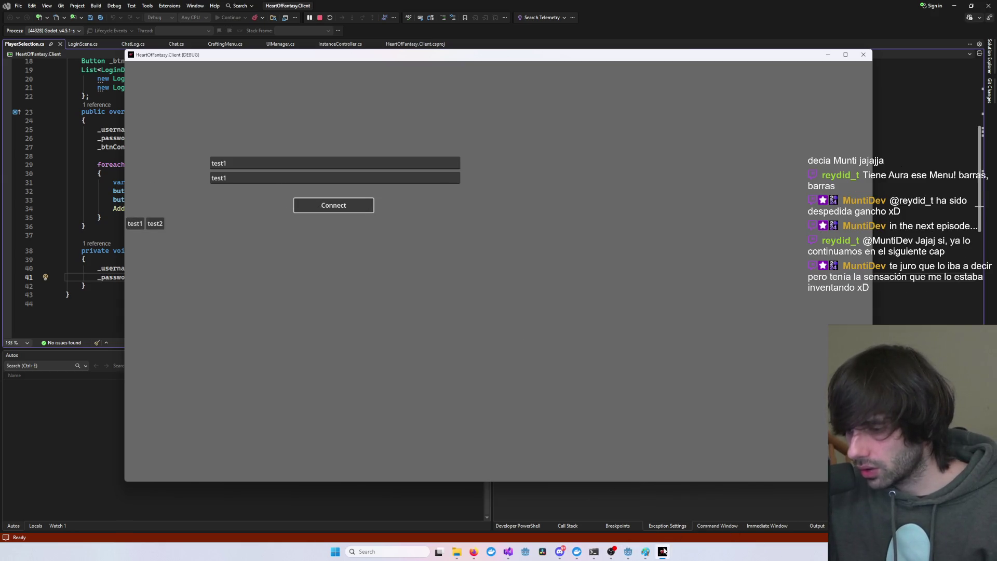
{"action": "mouse_move", "coordinate": [664, 552]}
{"action": "left_click", "coordinate": [210, 288]}
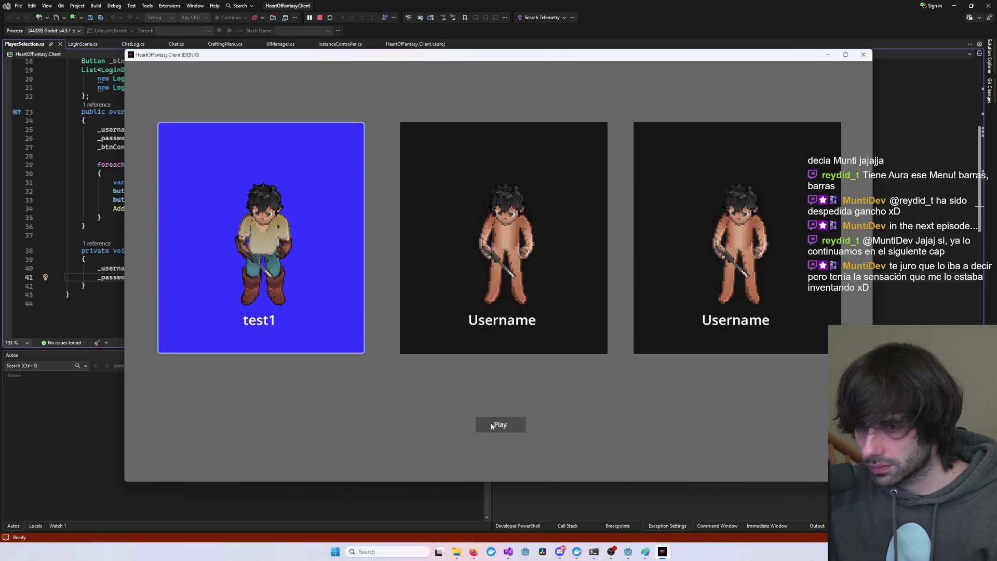
- Close the game debug window and return to the Godot editor
{"action": "left_click", "coordinate": [863, 55]}
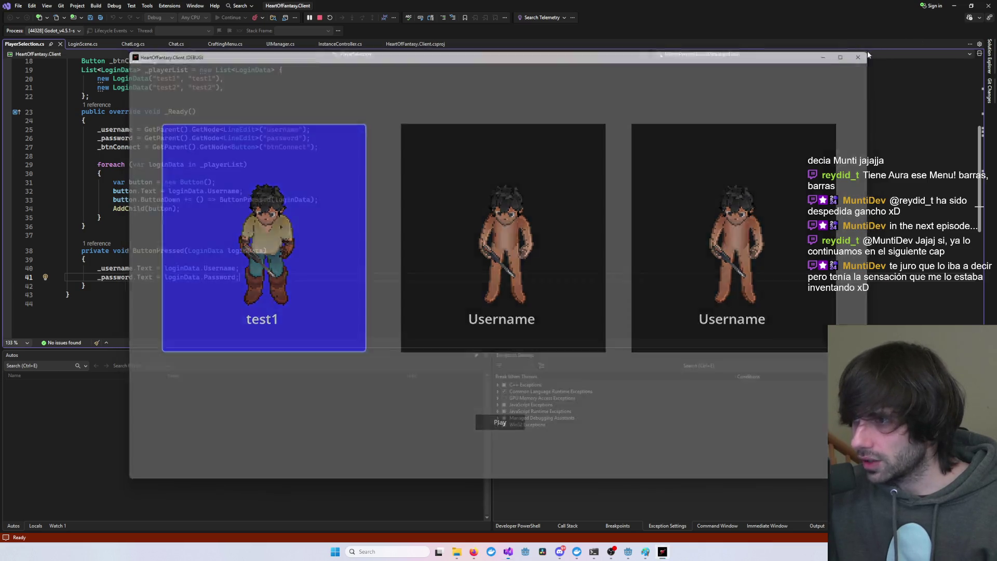
{"action": "mouse_move", "coordinate": [653, 553]}
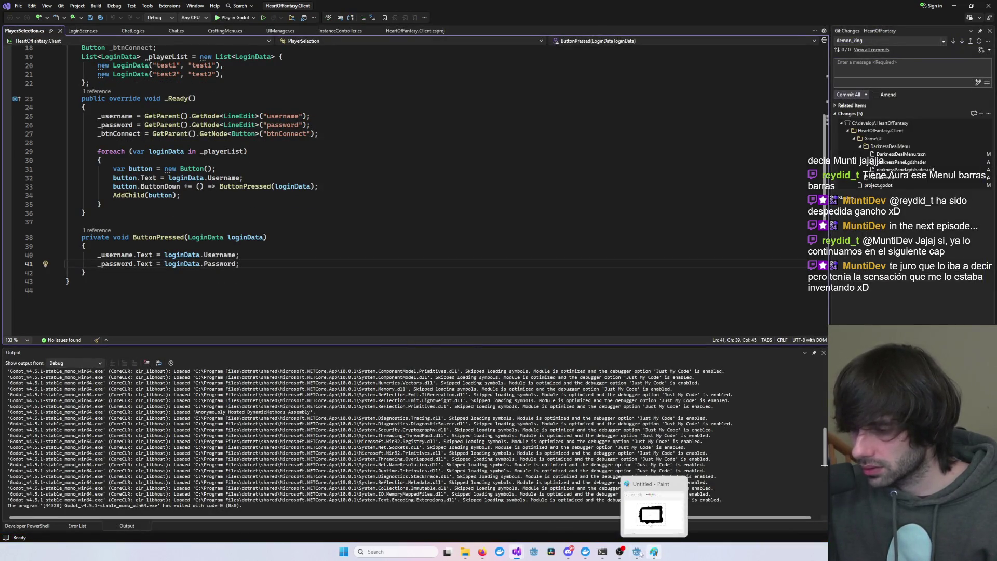
{"action": "mouse_move", "coordinate": [570, 553]}
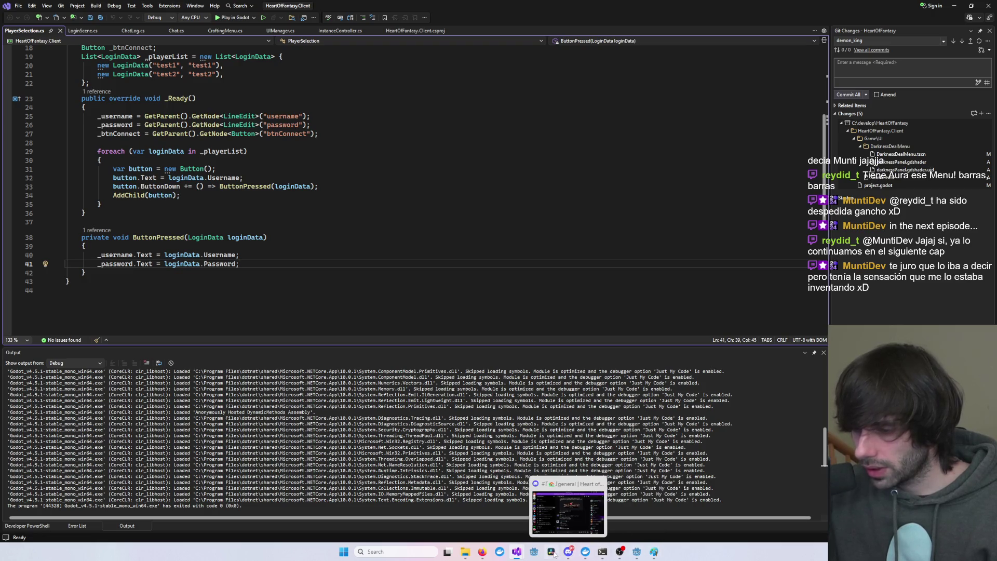
{"action": "left_click", "coordinate": [635, 553]}
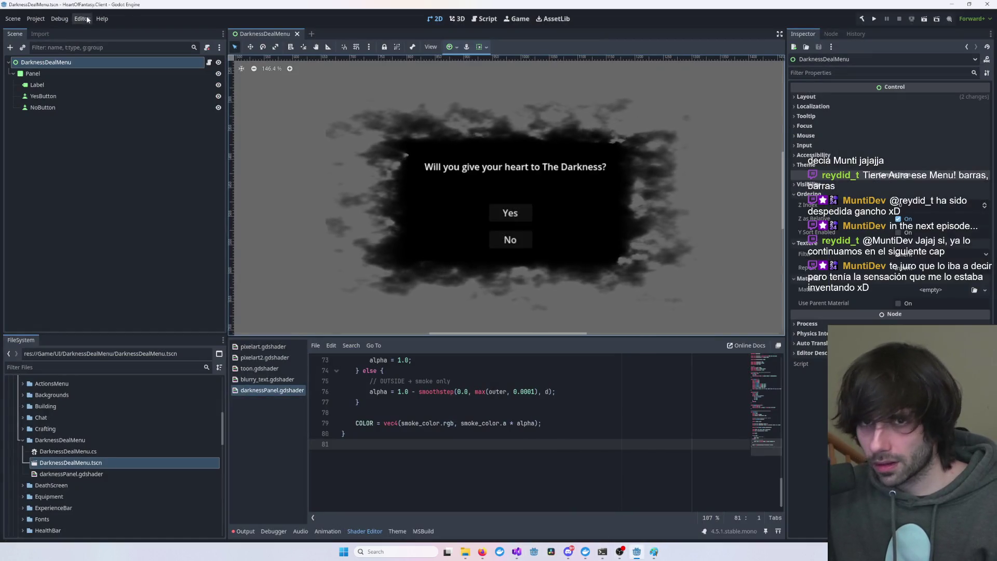
- Set the project's Rendering > Environment Default Clear Color to black (00000000)
{"action": "left_click", "coordinate": [15, 19]}
{"action": "left_click", "coordinate": [16, 20]}
{"action": "left_click", "coordinate": [16, 19]}
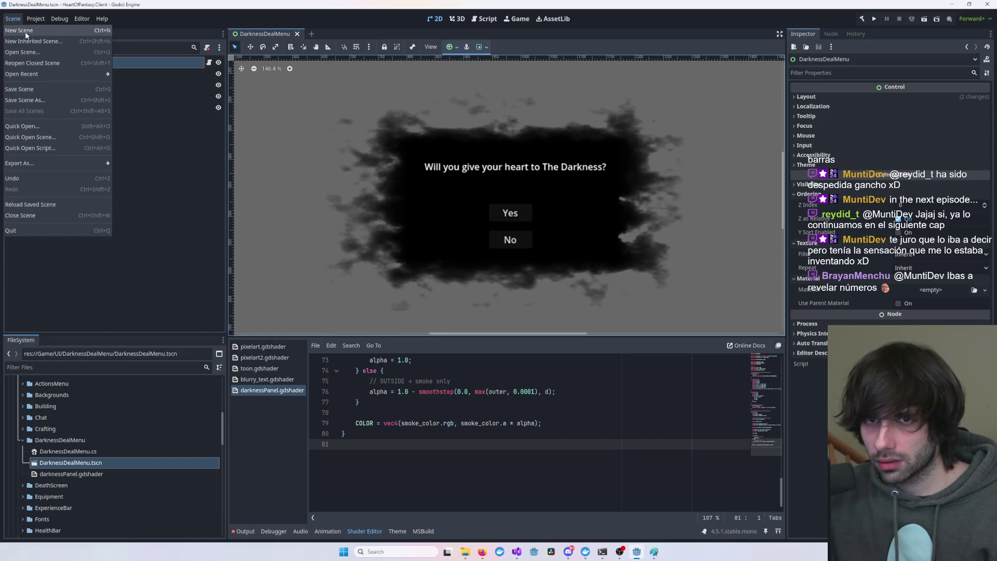
{"action": "left_click", "coordinate": [47, 30]}
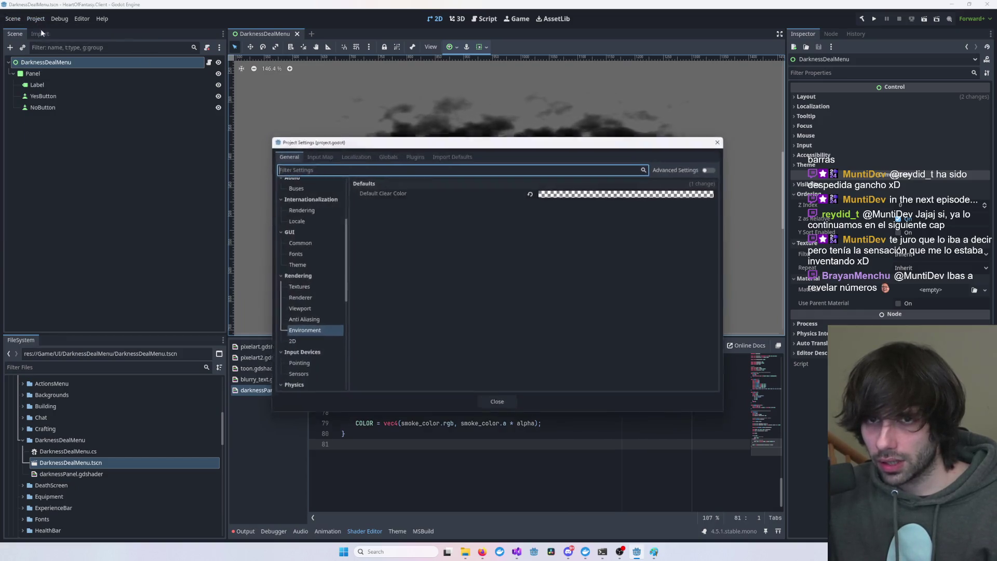
{"action": "left_click", "coordinate": [602, 192]}
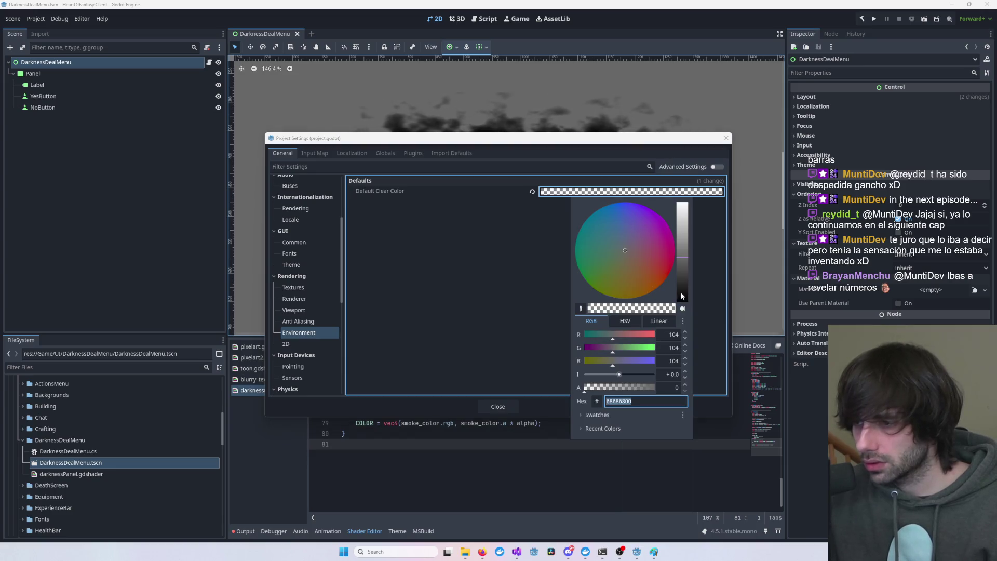
{"action": "left_click_drag", "start_coordinate": [683, 256], "coordinate": [679, 326]}
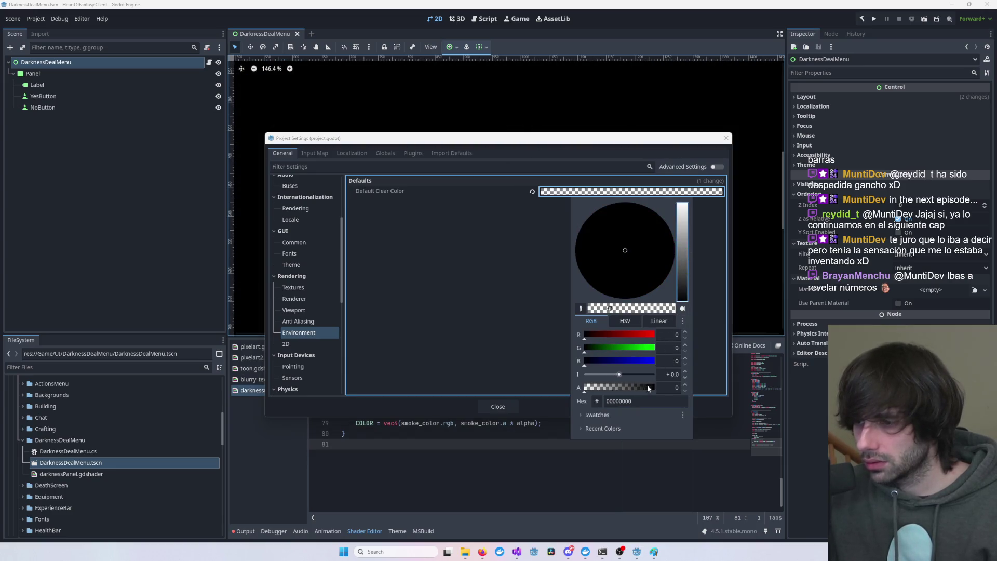
{"action": "left_click", "coordinate": [698, 224]}
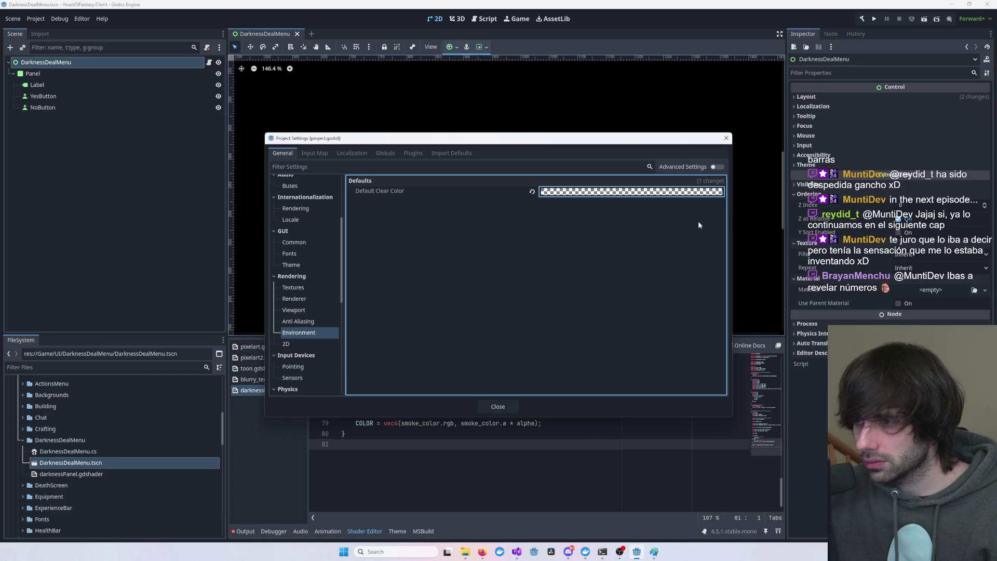
{"action": "left_click", "coordinate": [725, 138]}
{"action": "scroll", "coordinate": [629, 223], "scroll_direction": "down", "scroll_amount": 5}
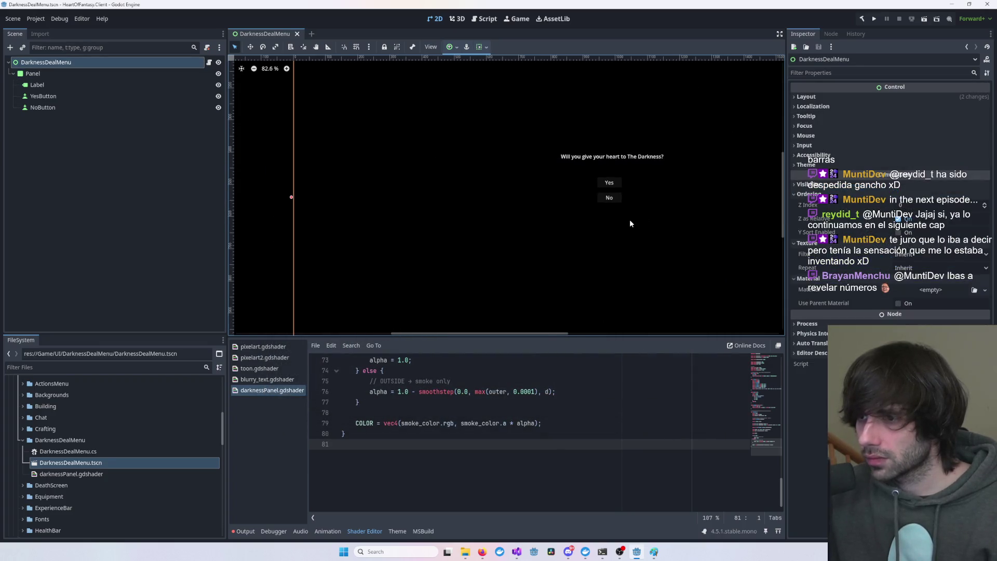
{"action": "scroll", "coordinate": [629, 223], "scroll_direction": "down", "scroll_amount": 3}
{"action": "scroll", "coordinate": [562, 227], "scroll_direction": "up", "scroll_amount": 4}
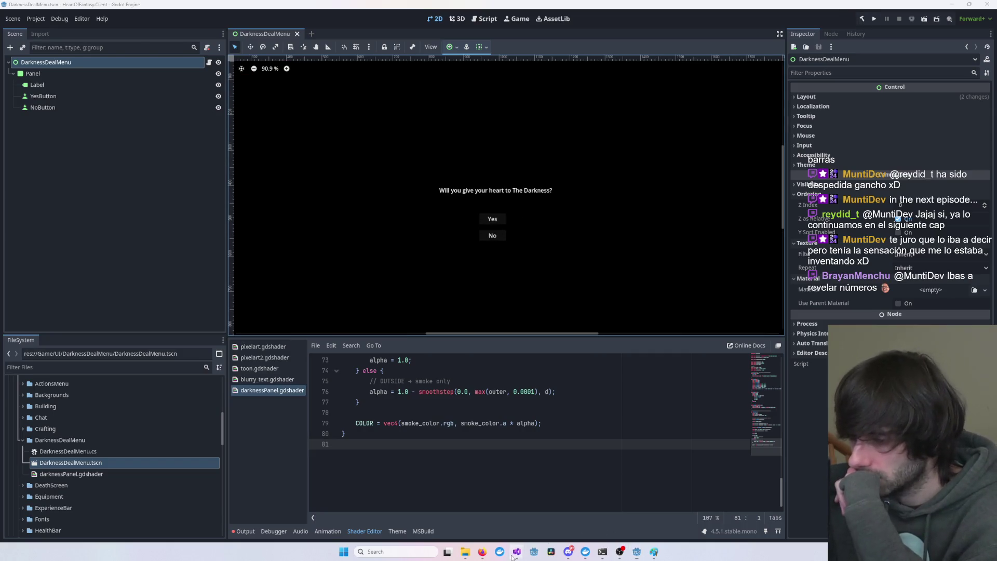
- Start debugging the HeartOfFantasy.Client solution with F5 in Visual Studio
{"action": "mouse_move", "coordinate": [515, 553]}
{"action": "left_click", "coordinate": [744, 493]}
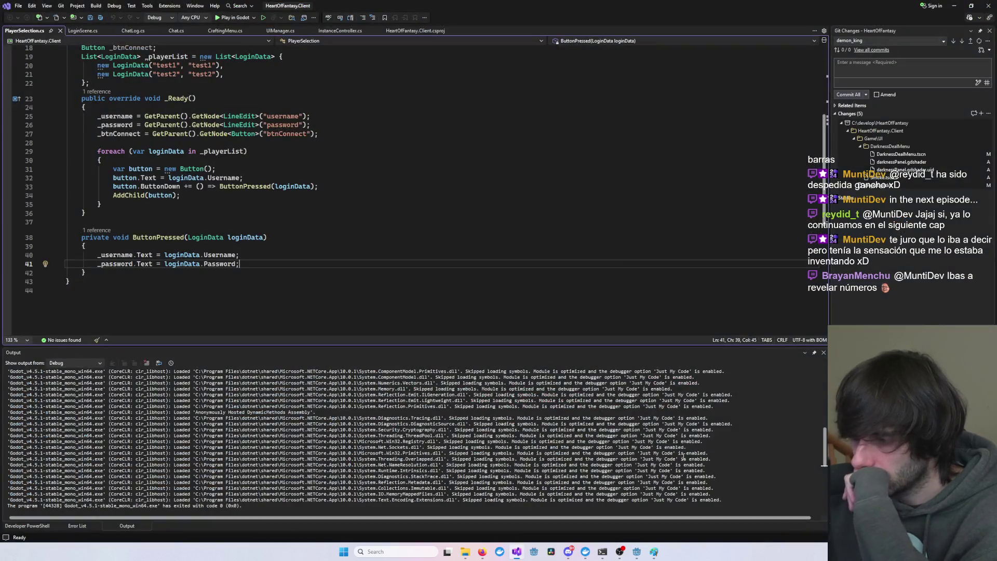
{"action": "key", "text": "F5"}
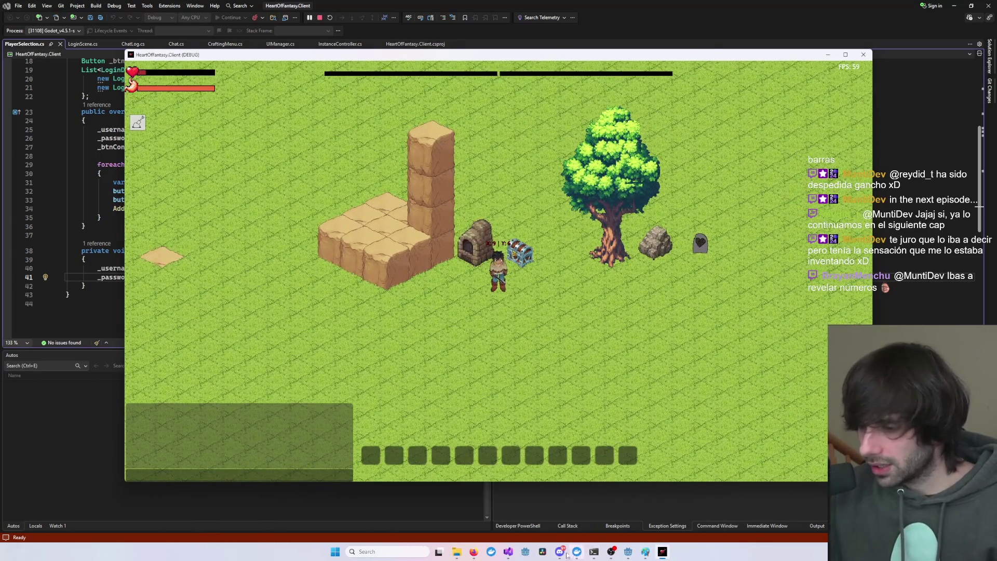
- Run a second HeartOfFantasy.Client instance from the Project Manager and log in as test2
{"action": "left_click", "coordinate": [626, 552]}
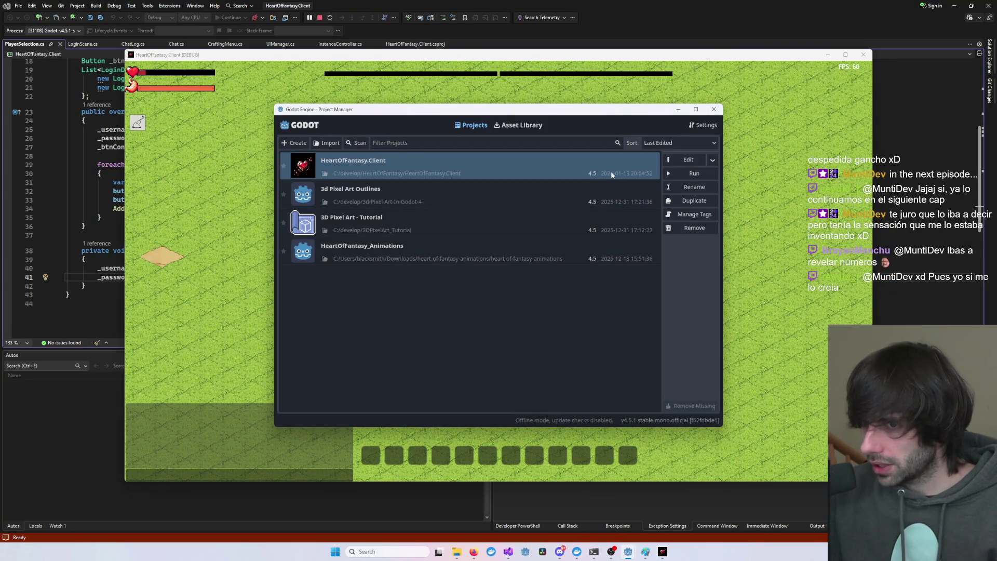
{"action": "double_click", "coordinate": [611, 175]}
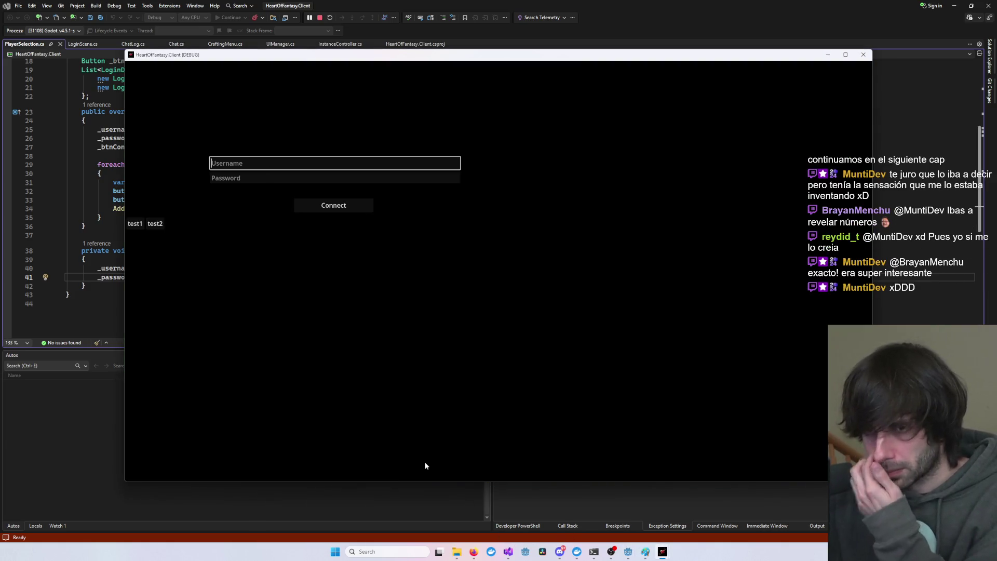
{"action": "left_click", "coordinate": [163, 228]}
{"action": "left_click", "coordinate": [328, 208]}
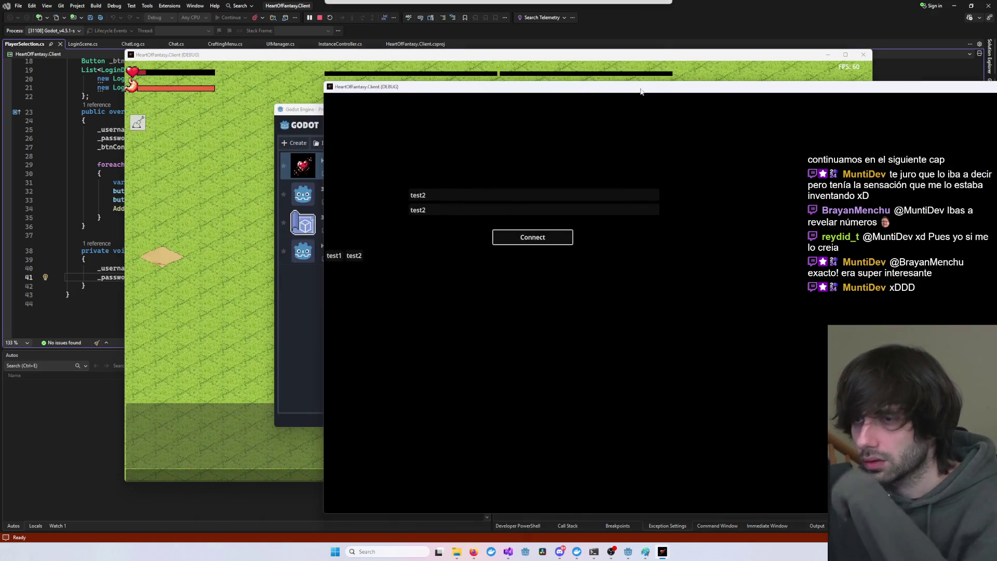
- Launch Another Redis Desktop Manager by searching 'redis' in Start
{"action": "left_click", "coordinate": [398, 554]}
{"action": "type", "text": "redis"}
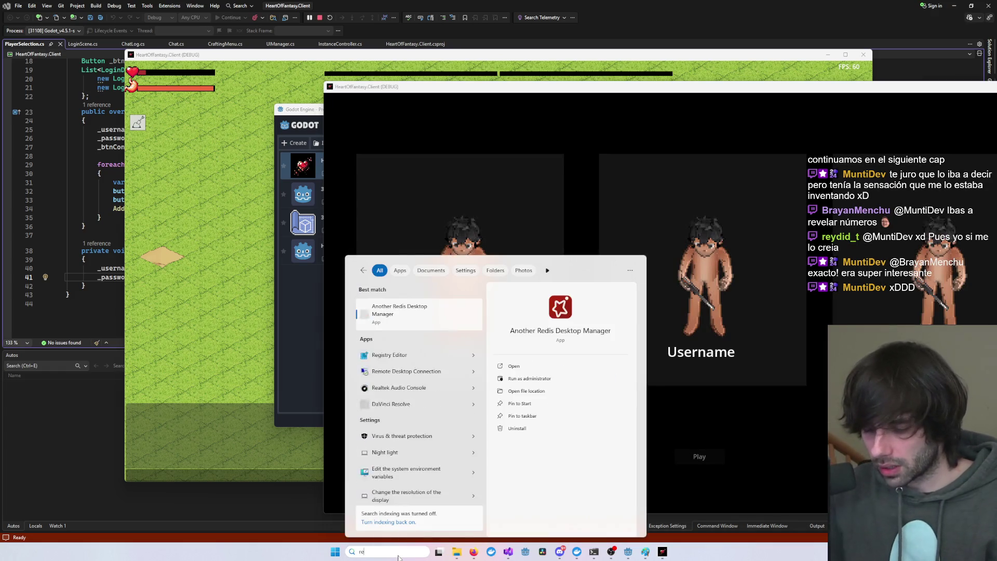
{"action": "key", "text": "Return"}
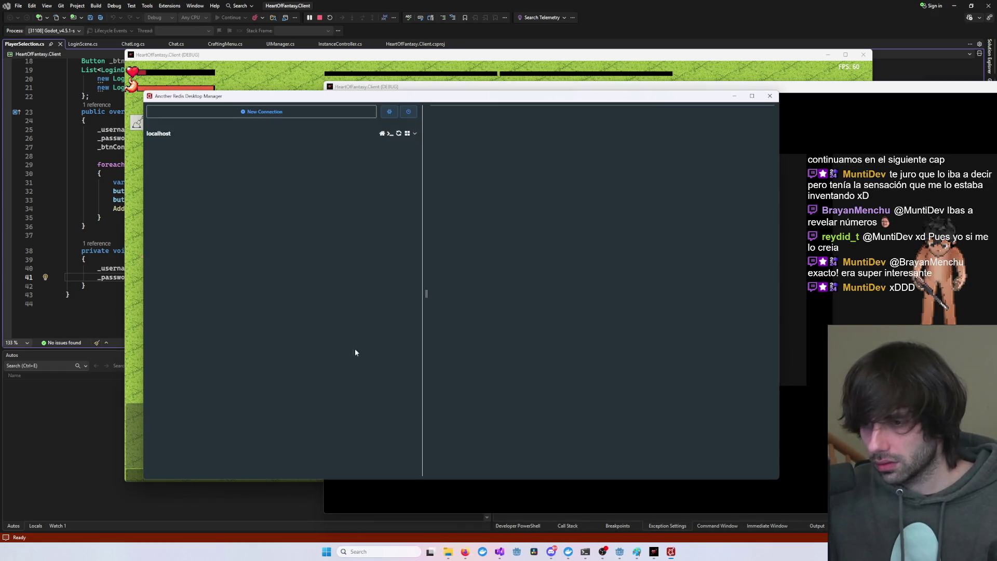
- Replace the localhost DemonKingState value with the new Demon King JSON and save it
{"action": "left_click", "coordinate": [186, 133]}
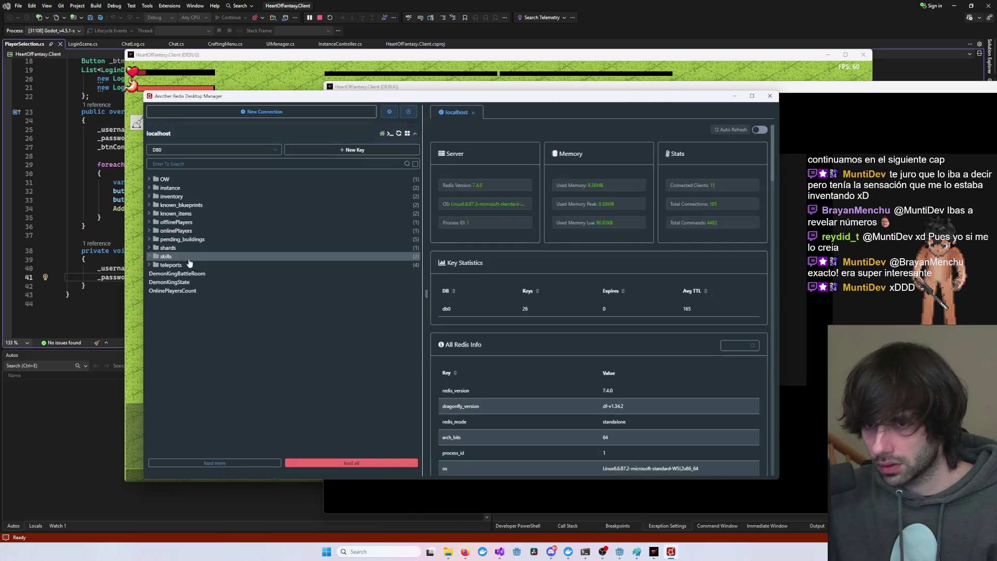
{"action": "left_click", "coordinate": [208, 283]}
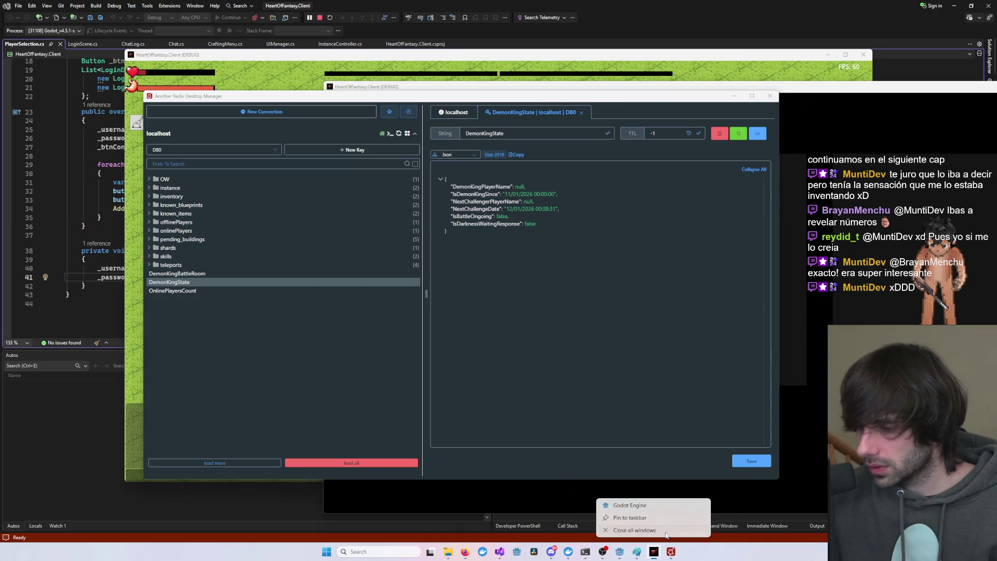
{"action": "right_click", "coordinate": [585, 551]}
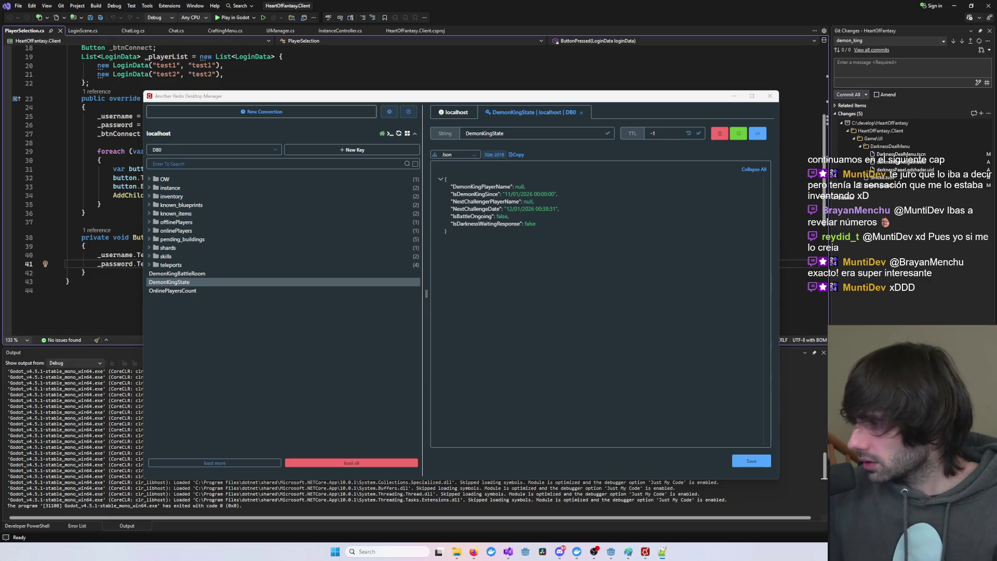
{"action": "key", "text": "ctrl+a"}
{"action": "key", "text": "ctrl+v"}
{"action": "key", "text": "ctrl+s"}
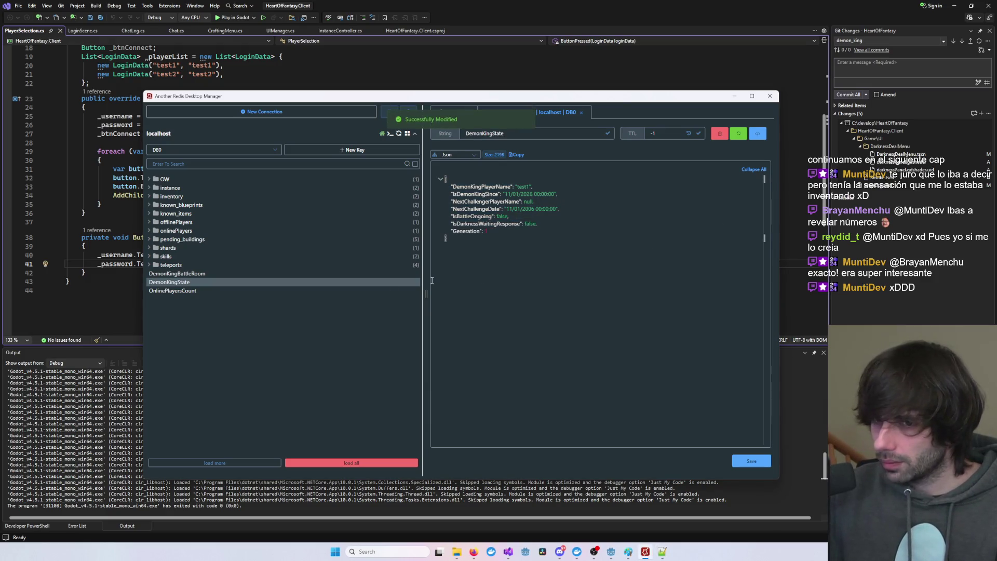
- Delete the DemonKingBattleRoom key and confirm the deletion
{"action": "left_click", "coordinate": [175, 275]}
{"action": "left_click", "coordinate": [718, 134]}
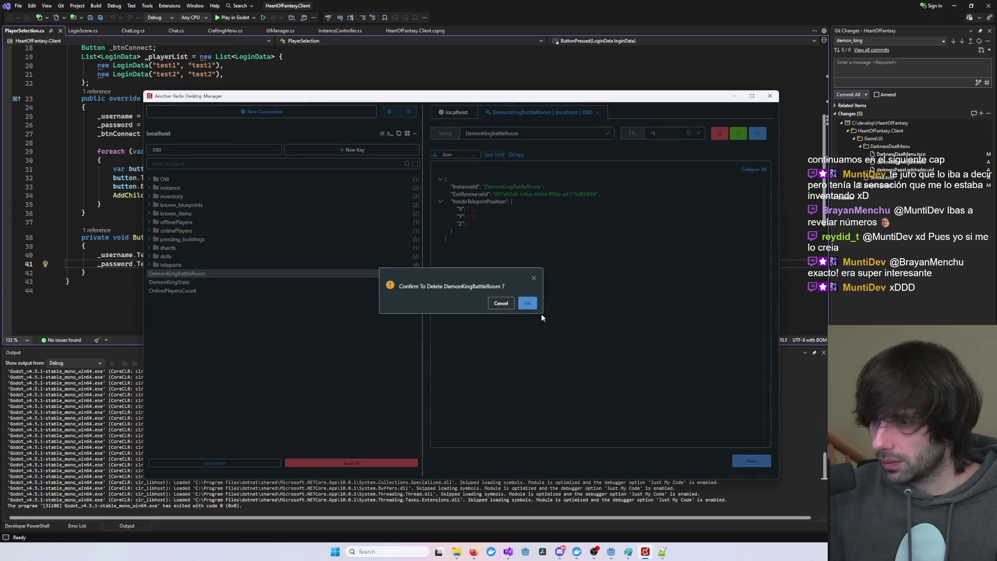
{"action": "left_click", "coordinate": [525, 304]}
{"action": "left_click", "coordinate": [81, 186]}
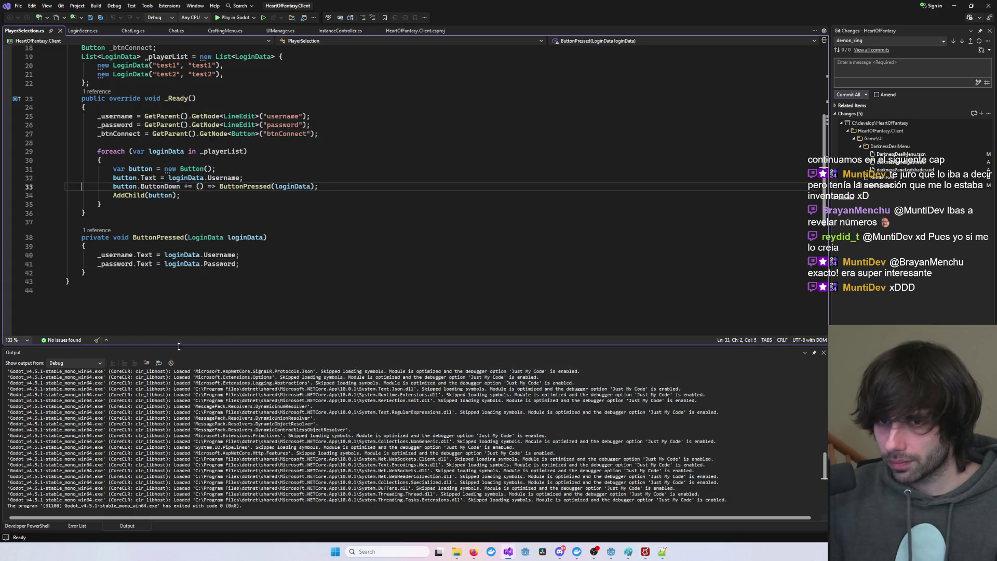
- Cycle through the Gateway, RoomService, InstanceService and CoreService solutions, ending on Client
{"action": "left_click", "coordinate": [507, 554]}
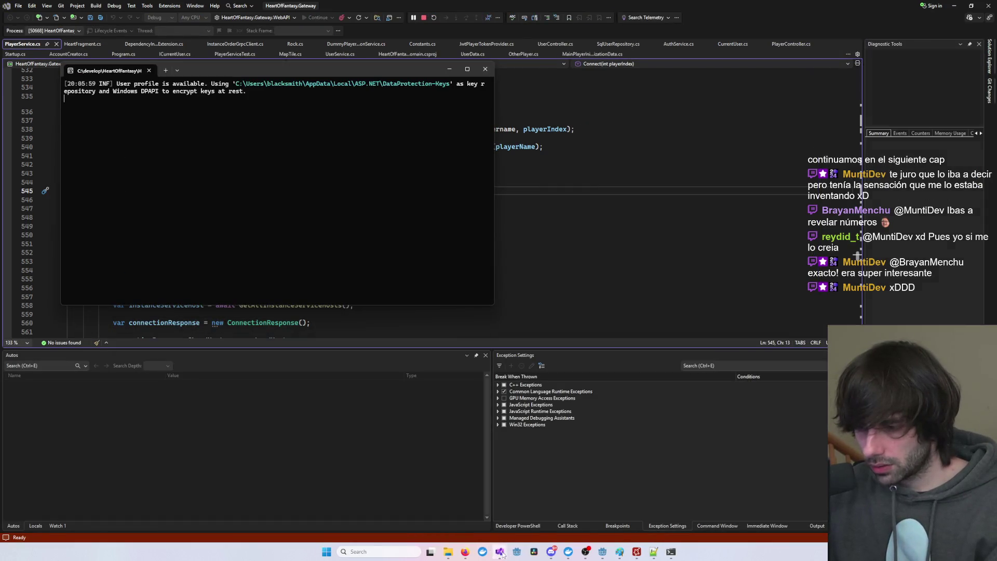
{"action": "left_click", "coordinate": [495, 552]}
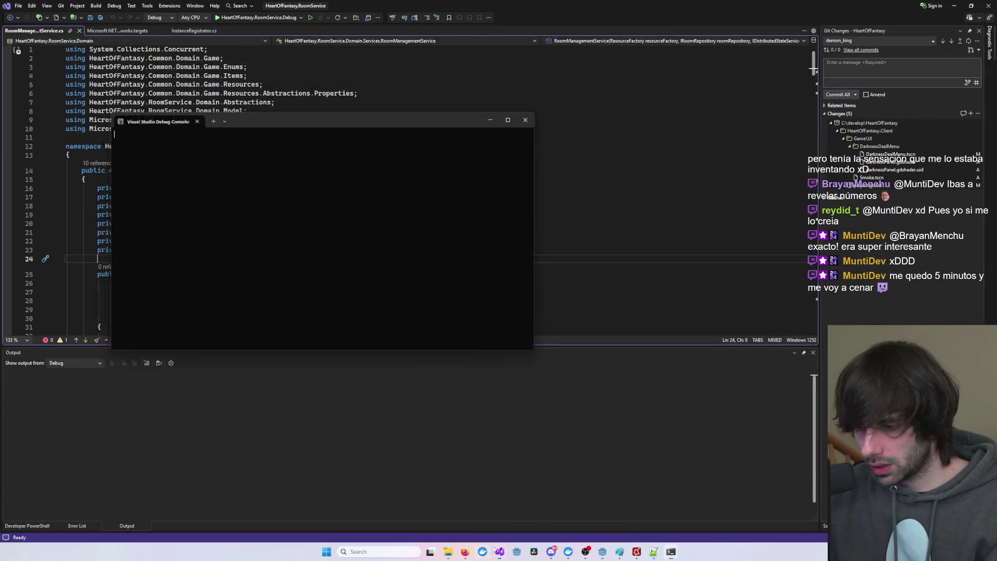
{"action": "mouse_move", "coordinate": [496, 551]}
{"action": "left_click", "coordinate": [547, 518]}
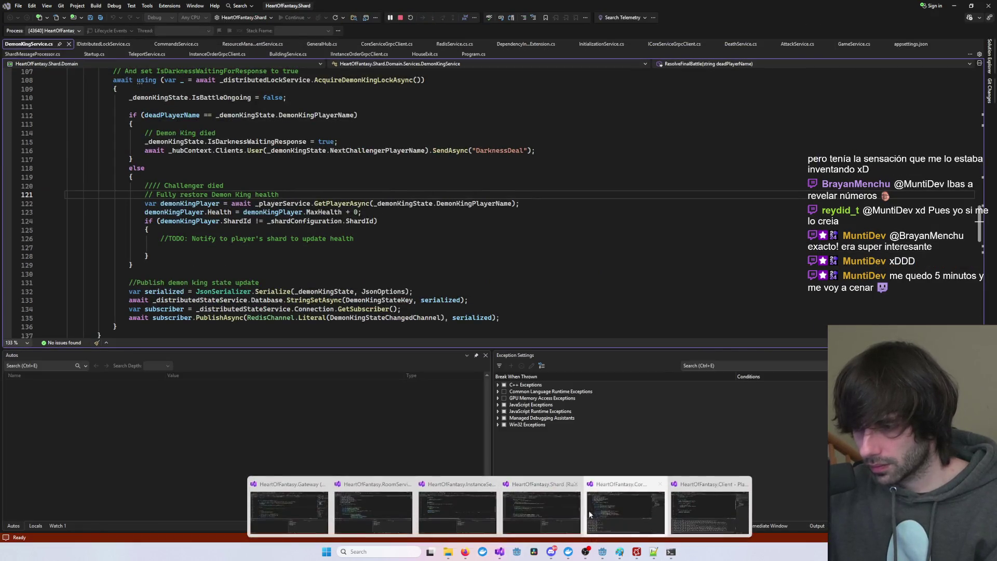
{"action": "left_click", "coordinate": [489, 527]}
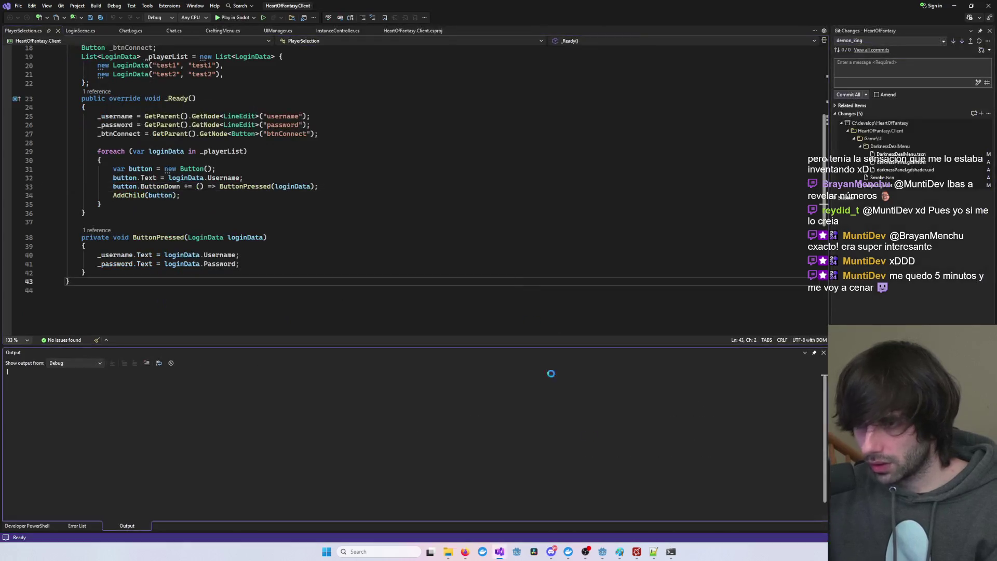
{"action": "left_click", "coordinate": [671, 551]}
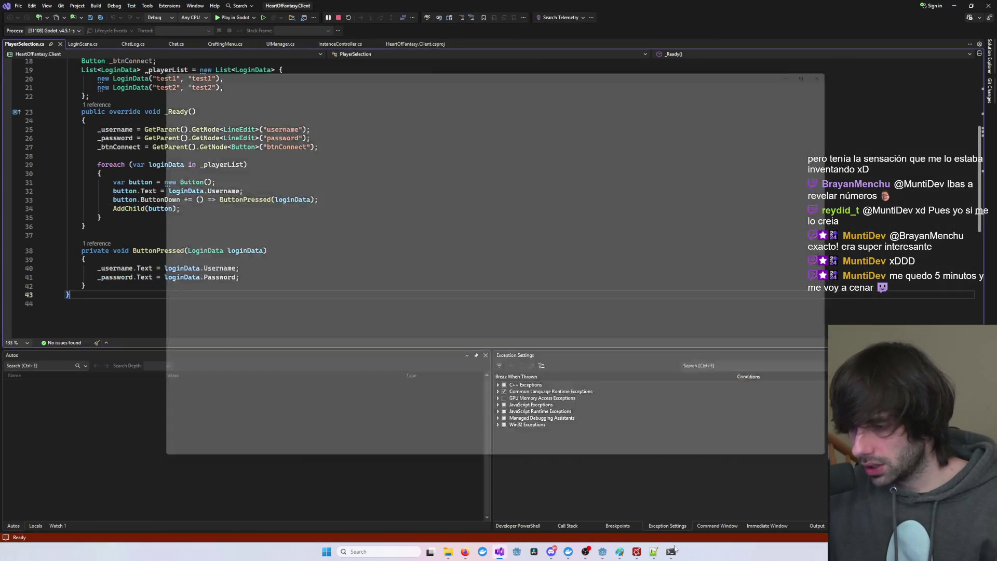
- Launch another game client and snap the two HeartOfFantasy.Client windows to left and right halves
{"action": "mouse_move", "coordinate": [594, 551]}
{"action": "left_click", "coordinate": [634, 506]}
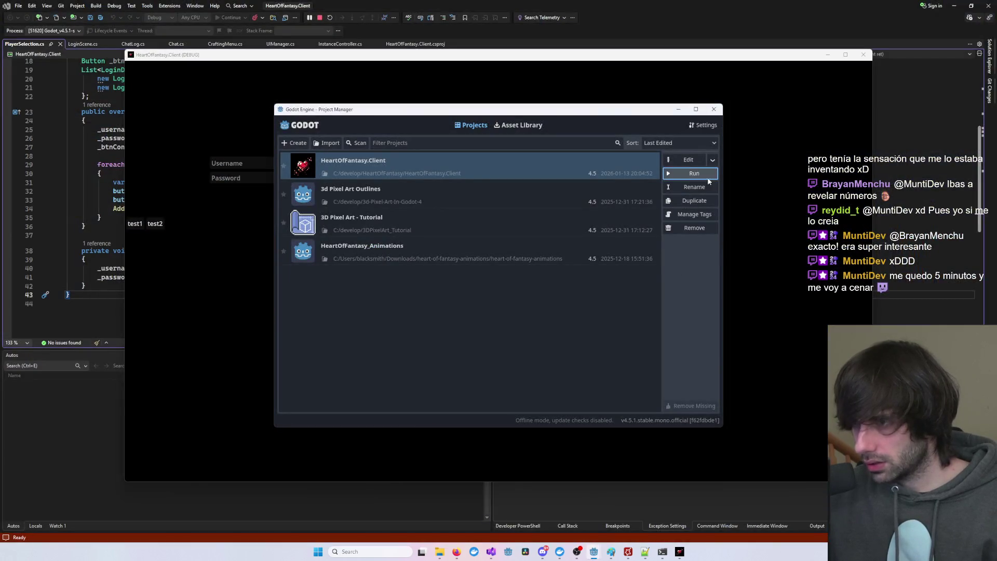
{"action": "left_click", "coordinate": [706, 174]}
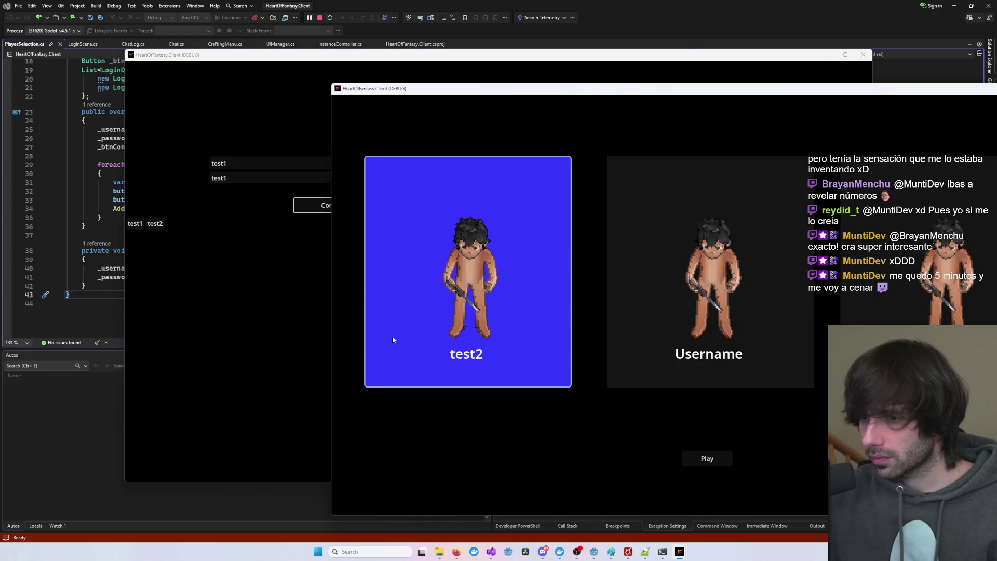
{"action": "left_click", "coordinate": [273, 384]}
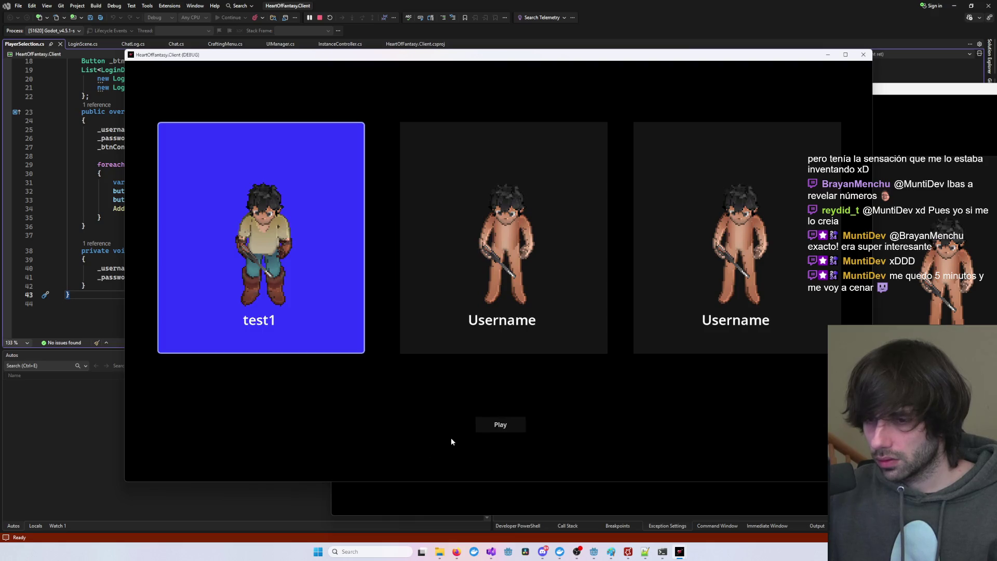
{"action": "key", "text": "super+Left"}
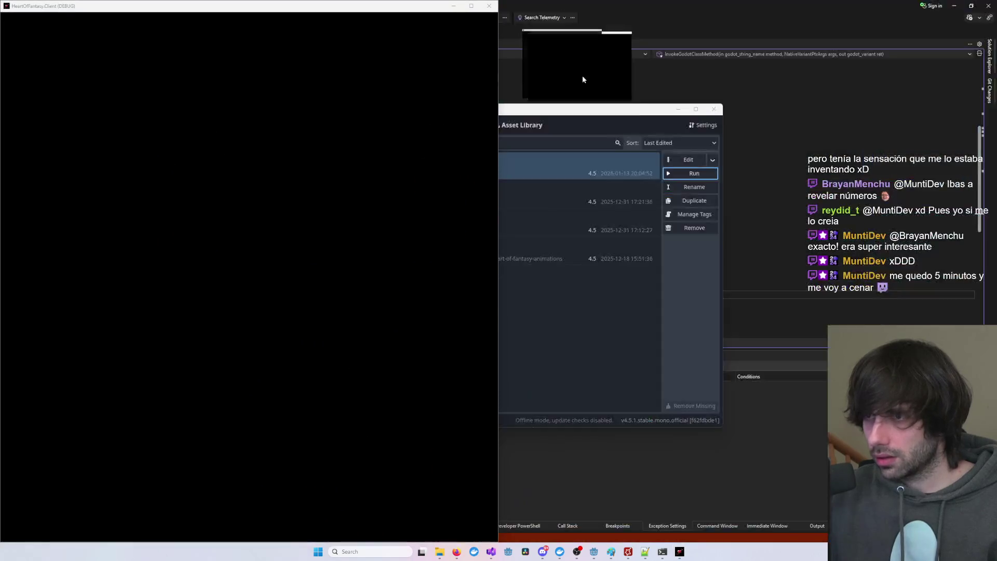
{"action": "left_click", "coordinate": [583, 79]}
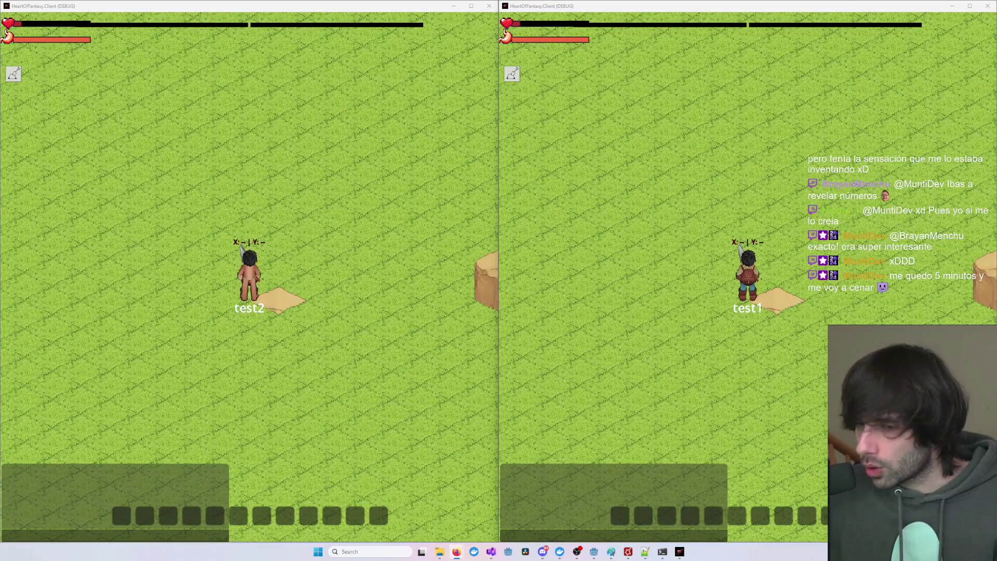
- Walk test2 onto the stone blocks and bring test1 alongside it, swinging its sword
{"action": "left_click", "coordinate": [895, 299]}
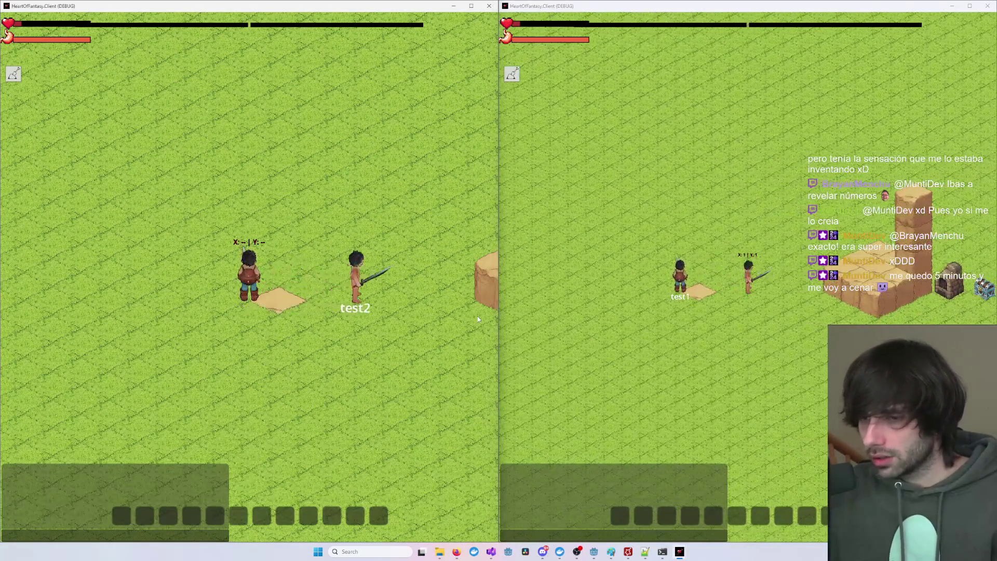
{"action": "key", "text": "d"}
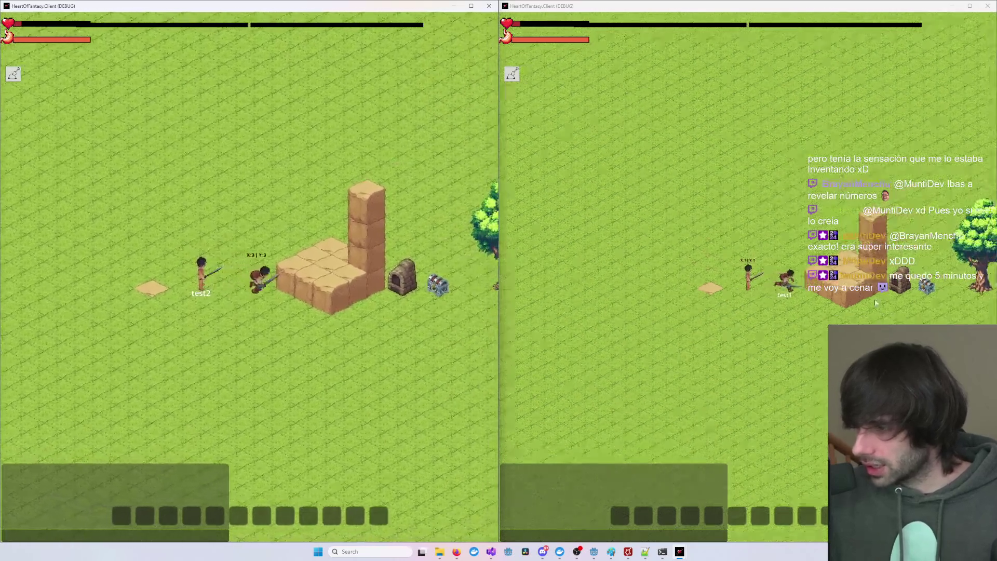
{"action": "key", "text": "d"}
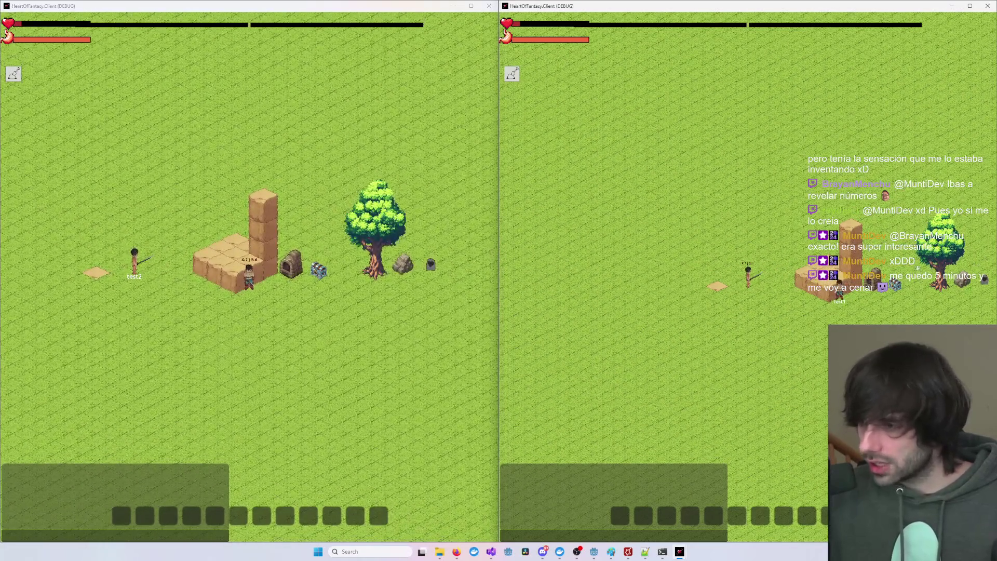
{"action": "key", "text": "d"}
{"action": "scroll", "coordinate": [883, 281], "scroll_direction": "up", "scroll_amount": 5}
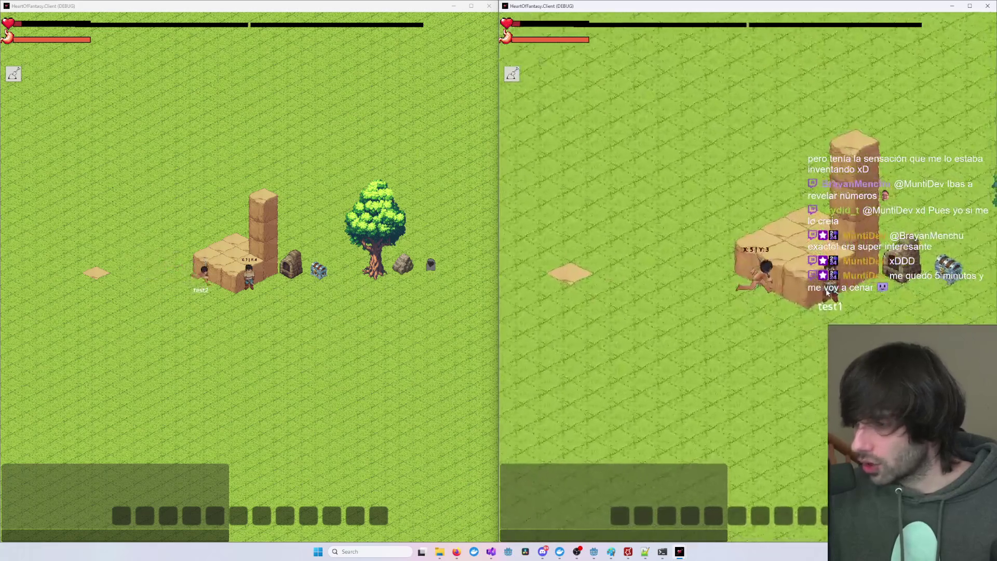
{"action": "scroll", "coordinate": [815, 303], "scroll_direction": "up", "scroll_amount": 4}
{"action": "key", "text": "s"}
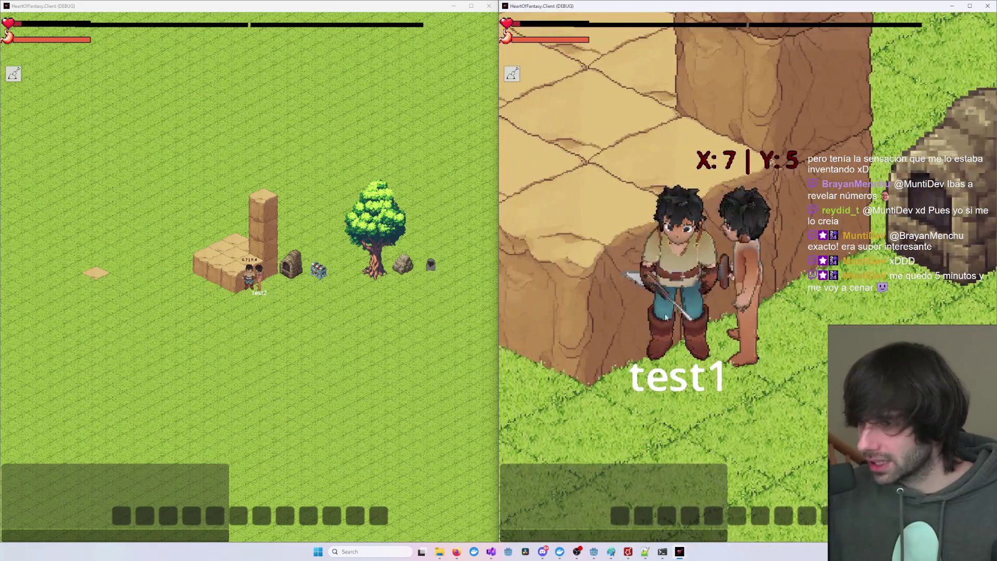
{"action": "left_click", "coordinate": [377, 332]}
{"action": "key", "text": "s"}
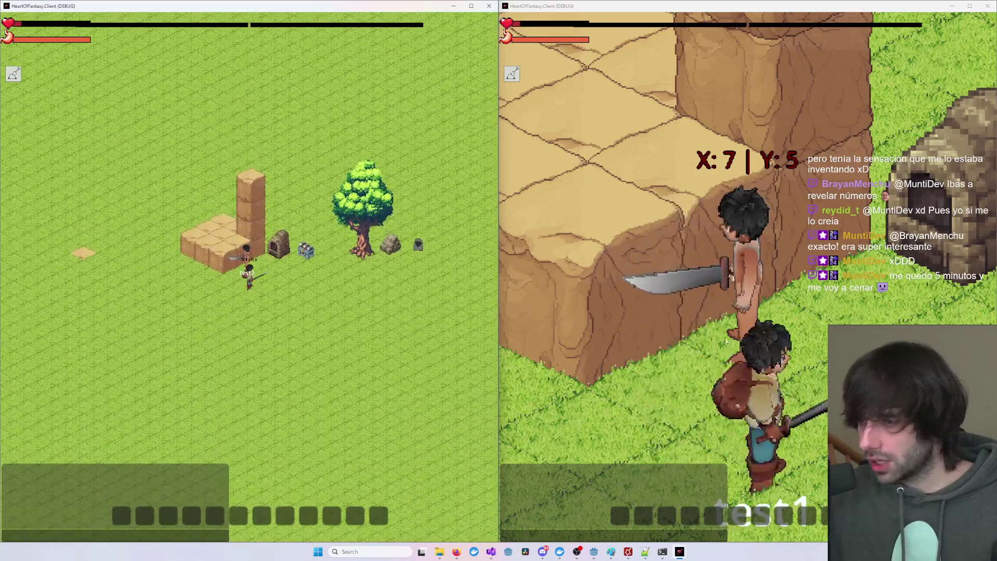
{"action": "key", "text": "s"}
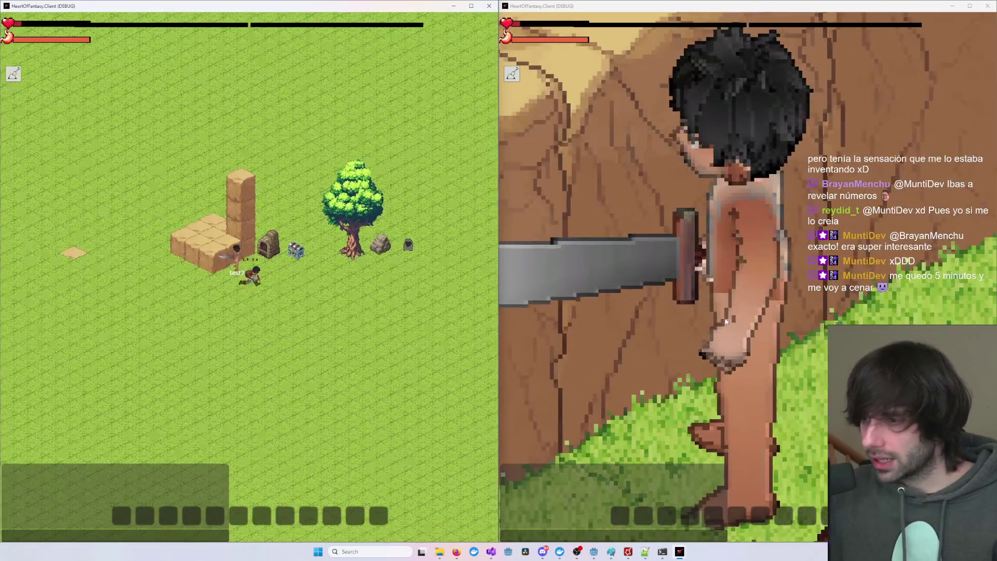
- Attack the other character, send the /fr fragment command, and walk to the gravestone
{"action": "key", "text": "a"}
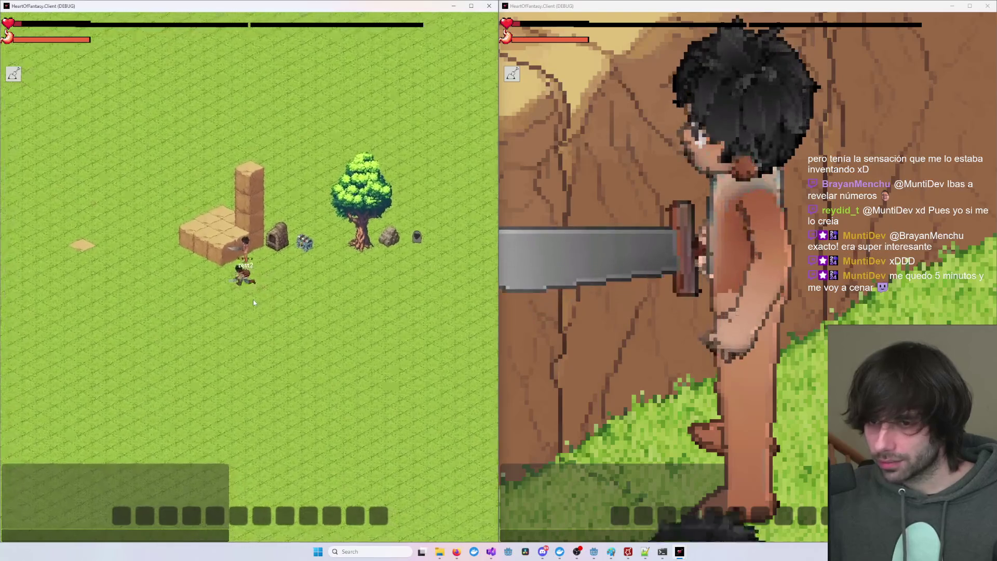
{"action": "scroll", "coordinate": [748, 324], "scroll_direction": "down", "scroll_amount": 5}
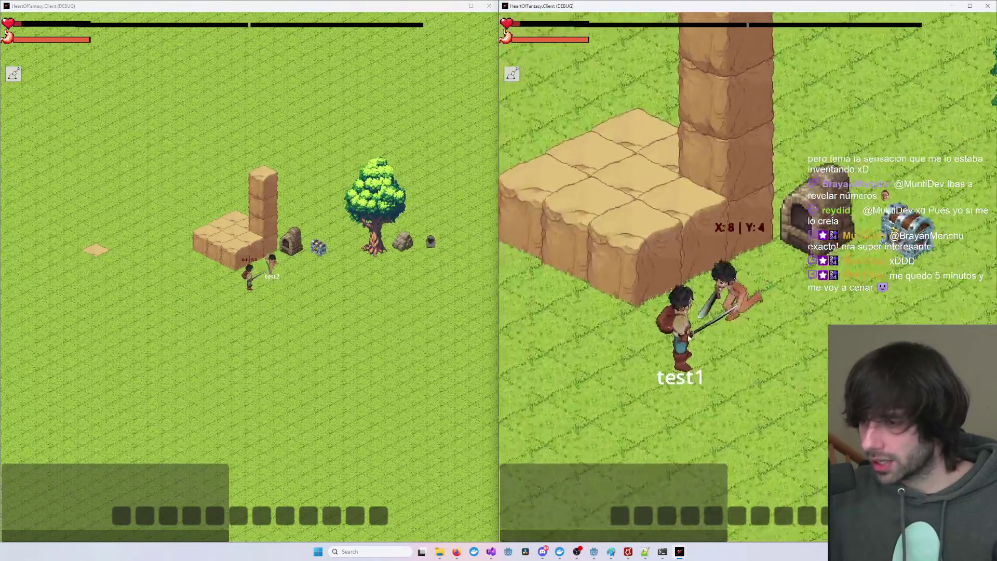
{"action": "scroll", "coordinate": [717, 313], "scroll_direction": "up", "scroll_amount": 2}
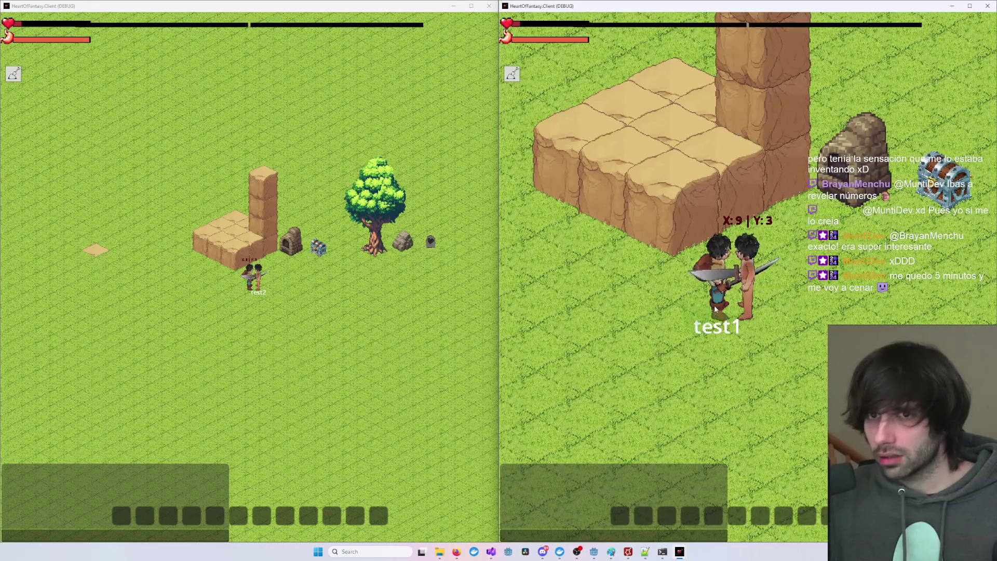
{"action": "left_click", "coordinate": [714, 305]}
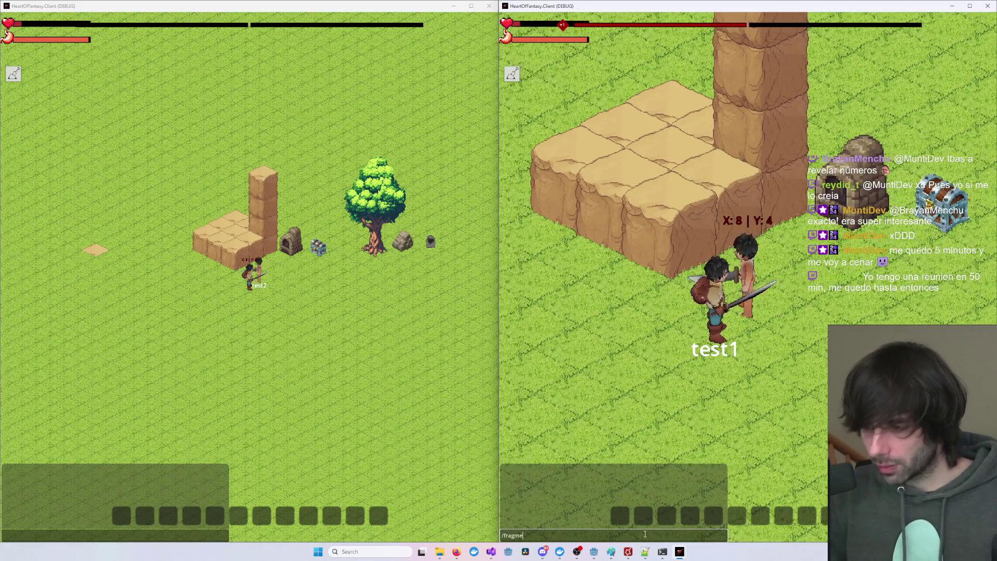
{"action": "key", "text": "Return"}
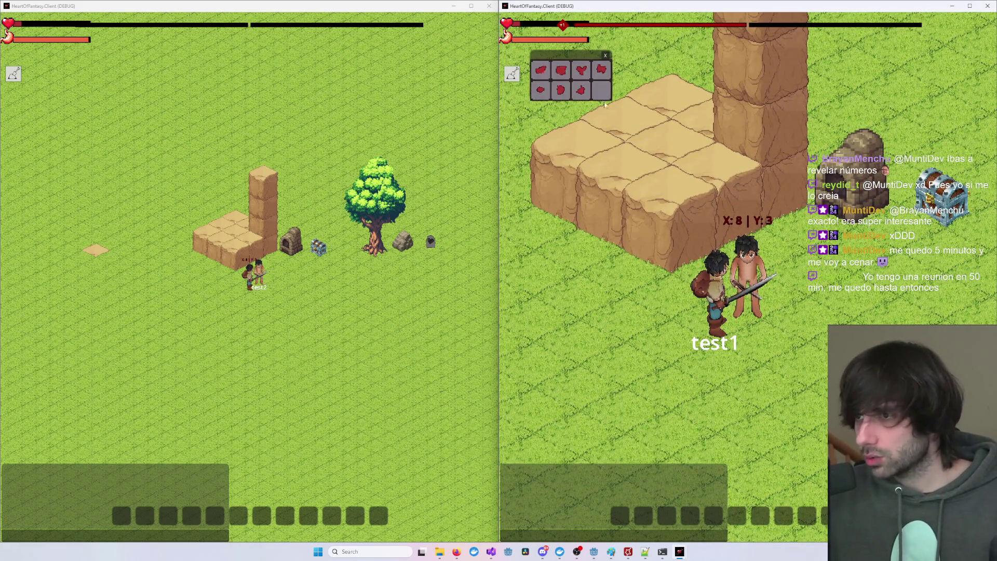
{"action": "scroll", "coordinate": [568, 59], "scroll_direction": "down", "scroll_amount": 2}
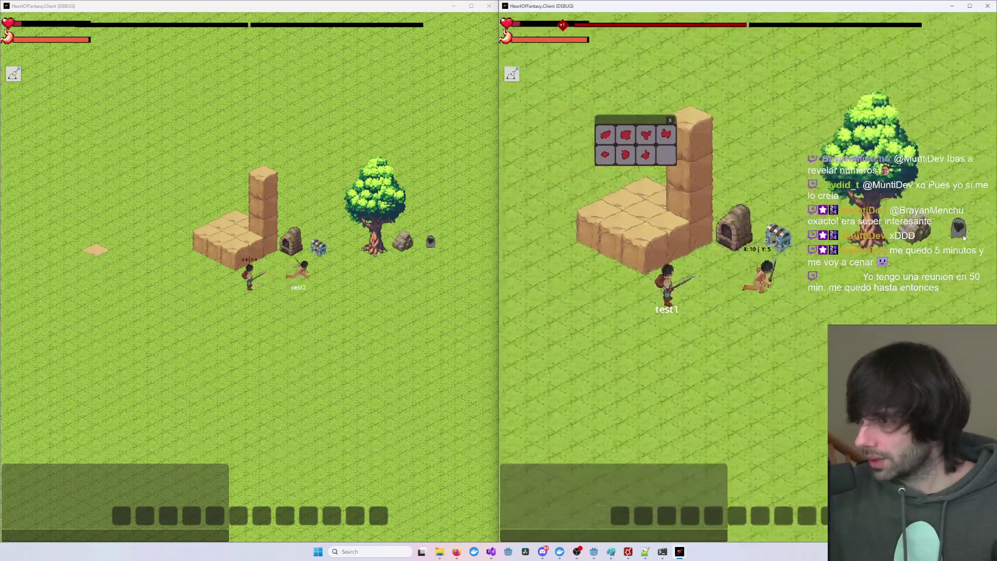
{"action": "key", "text": "d"}
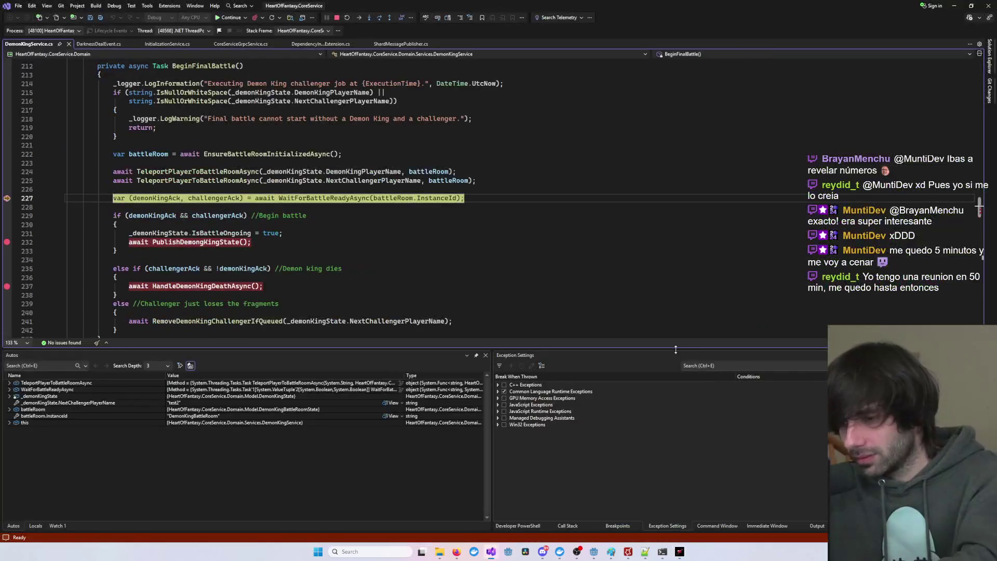
- Resume the paused BeginFinalBattle code past line 232 and check the test2 game window
{"action": "key", "text": "F5"}
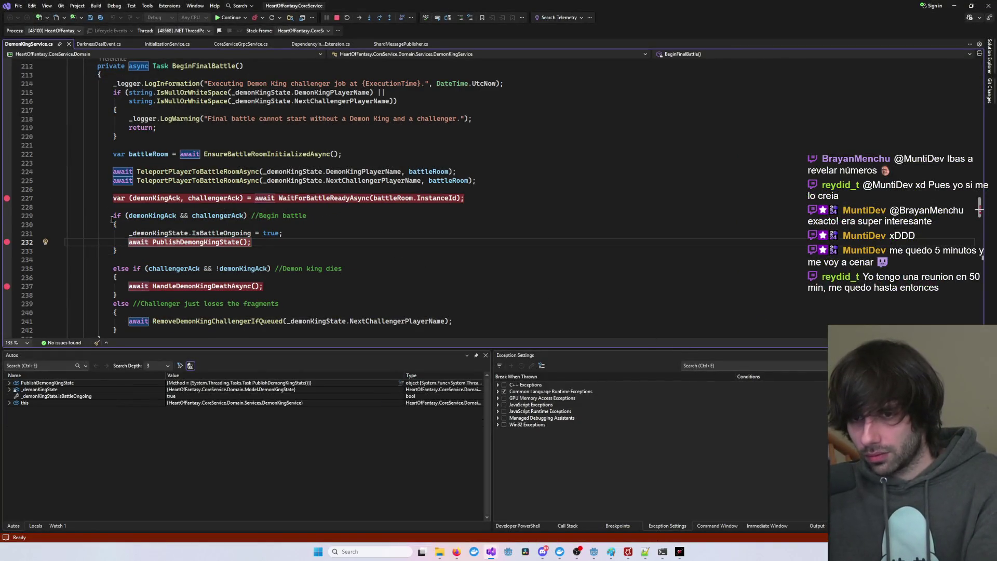
{"action": "key", "text": "F5"}
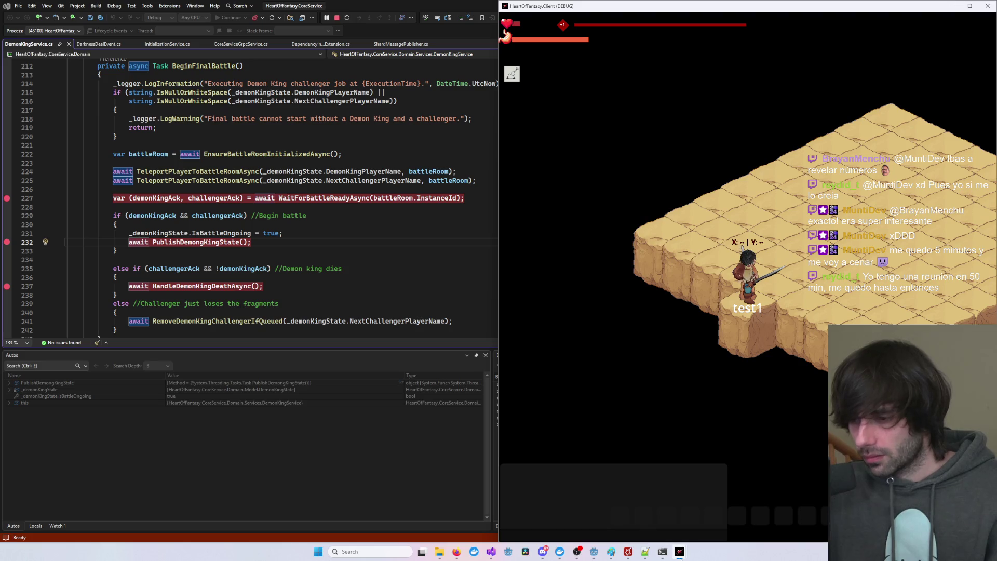
{"action": "mouse_move", "coordinate": [679, 558]}
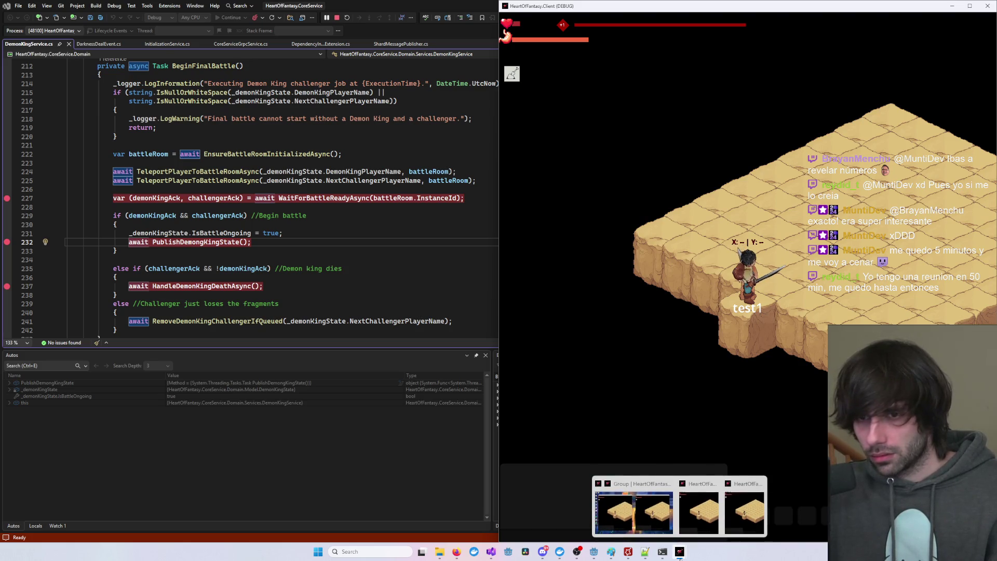
{"action": "left_click", "coordinate": [711, 514]}
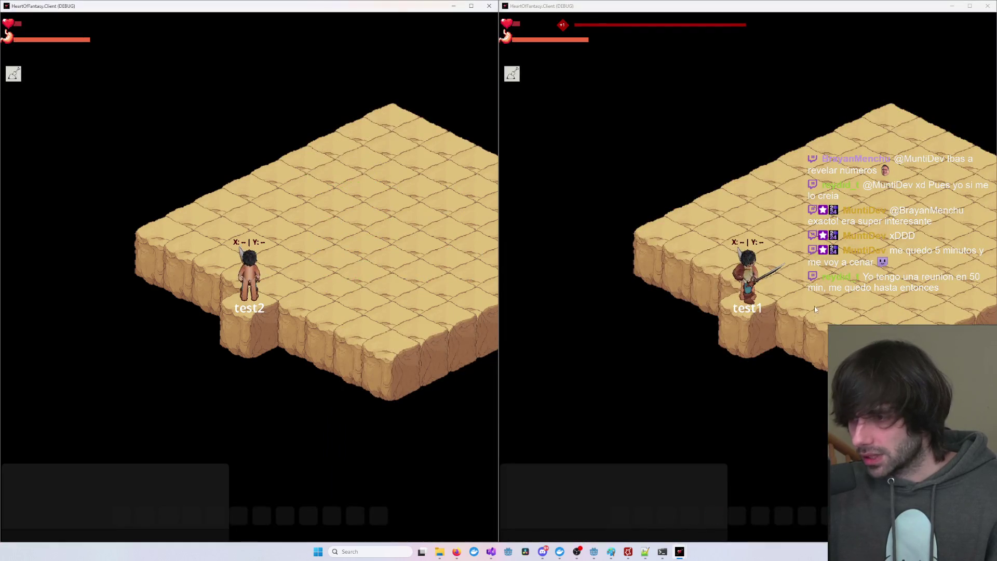
{"action": "left_click", "coordinate": [570, 449]}
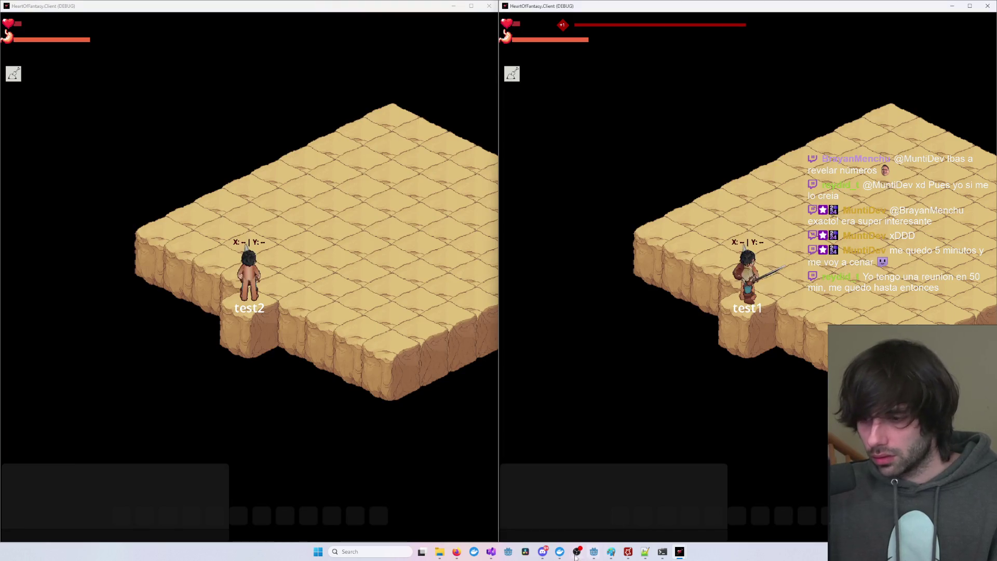
- Remove the breakpoints on lines 237, 232 and 227, then minimize Visual Studio to show the clients
{"action": "mouse_move", "coordinate": [492, 551]}
{"action": "left_click", "coordinate": [685, 517]}
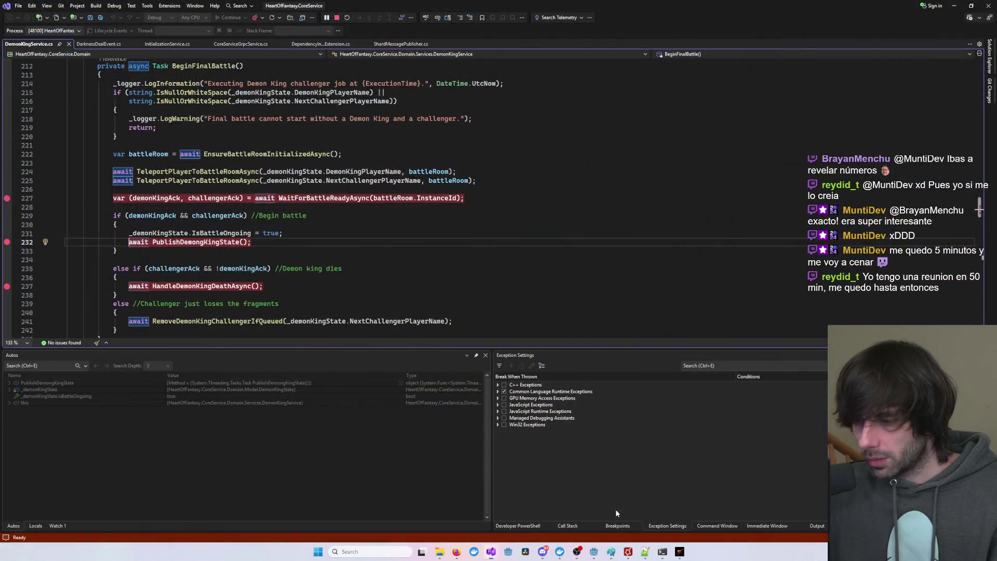
{"action": "left_click", "coordinate": [7, 286]}
{"action": "left_click", "coordinate": [7, 242]}
{"action": "left_click", "coordinate": [7, 198]}
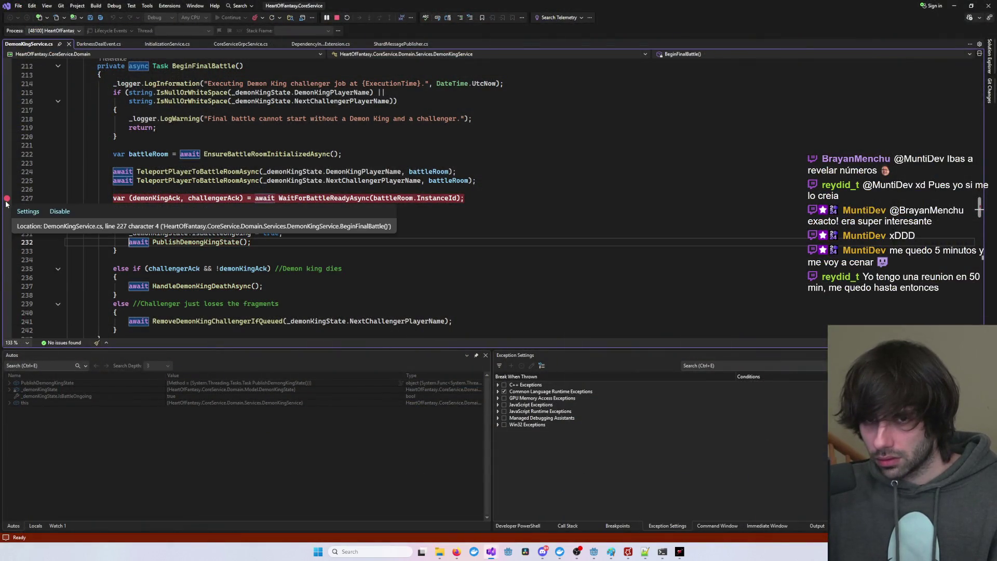
{"action": "left_click", "coordinate": [954, 6]}
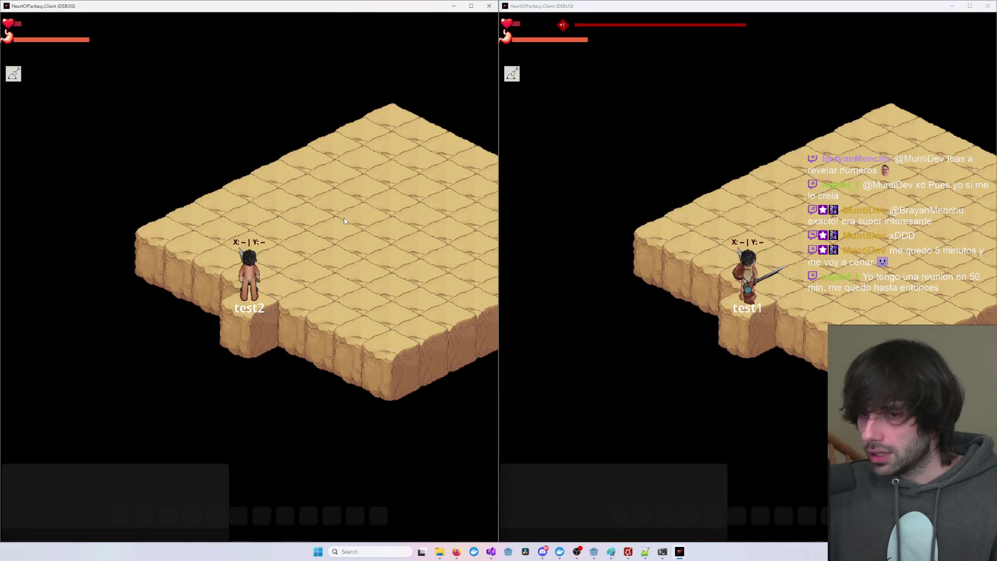
{"action": "left_click", "coordinate": [467, 255]}
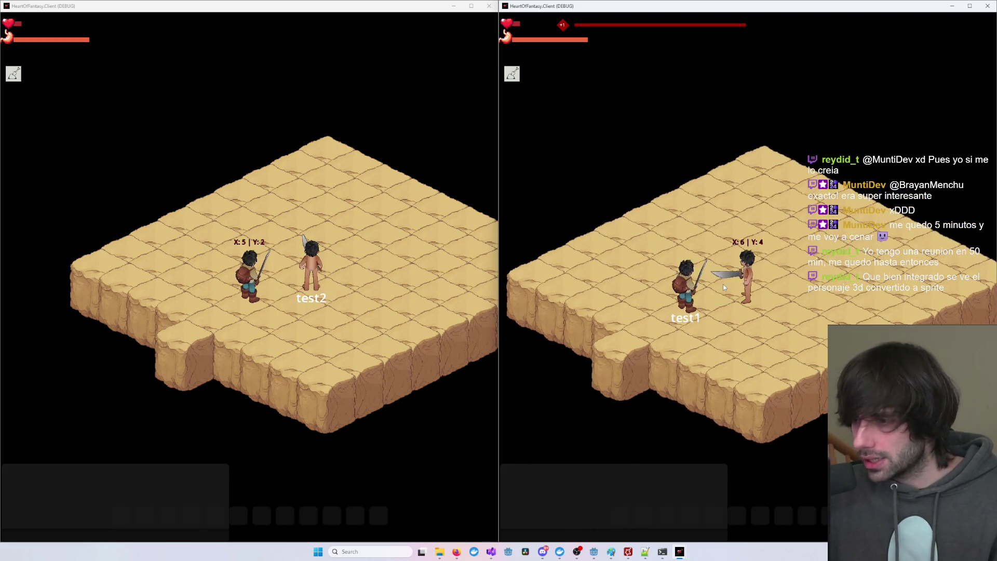
- Move test2 beside test1 to fight, then maximize the surviving client to show the Darkness deal prompt
{"action": "left_click", "coordinate": [721, 291]}
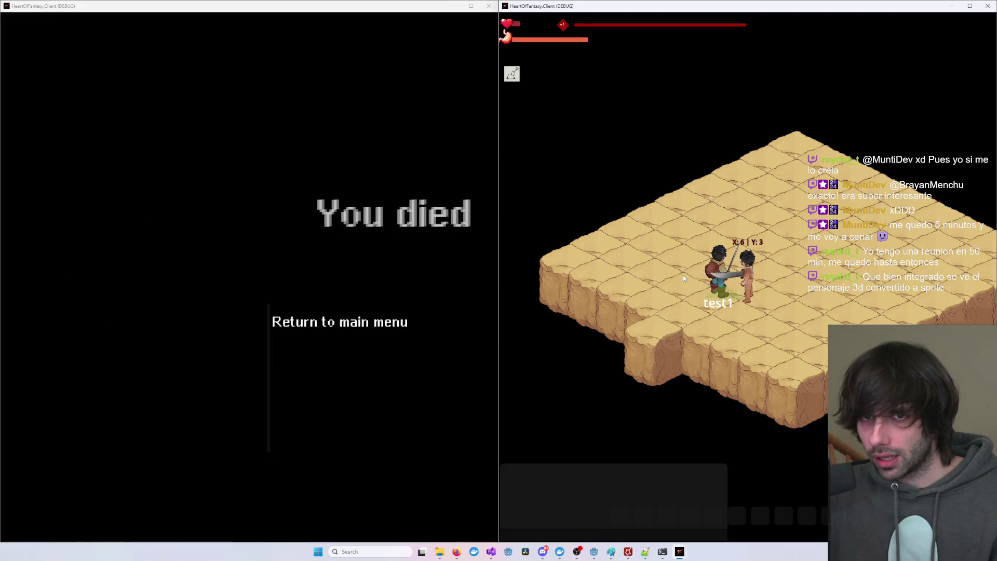
{"action": "left_click", "coordinate": [969, 6]}
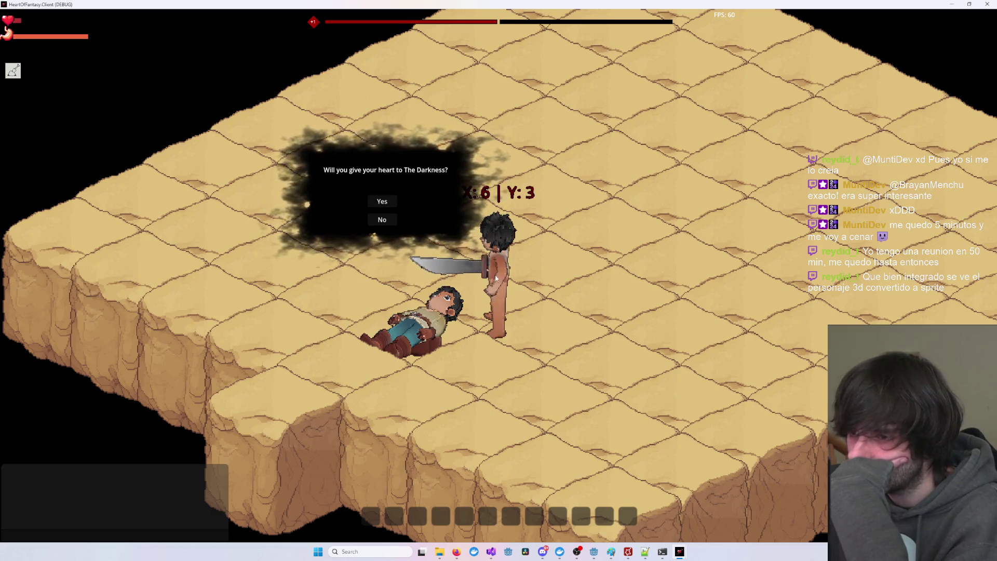
- Minimize the Godot Project Manager to reveal the game window
{"action": "mouse_move", "coordinate": [627, 554]}
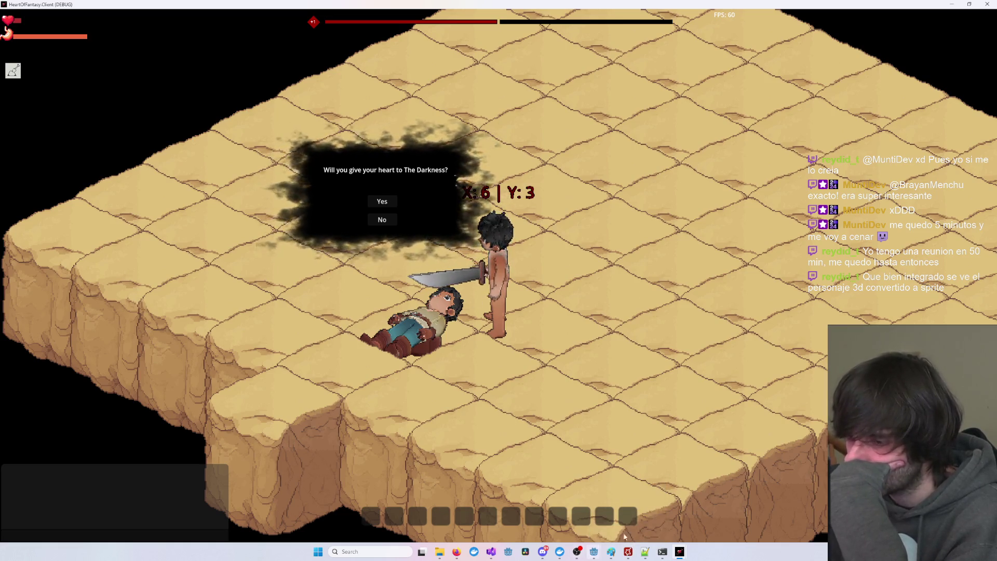
{"action": "mouse_move", "coordinate": [593, 551]}
{"action": "left_click", "coordinate": [634, 519]}
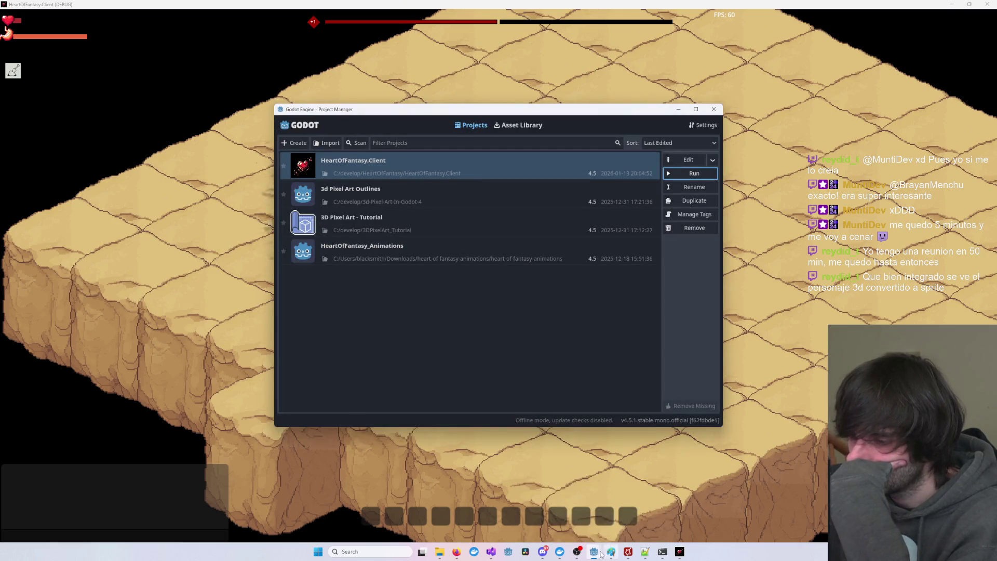
{"action": "left_click", "coordinate": [678, 110]}
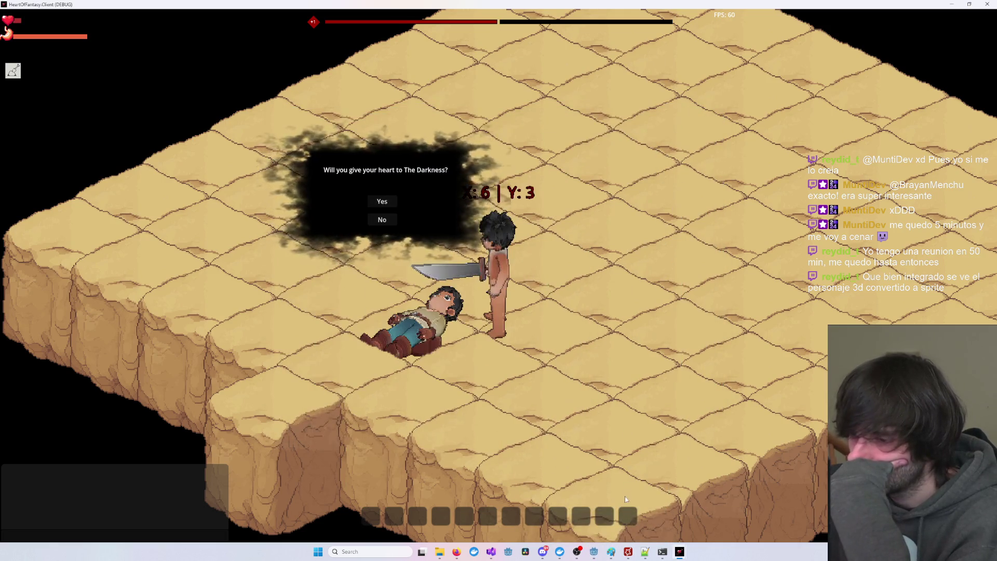
- View the DemonKingState JSON in Redis Manager, then return to the game to close the Darkness prompt
{"action": "left_click", "coordinate": [628, 552]}
{"action": "left_click", "coordinate": [208, 274]}
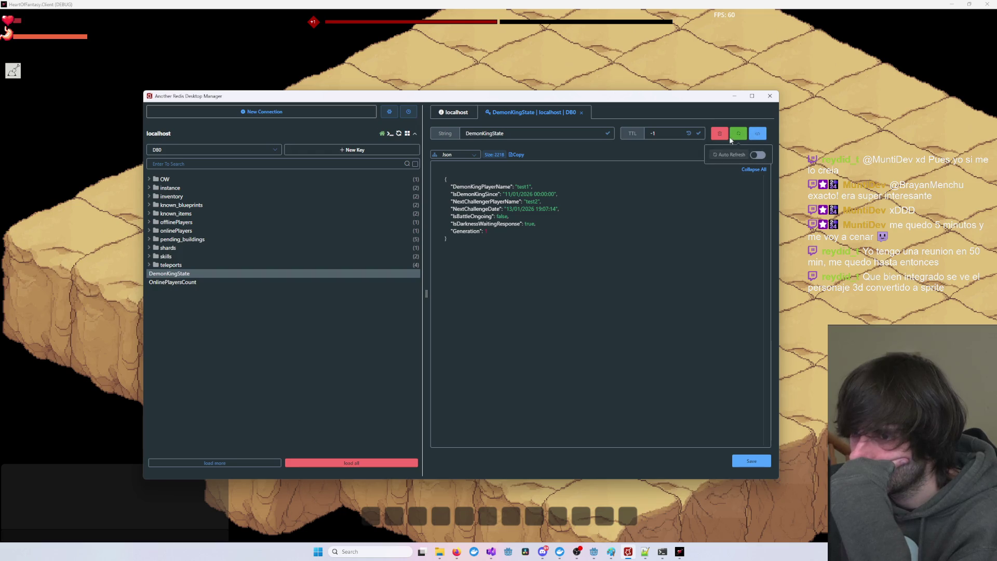
{"action": "mouse_move", "coordinate": [576, 97]}
{"action": "left_mouse_down"}
{"action": "mouse_move", "coordinate": [692, 224]}
{"action": "mouse_move", "coordinate": [586, 320]}
{"action": "left_mouse_up"}
{"action": "left_click", "coordinate": [380, 202]}
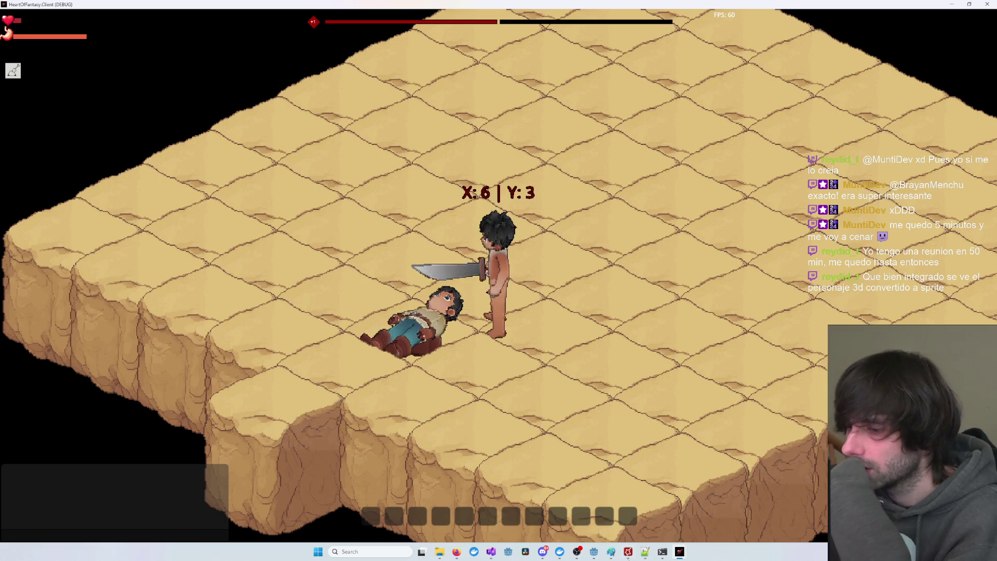
{"action": "mouse_move", "coordinate": [664, 556]}
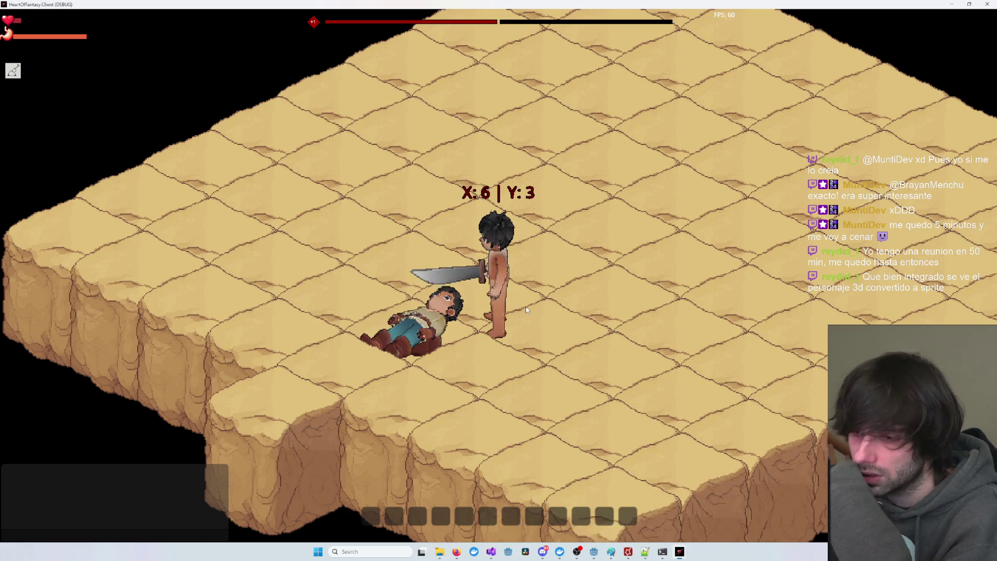
{"action": "left_click", "coordinate": [627, 552]}
{"action": "left_click_drag", "start_coordinate": [662, 322], "coordinate": [706, 151]}
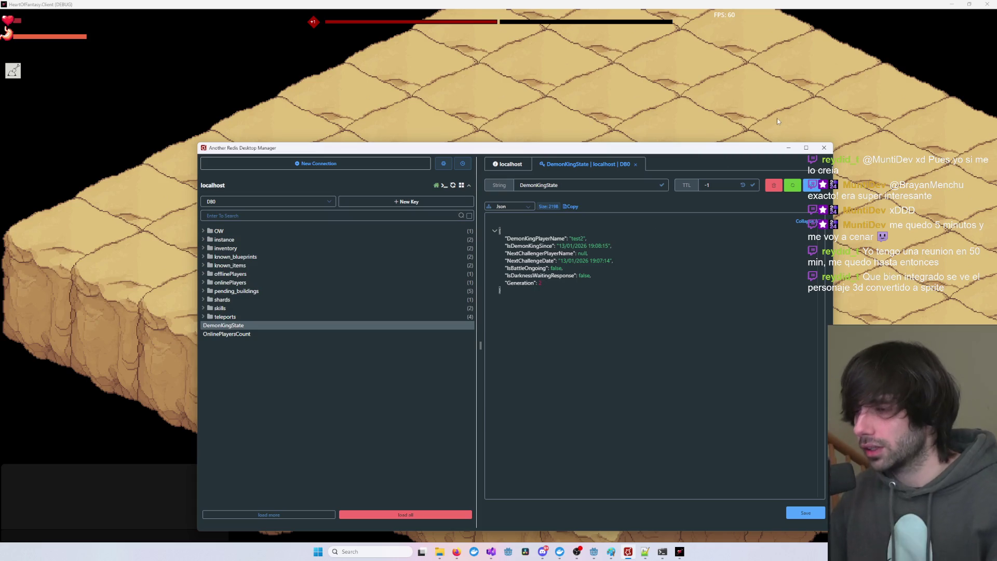
{"action": "left_click", "coordinate": [788, 147]}
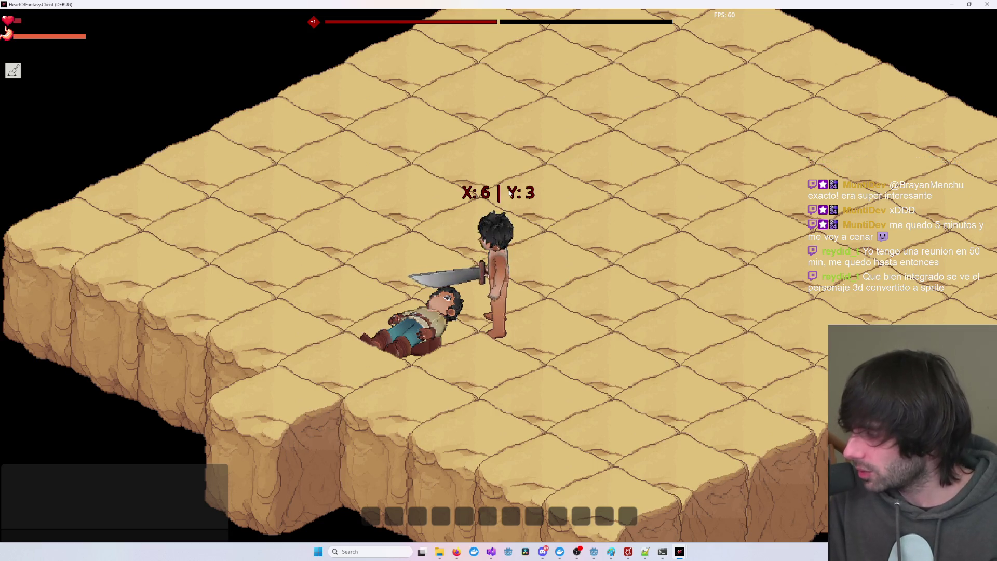
- Walk the character with W, A and D and swing the sword until it dies
{"action": "scroll", "coordinate": [134, 164], "scroll_direction": "up", "scroll_amount": 3}
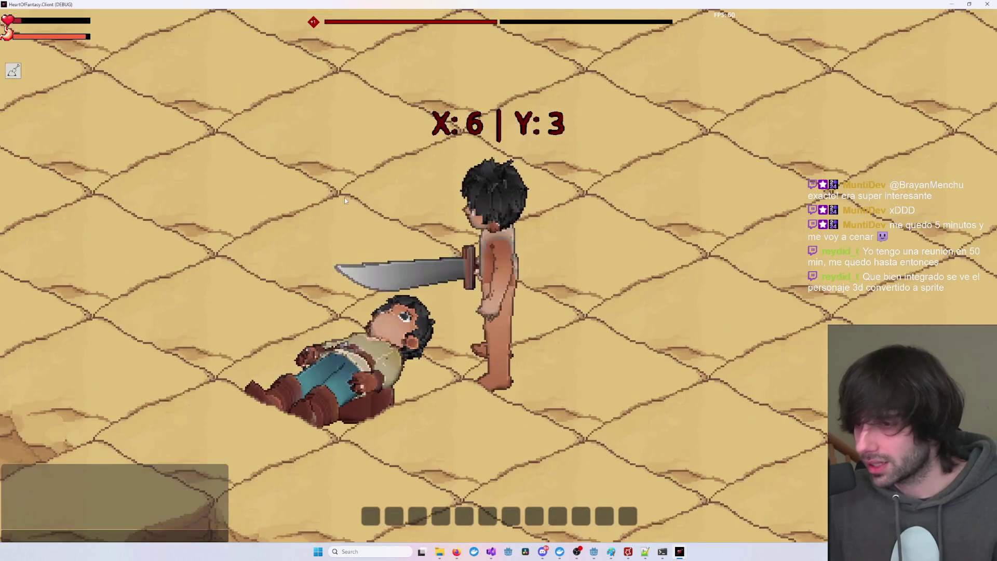
{"action": "key", "text": "w"}
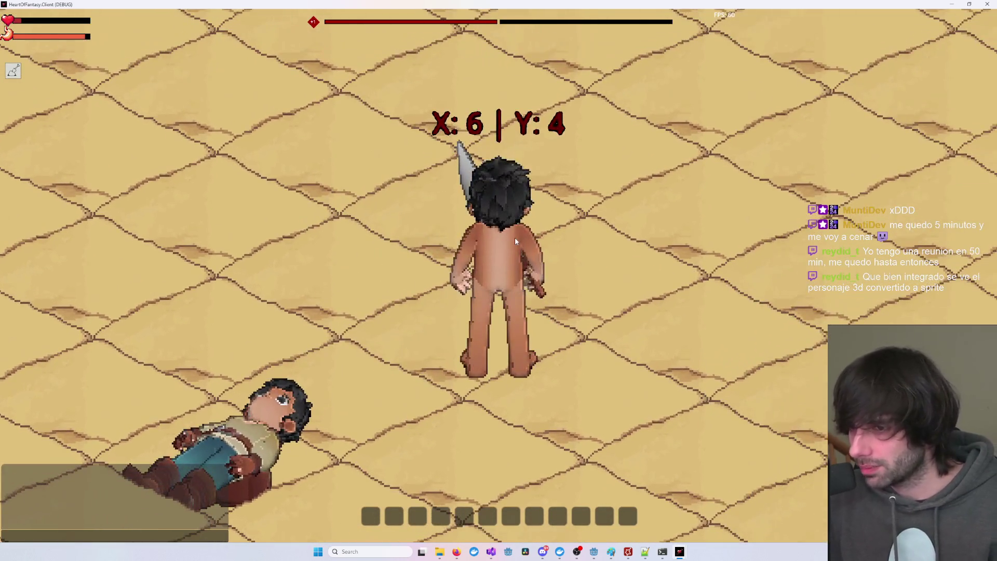
{"action": "key", "text": "a"}
{"action": "key", "text": "a"}
{"action": "mouse_move", "coordinate": [513, 237]}
{"action": "left_mouse_down"}
{"action": "mouse_move", "coordinate": [403, 342]}
{"action": "mouse_move", "coordinate": [394, 384]}
{"action": "mouse_move", "coordinate": [382, 360]}
{"action": "mouse_move", "coordinate": [585, 367]}
{"action": "left_mouse_up"}
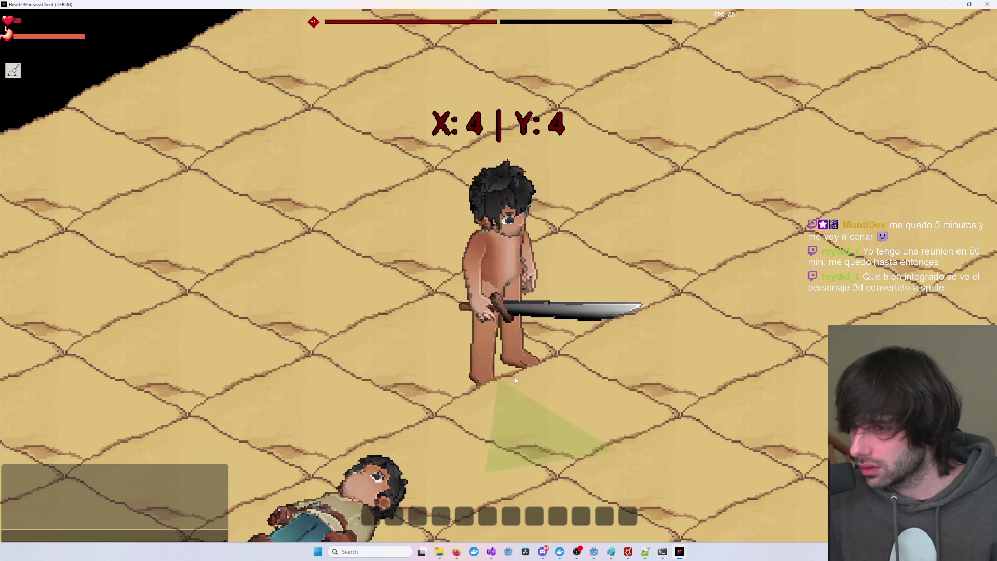
{"action": "scroll", "coordinate": [546, 384], "scroll_direction": "up", "scroll_amount": 2}
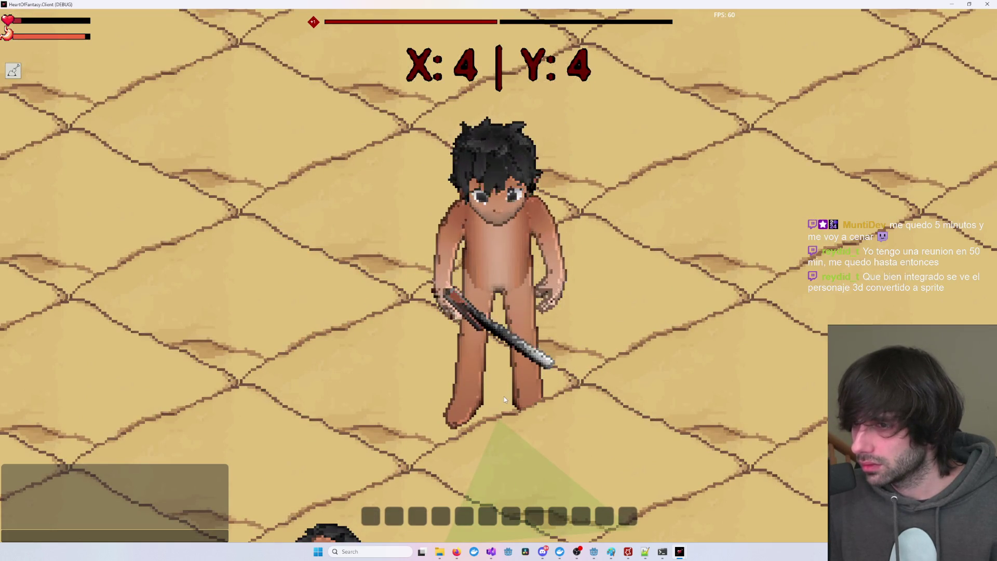
{"action": "left_click", "coordinate": [528, 402]}
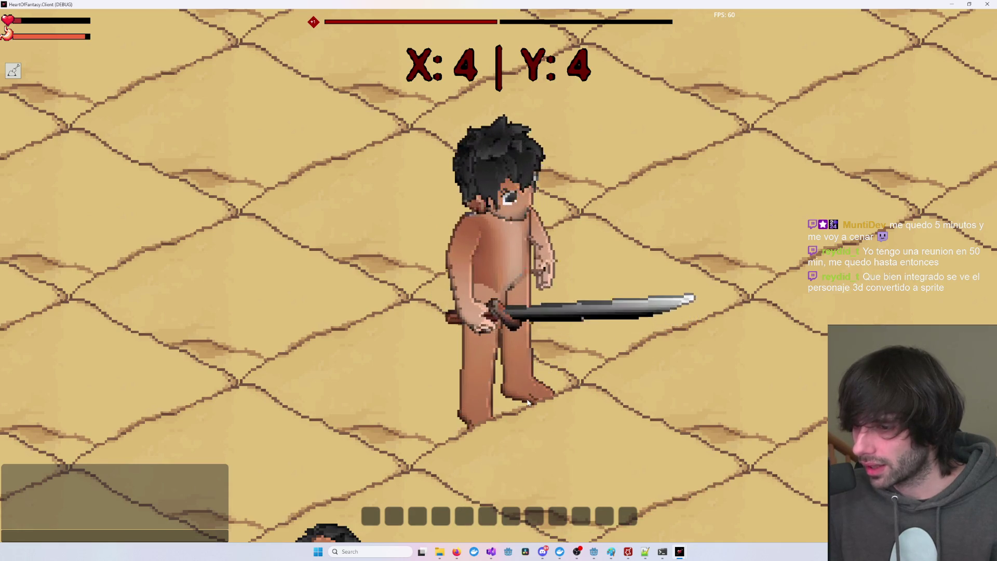
{"action": "scroll", "coordinate": [527, 402], "scroll_direction": "down", "scroll_amount": 3}
{"action": "key", "text": "d"}
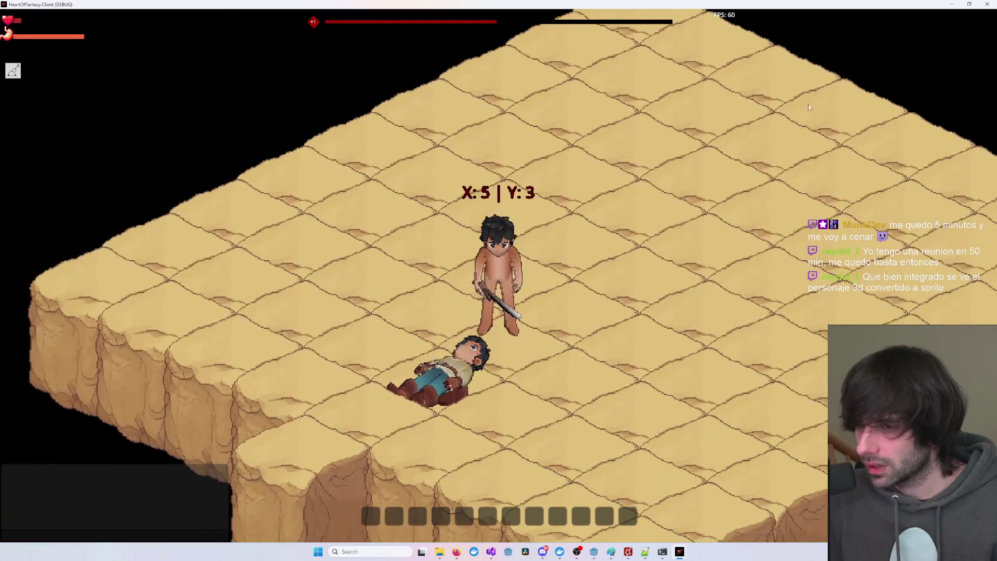
{"action": "key", "text": "super+Left"}
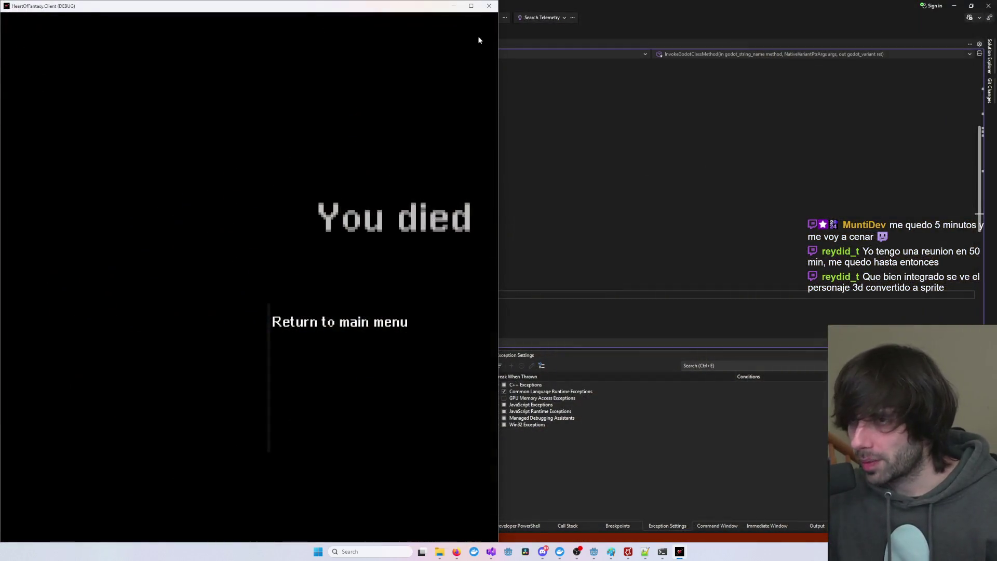
- Return to the main menu from the death screen and close the game with Alt+F4
{"action": "left_click", "coordinate": [471, 6]}
{"action": "left_click", "coordinate": [460, 328]}
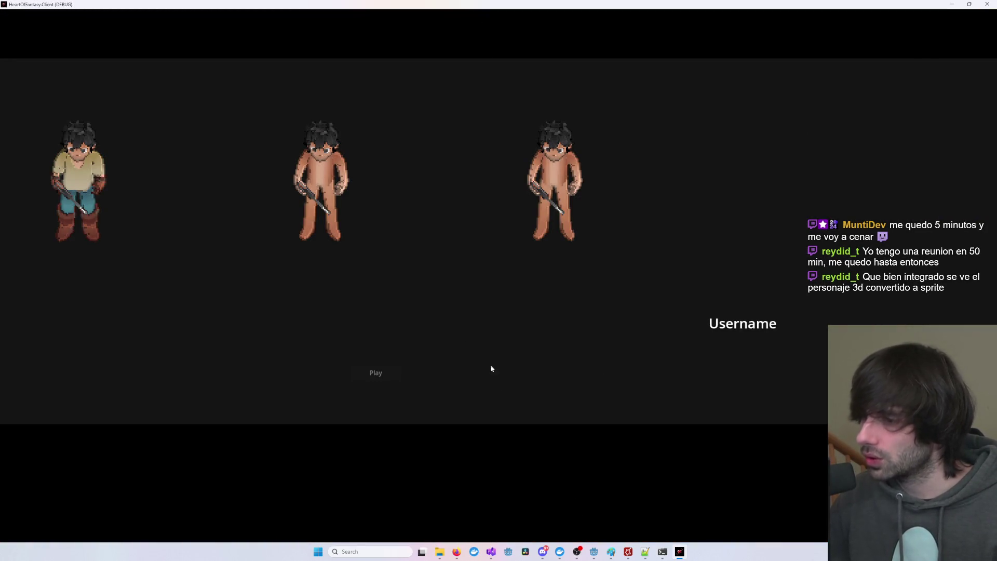
{"action": "key", "text": "alt+F4"}
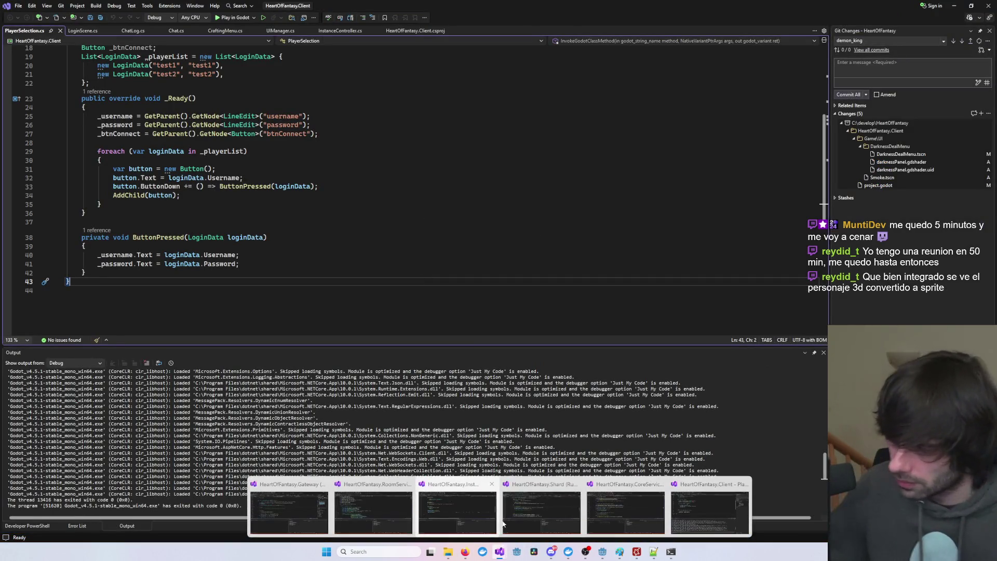
- Bring the Godot editor showing DarknessDealMenu to the front
{"action": "mouse_move", "coordinate": [630, 555]}
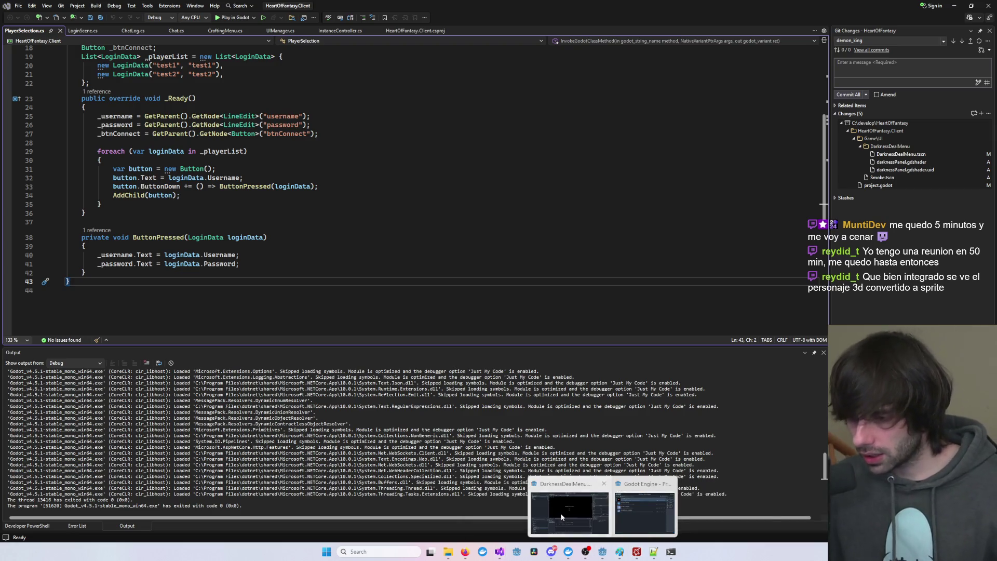
{"action": "left_click", "coordinate": [578, 514]}
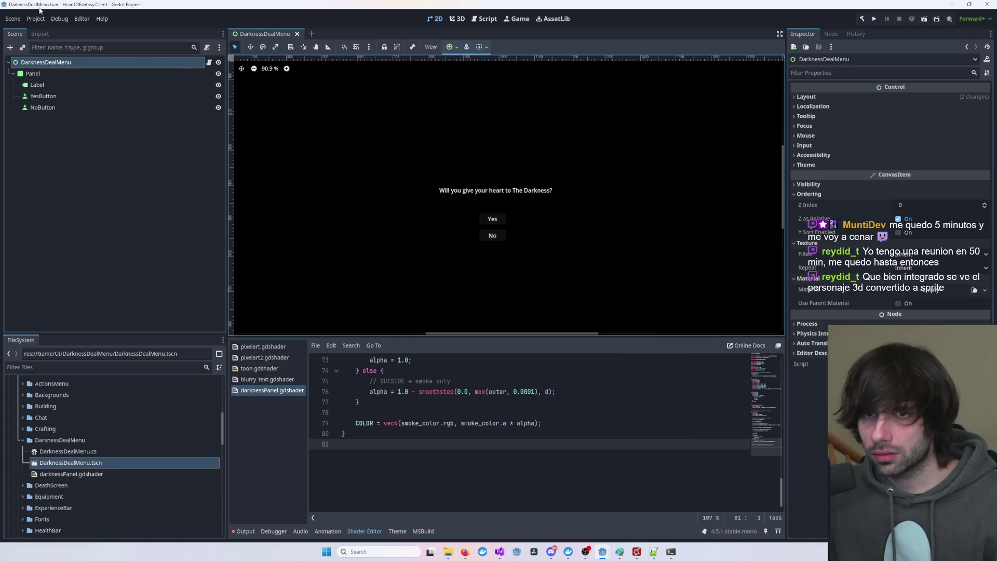
{"action": "left_click", "coordinate": [21, 19]}
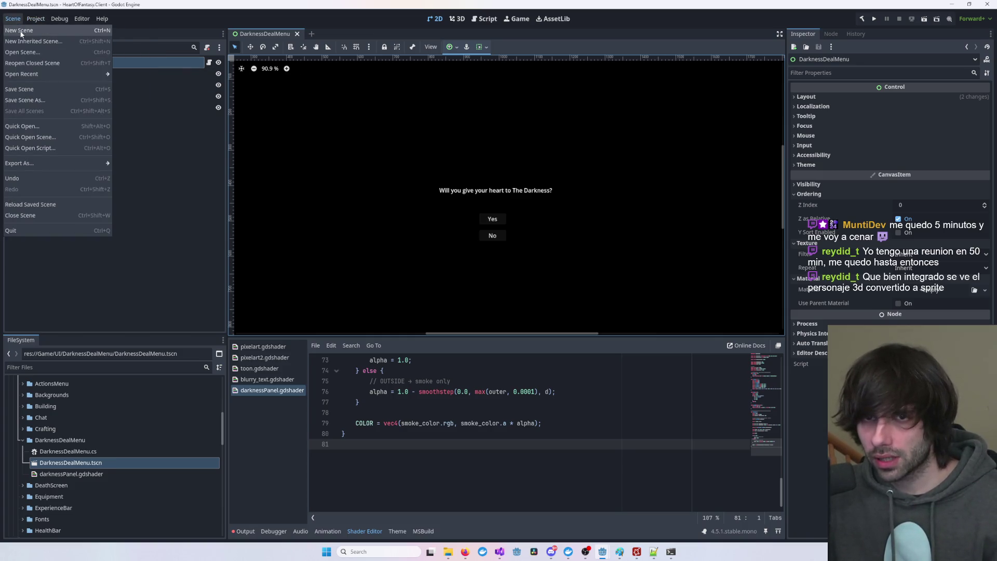
{"action": "left_click", "coordinate": [32, 20]}
- Set the project's Default Clear Color to dark grey 1d1d1d00 in Project Settings
{"action": "left_click", "coordinate": [33, 21]}
{"action": "left_click", "coordinate": [39, 31]}
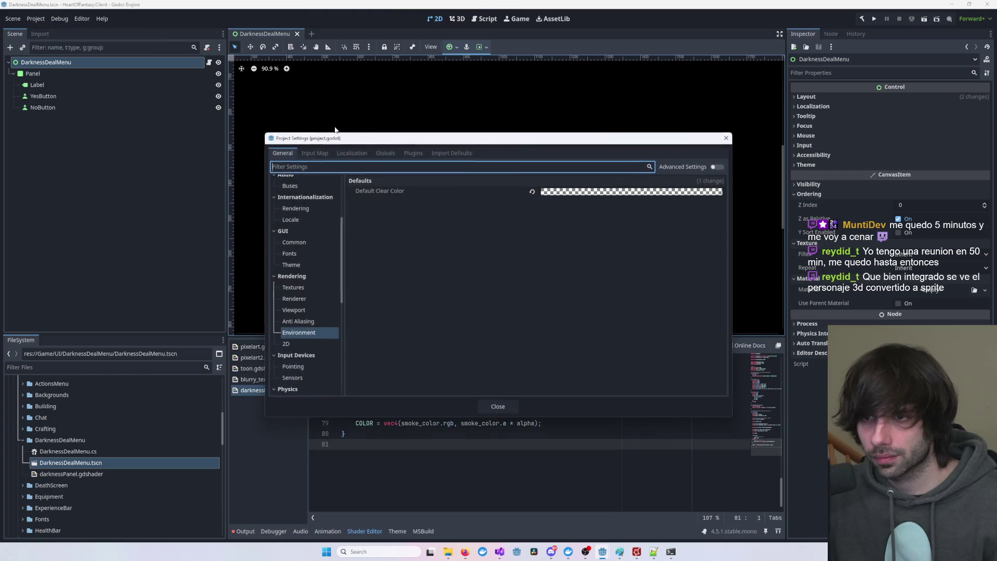
{"action": "left_click", "coordinate": [617, 192]}
{"action": "left_click_drag", "start_coordinate": [687, 299], "coordinate": [686, 293]}
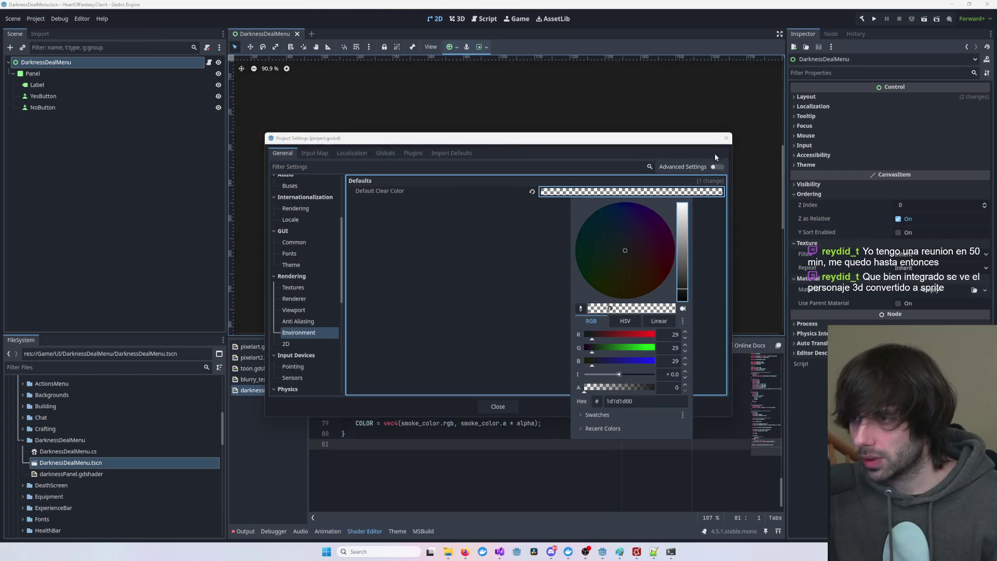
{"action": "left_click", "coordinate": [725, 137]}
{"action": "left_click", "coordinate": [497, 406]}
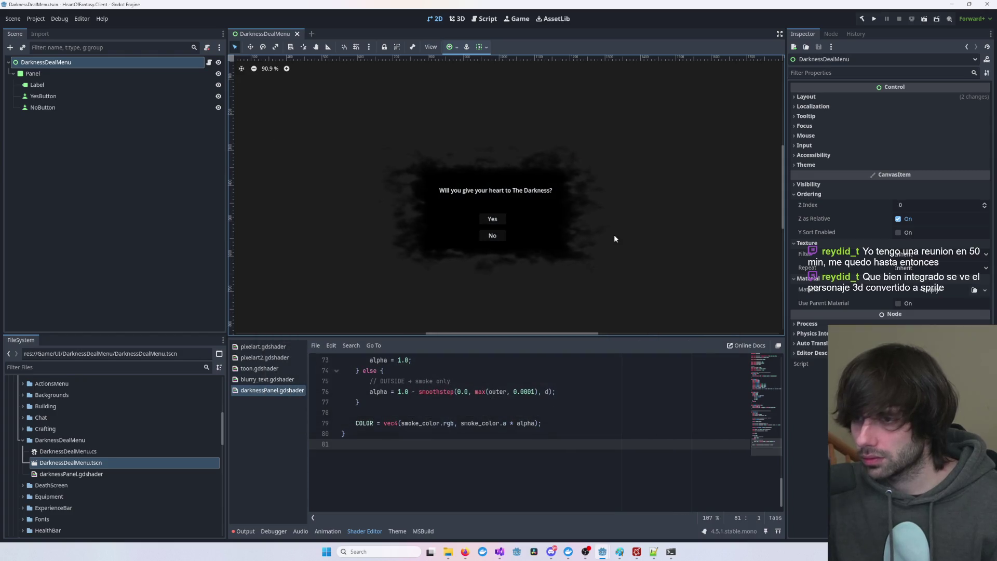
{"action": "left_click", "coordinate": [547, 232]}
{"action": "scroll", "coordinate": [548, 233], "scroll_direction": "down", "scroll_amount": 4}
{"action": "scroll", "coordinate": [568, 243], "scroll_direction": "down", "scroll_amount": 2}
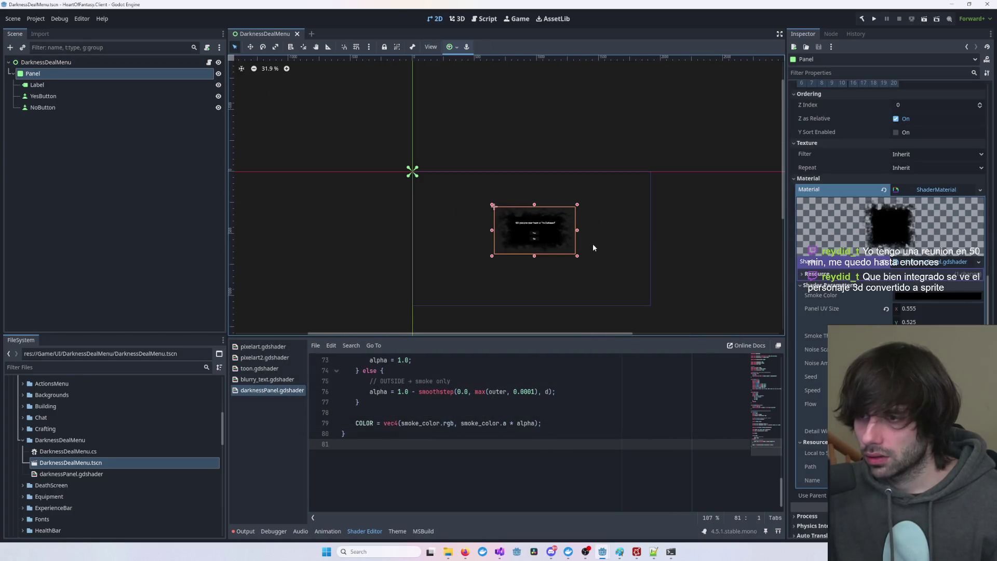
- Enlarge the smoky Panel, shift it up-left, and spread its anchors to its corners
{"action": "left_click_drag", "start_coordinate": [579, 256], "coordinate": [655, 302]}
{"action": "mouse_move", "coordinate": [622, 264]}
{"action": "left_mouse_down"}
{"action": "mouse_move", "coordinate": [598, 247]}
{"action": "mouse_move", "coordinate": [569, 247]}
{"action": "left_mouse_up"}
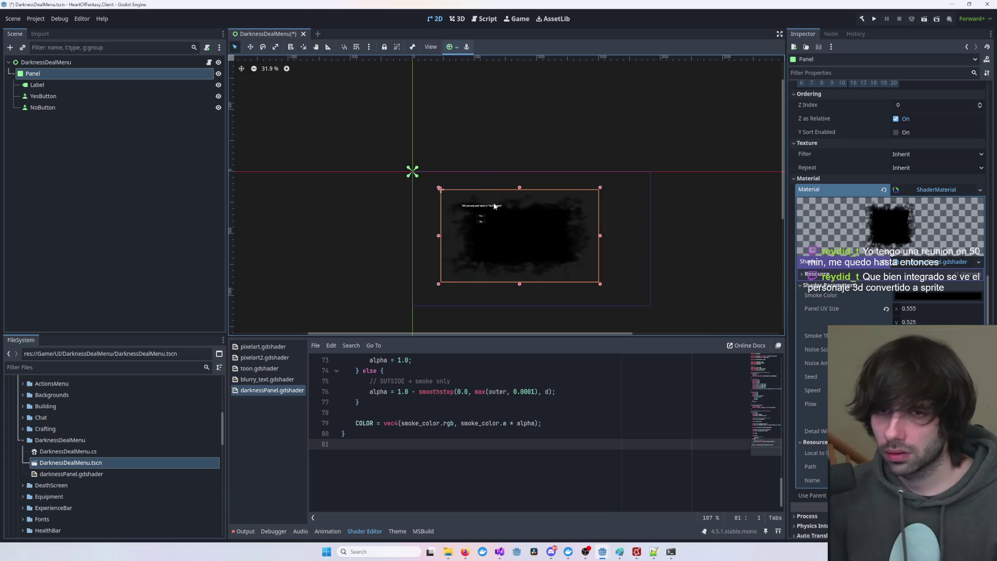
{"action": "left_click_drag", "start_coordinate": [418, 179], "coordinate": [609, 282]}
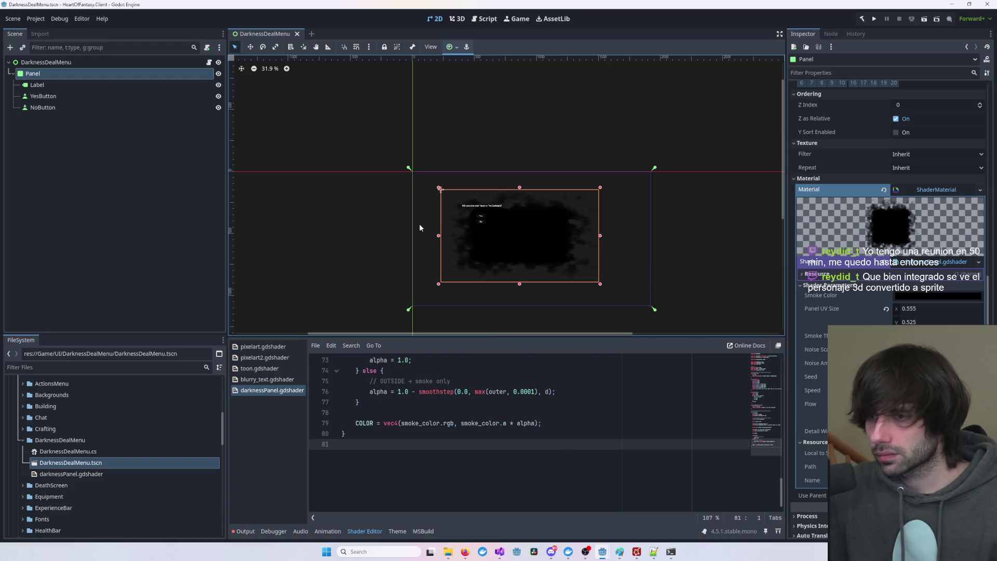
- Centre the question Label on the panel with the Yes and No buttons stacked beneath
{"action": "scroll", "coordinate": [474, 211], "scroll_direction": "up", "scroll_amount": 6}
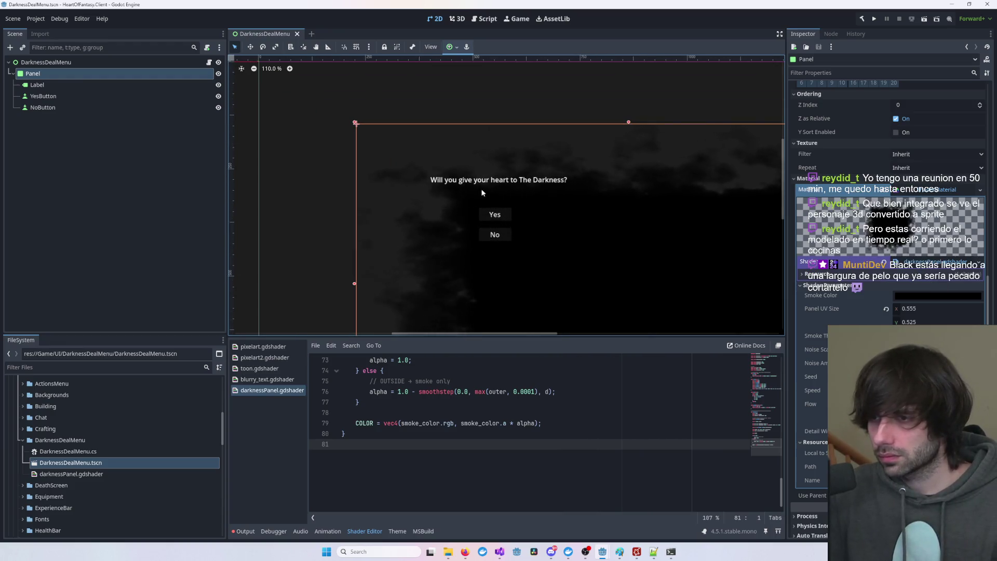
{"action": "left_click", "coordinate": [38, 84]}
{"action": "scroll", "coordinate": [570, 239], "scroll_direction": "down", "scroll_amount": 3}
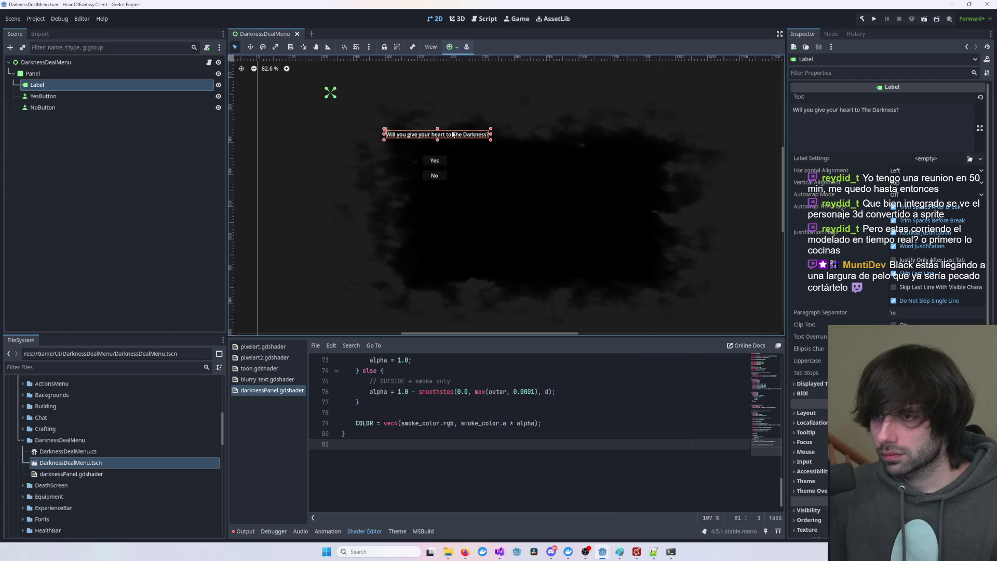
{"action": "mouse_move", "coordinate": [452, 134]}
{"action": "left_mouse_down"}
{"action": "mouse_move", "coordinate": [529, 196]}
{"action": "mouse_move", "coordinate": [550, 180]}
{"action": "left_mouse_up"}
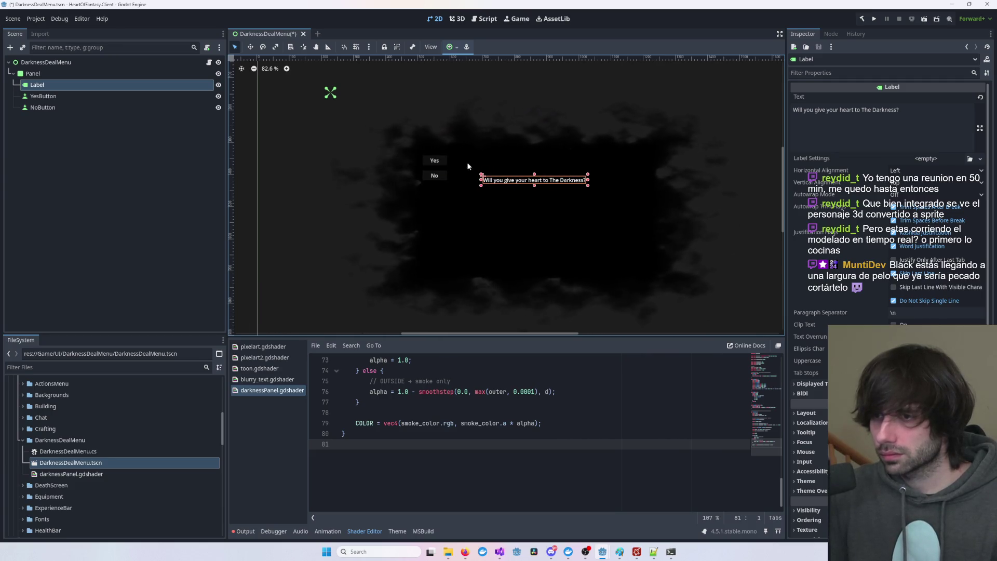
{"action": "mouse_move", "coordinate": [434, 160]}
{"action": "left_mouse_down"}
{"action": "mouse_move", "coordinate": [436, 173]}
{"action": "mouse_move", "coordinate": [531, 206]}
{"action": "left_mouse_up"}
{"action": "mouse_move", "coordinate": [433, 175]}
{"action": "left_mouse_down"}
{"action": "mouse_move", "coordinate": [532, 218]}
{"action": "mouse_move", "coordinate": [533, 238]}
{"action": "mouse_move", "coordinate": [531, 207]}
{"action": "mouse_move", "coordinate": [533, 224]}
{"action": "left_mouse_up"}
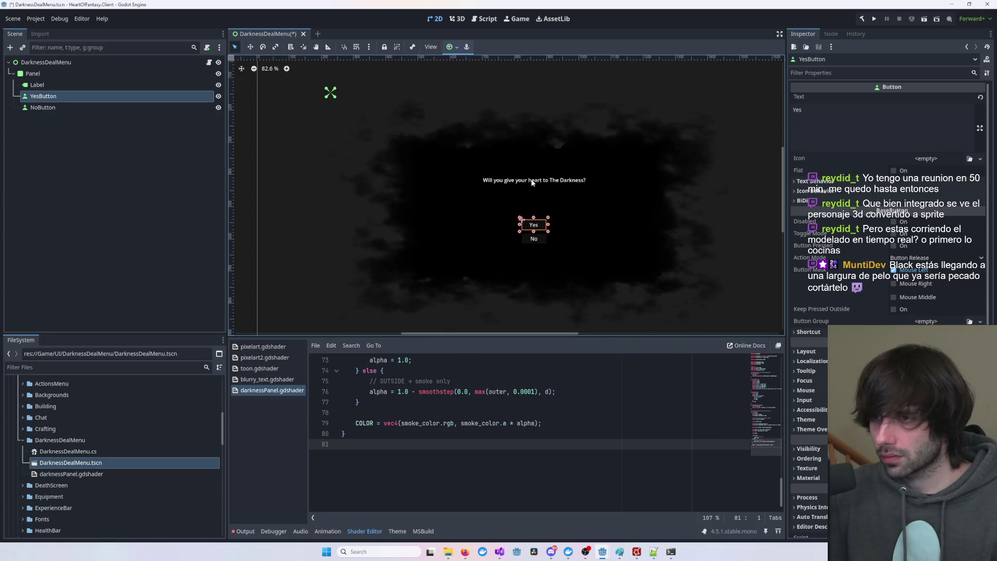
{"action": "left_click_drag", "start_coordinate": [532, 182], "coordinate": [538, 194]}
{"action": "left_click", "coordinate": [702, 175]}
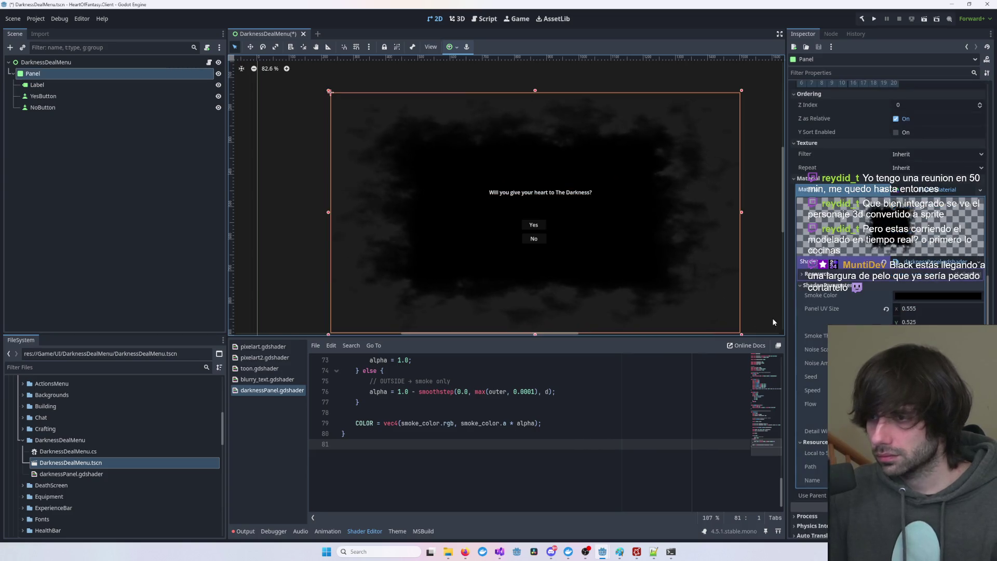
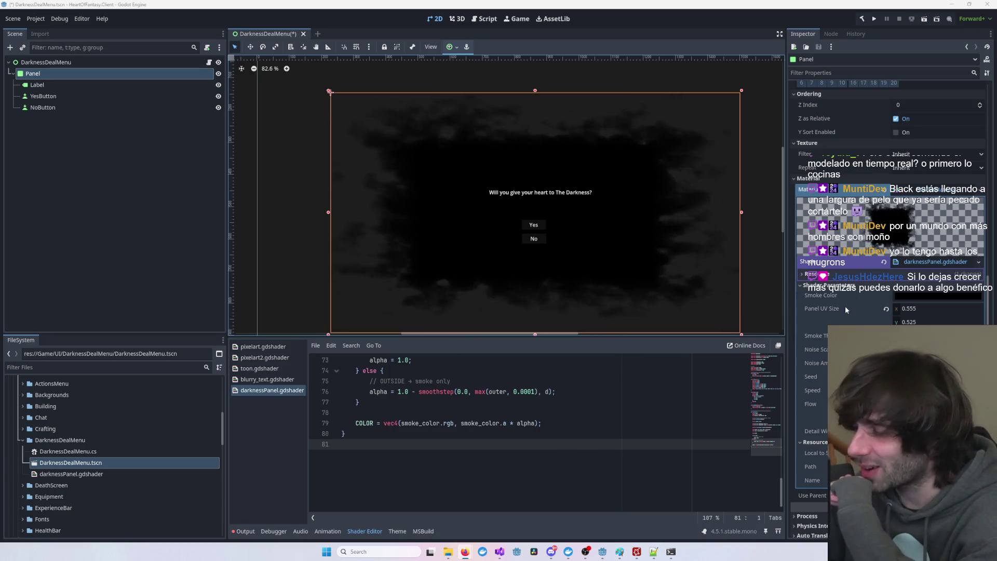
- Select the smoke Panel in DarknessDealMenu and save the scene
{"action": "left_click", "coordinate": [773, 291]}
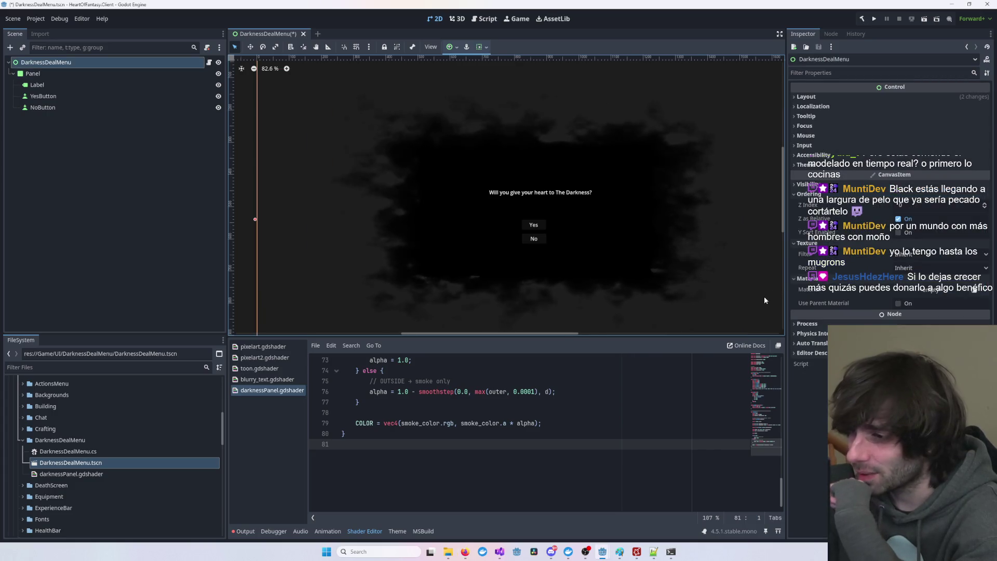
{"action": "scroll", "coordinate": [761, 299], "scroll_direction": "down", "scroll_amount": 3}
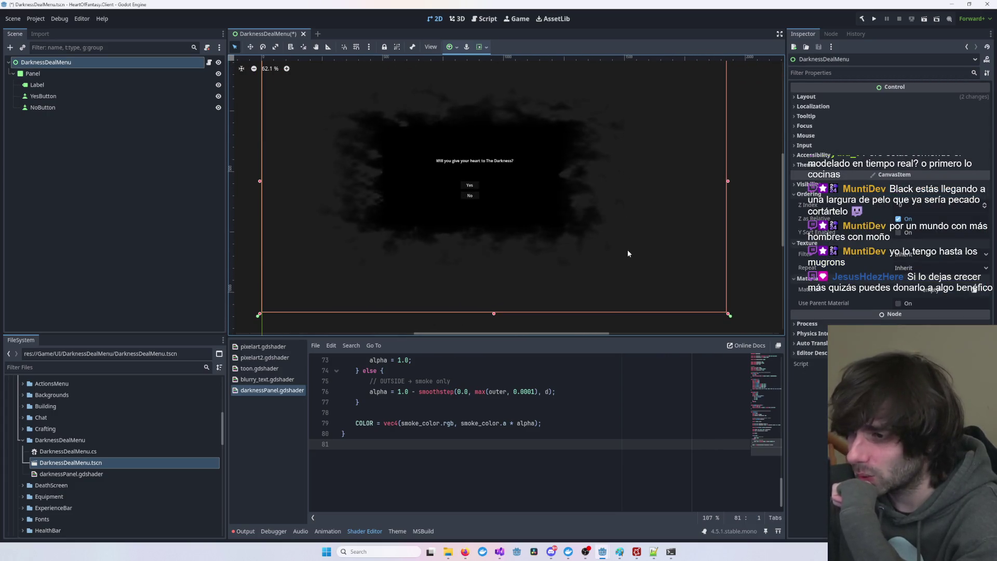
{"action": "scroll", "coordinate": [627, 253], "scroll_direction": "down", "scroll_amount": 1}
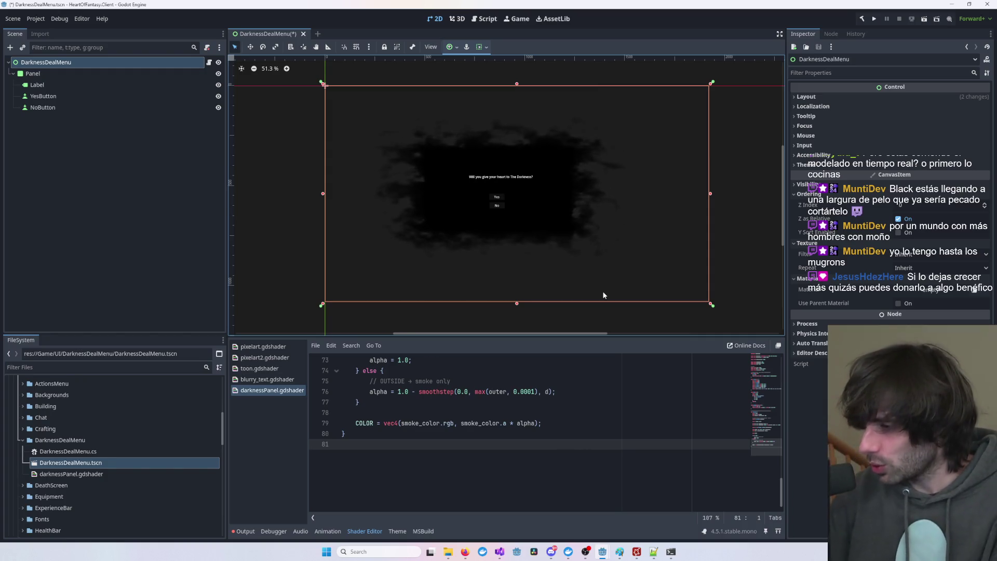
{"action": "left_click", "coordinate": [729, 253]}
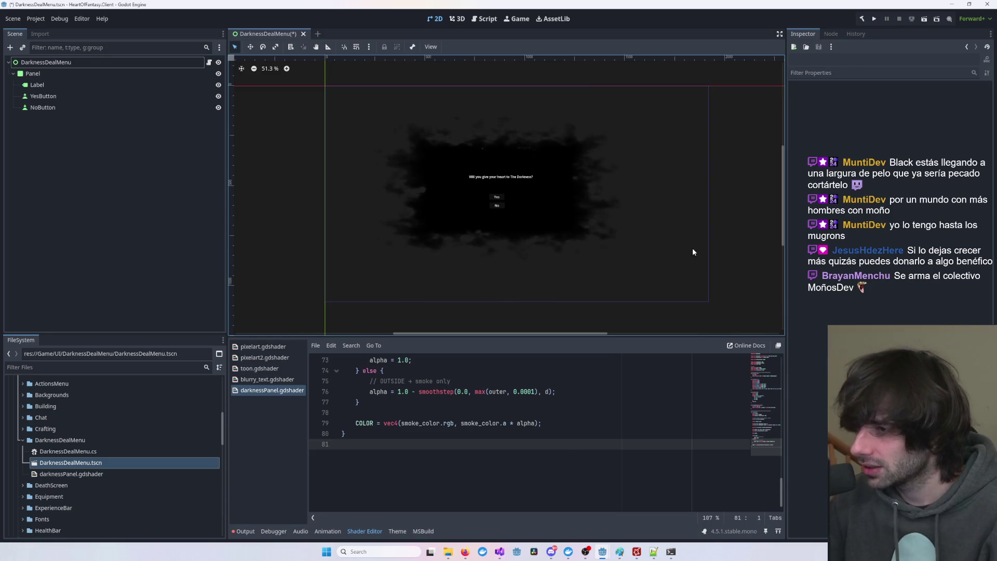
{"action": "scroll", "coordinate": [686, 255], "scroll_direction": "up", "scroll_amount": 3}
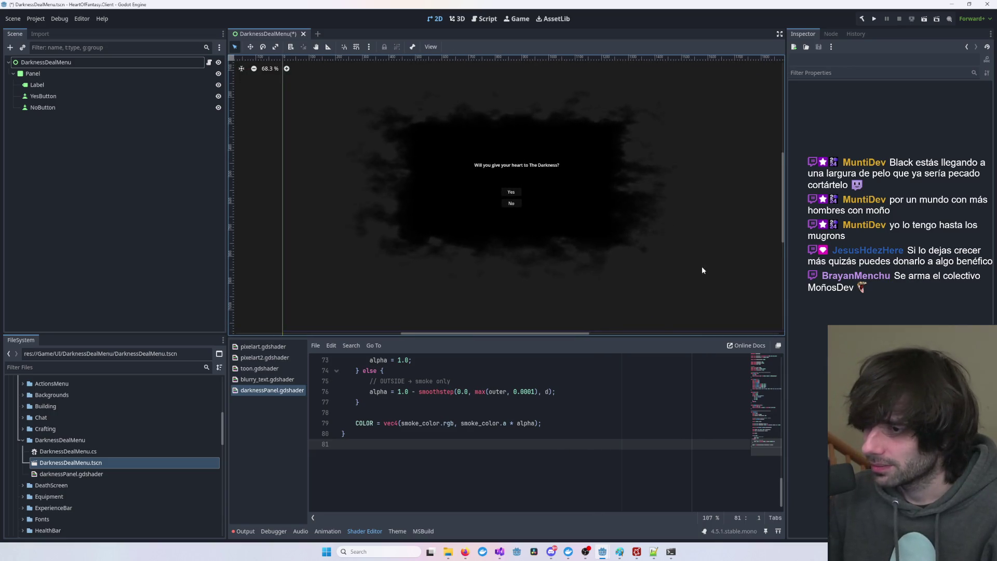
{"action": "scroll", "coordinate": [641, 266], "scroll_direction": "down", "scroll_amount": 2}
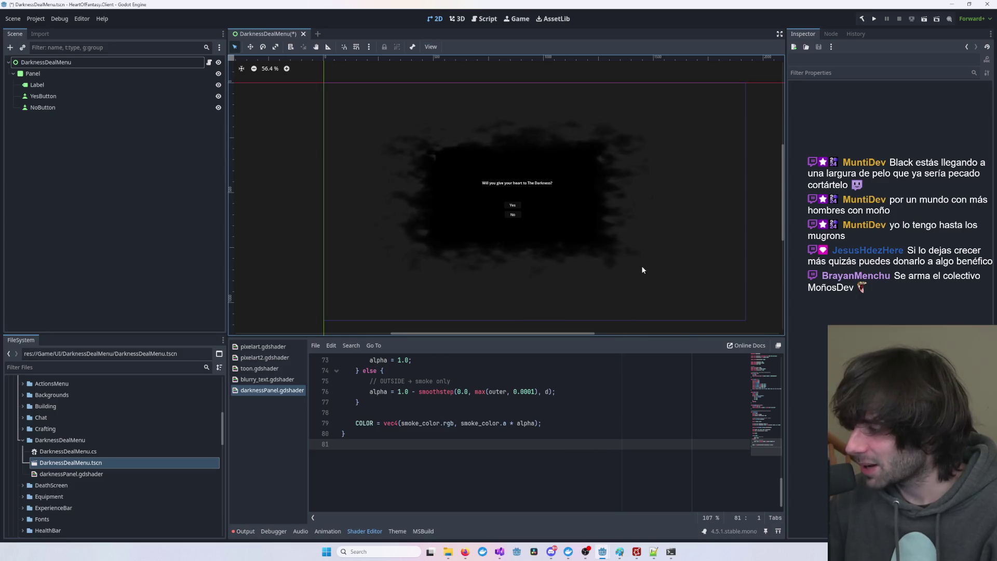
{"action": "left_click", "coordinate": [585, 236]}
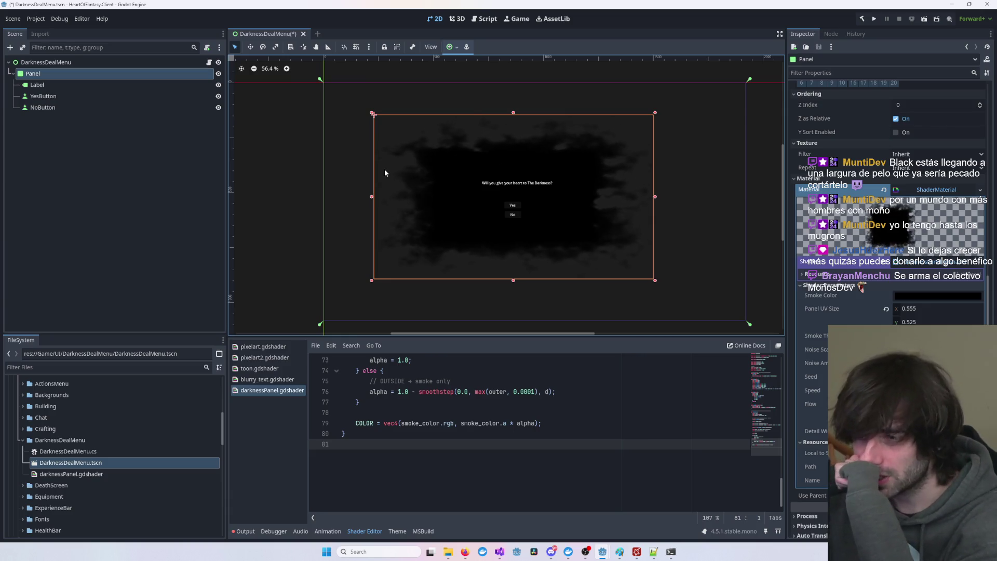
{"action": "key", "text": "ctrl+s"}
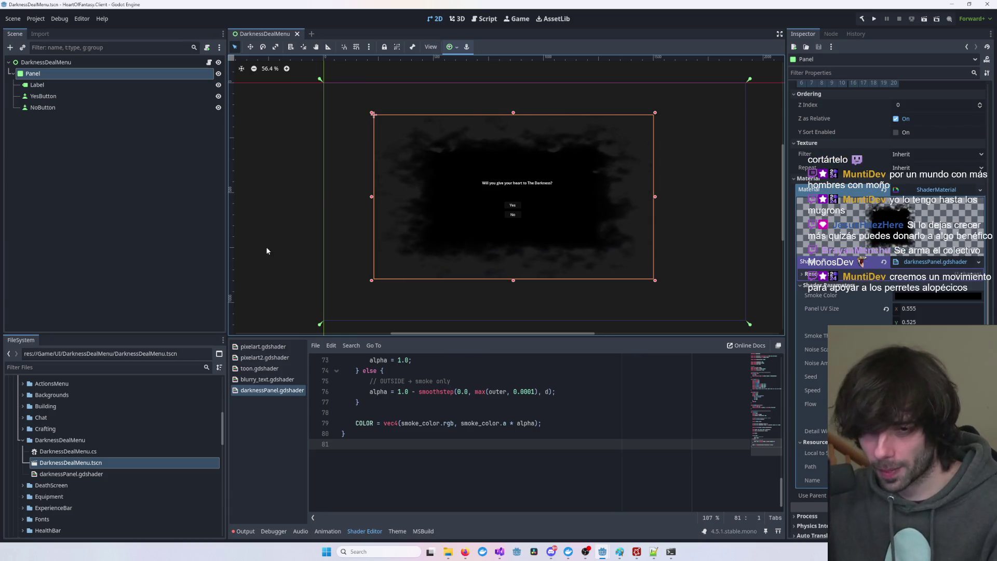
- Open UI.tscn and instance DarknessDealMenu.tscn into its scene tree
{"action": "scroll", "coordinate": [55, 441], "scroll_direction": "up", "scroll_amount": 2}
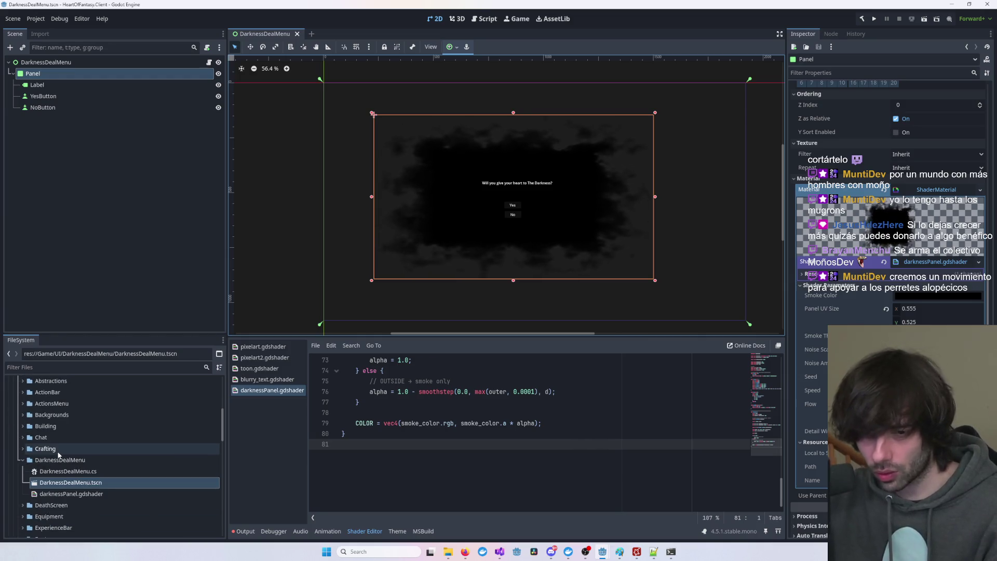
{"action": "scroll", "coordinate": [57, 451], "scroll_direction": "up", "scroll_amount": 10}
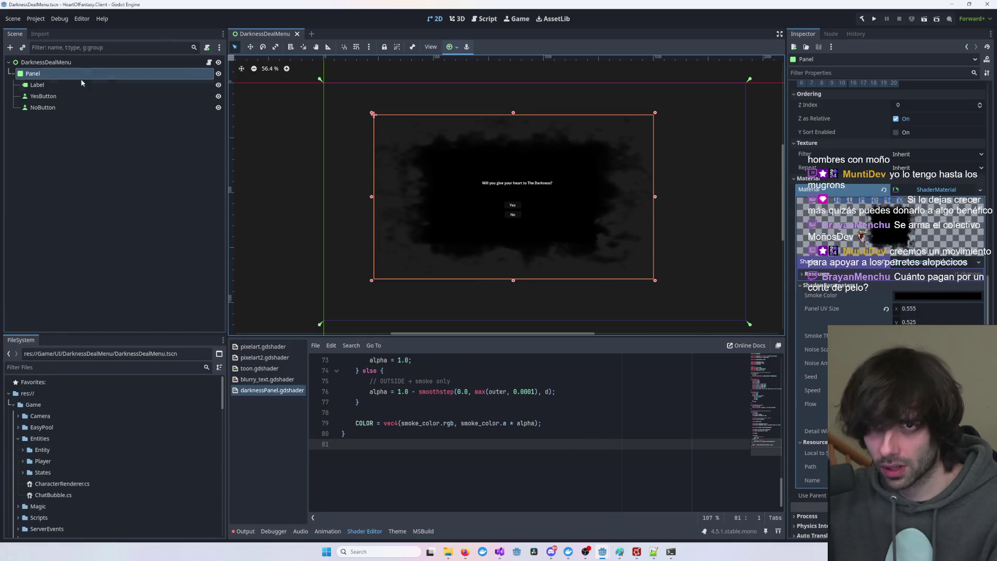
{"action": "scroll", "coordinate": [69, 502], "scroll_direction": "down", "scroll_amount": 15}
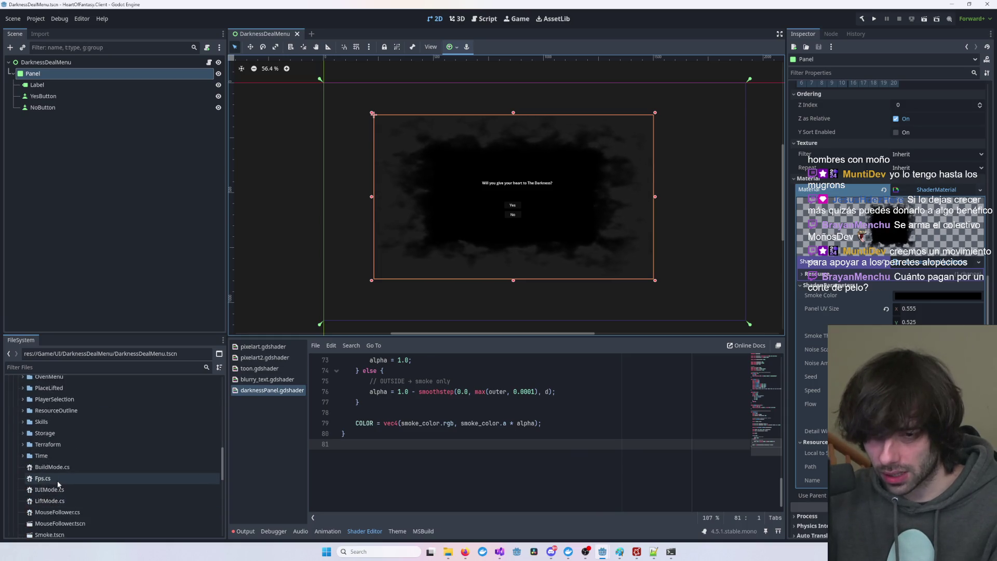
{"action": "scroll", "coordinate": [48, 503], "scroll_direction": "down", "scroll_amount": 3}
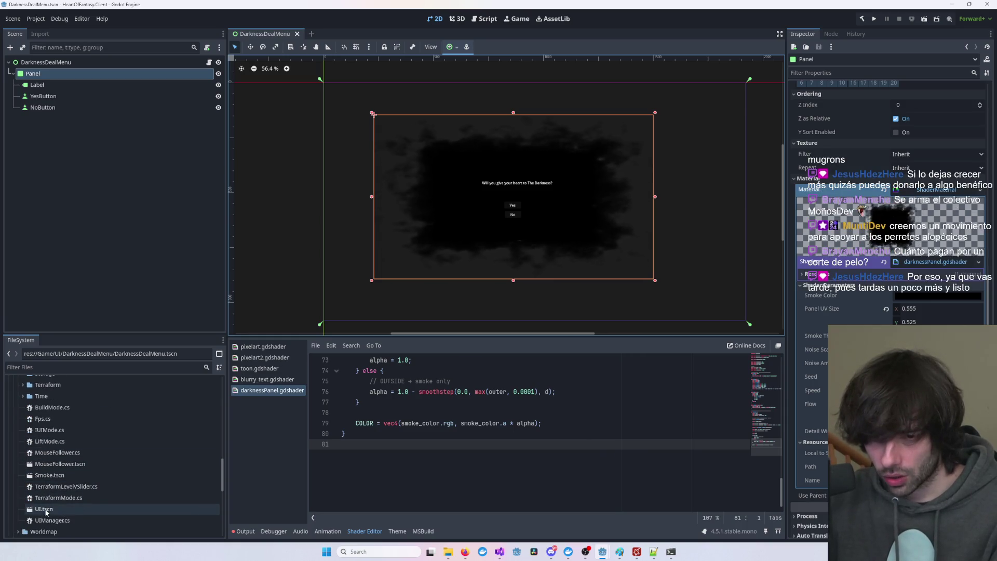
{"action": "double_click", "coordinate": [44, 509]}
{"action": "scroll", "coordinate": [57, 483], "scroll_direction": "up", "scroll_amount": 8}
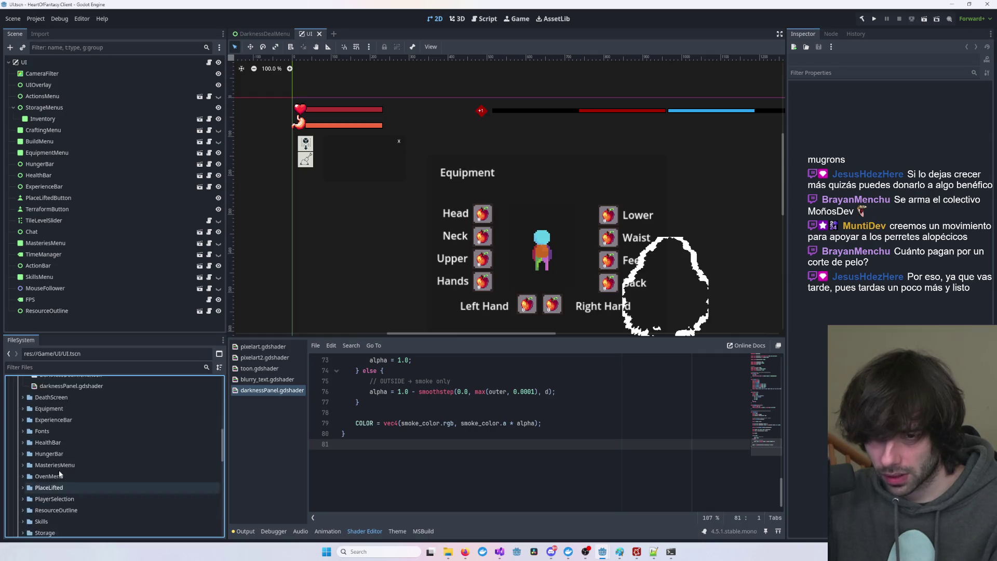
{"action": "scroll", "coordinate": [60, 473], "scroll_direction": "up", "scroll_amount": 4}
{"action": "mouse_move", "coordinate": [58, 456]}
{"action": "left_mouse_down"}
{"action": "mouse_move", "coordinate": [75, 92]}
{"action": "mouse_move", "coordinate": [47, 62]}
{"action": "left_mouse_up"}
{"action": "scroll", "coordinate": [573, 265], "scroll_direction": "down", "scroll_amount": 4}
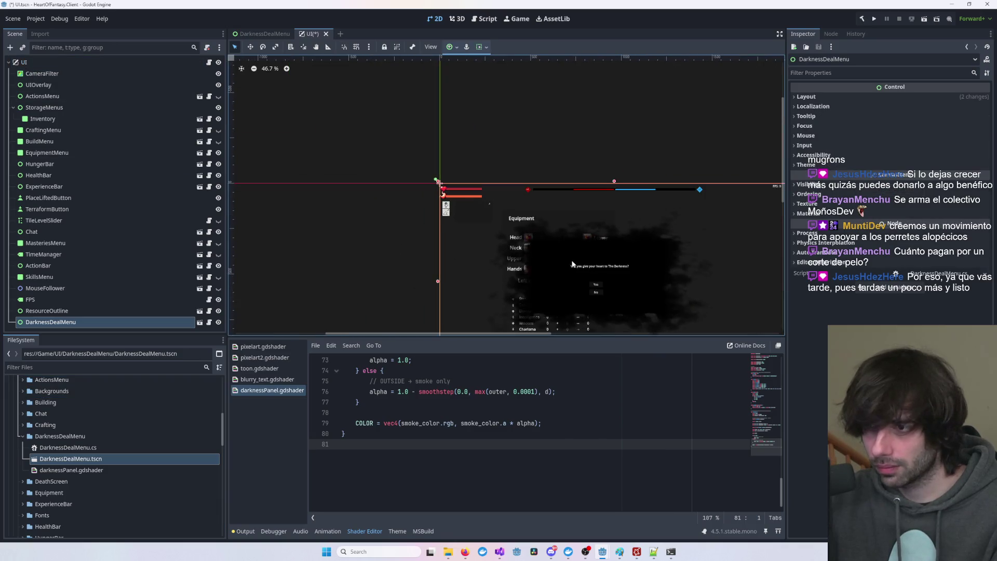
- Move the smoke Panel to a new position in the DarknessDealMenu scene
{"action": "left_click_drag", "start_coordinate": [573, 264], "coordinate": [439, 168]}
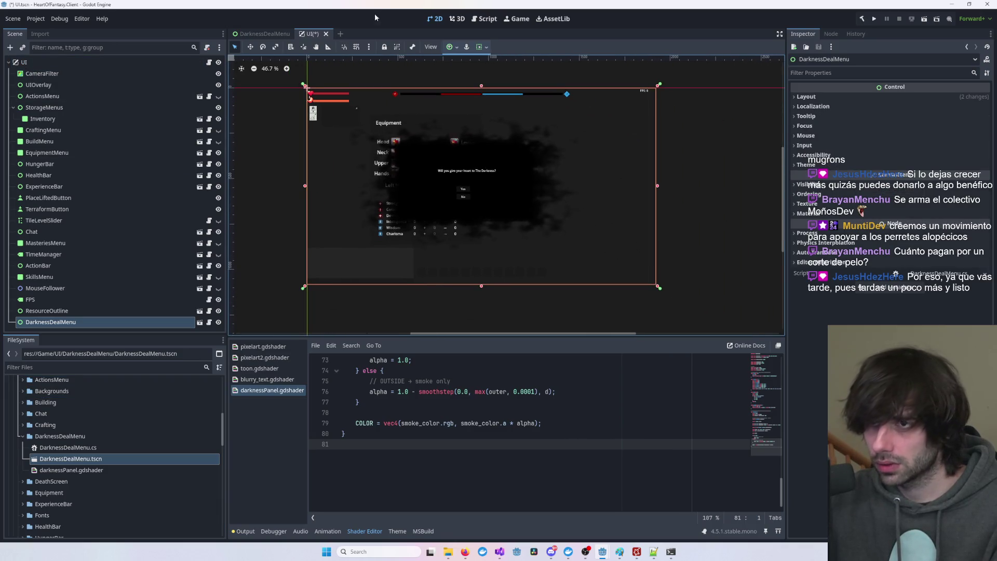
{"action": "left_click", "coordinate": [261, 34]}
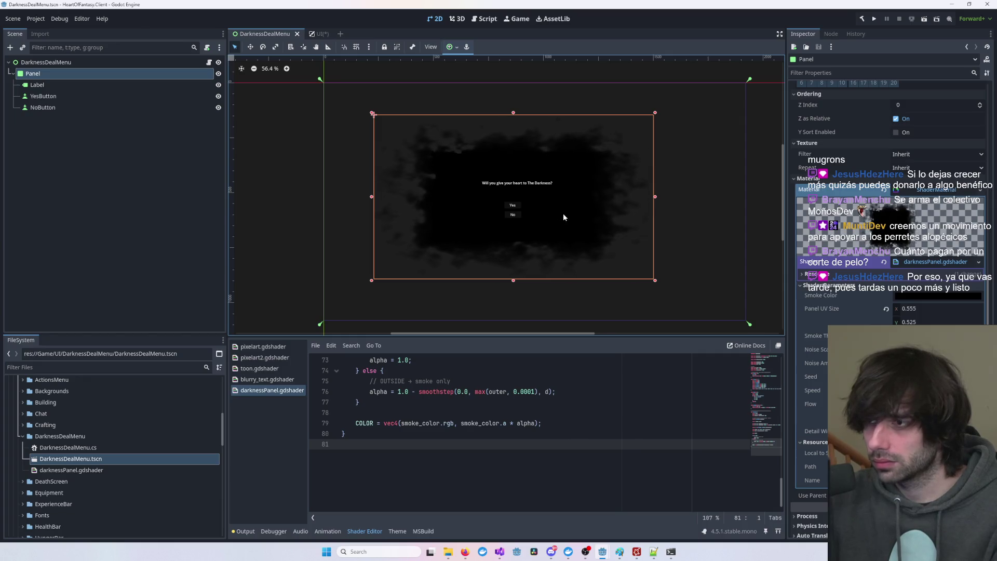
{"action": "mouse_move", "coordinate": [564, 217]}
{"action": "left_mouse_down"}
{"action": "mouse_move", "coordinate": [583, 223]}
{"action": "mouse_move", "coordinate": [516, 186]}
{"action": "mouse_move", "coordinate": [586, 219]}
{"action": "left_mouse_up"}
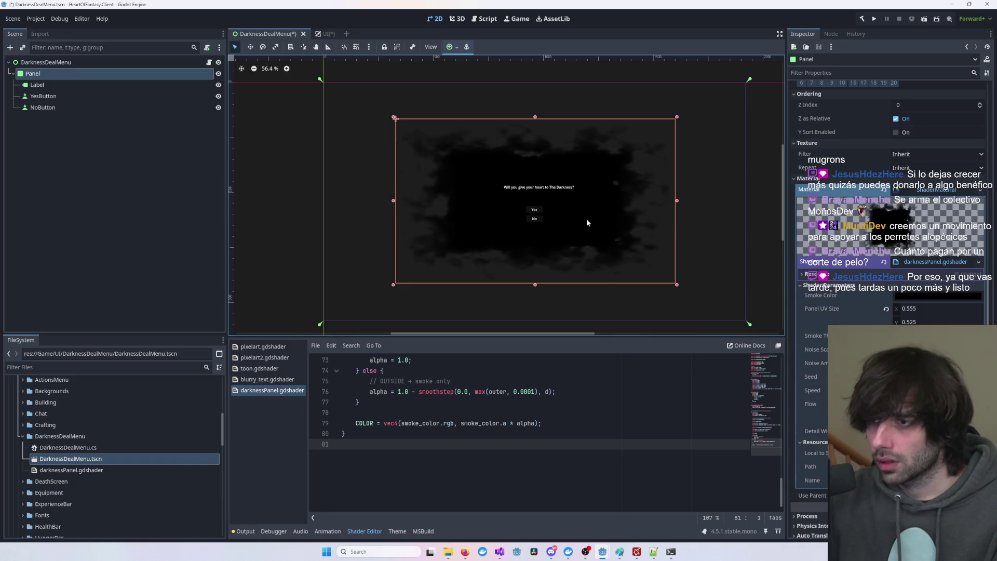
- Nudge the smoke Panel a few pixels right, then save the DarknessDealMenu and UI scenes
{"action": "key", "text": "ctrl+s"}
{"action": "scroll", "coordinate": [643, 180], "scroll_direction": "right", "scroll_amount": 3}
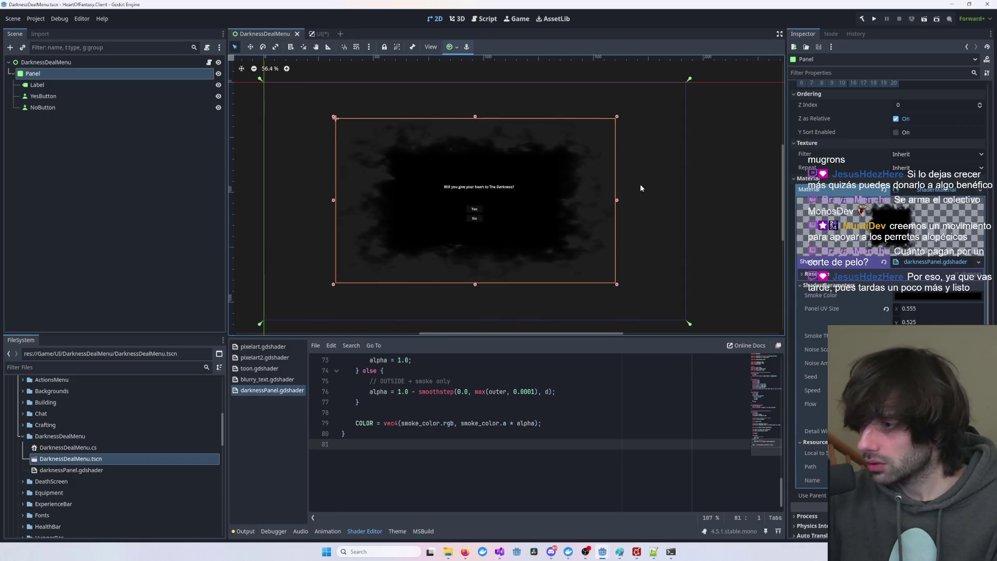
{"action": "scroll", "coordinate": [855, 184], "scroll_direction": "up", "scroll_amount": 3}
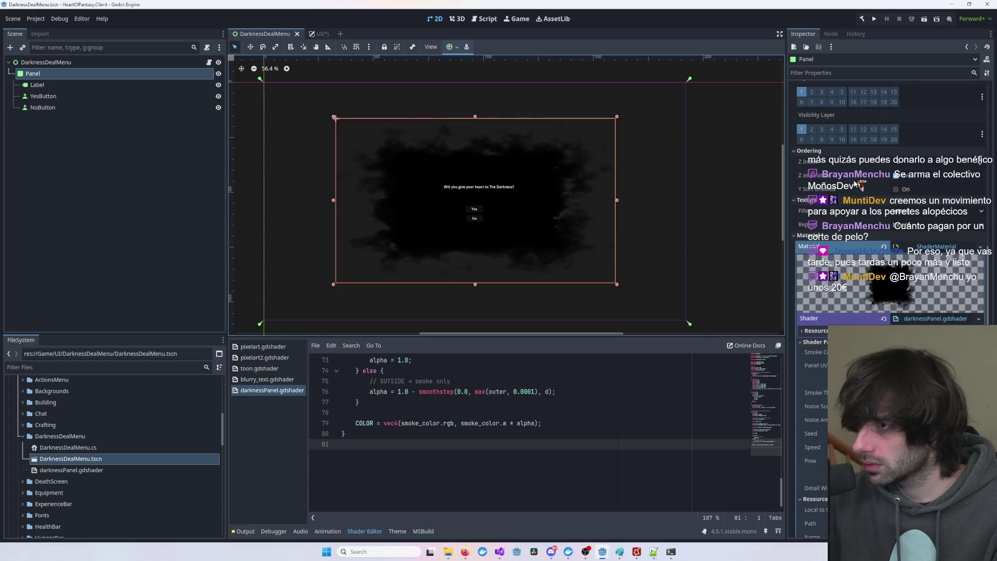
{"action": "scroll", "coordinate": [855, 184], "scroll_direction": "up", "scroll_amount": 15}
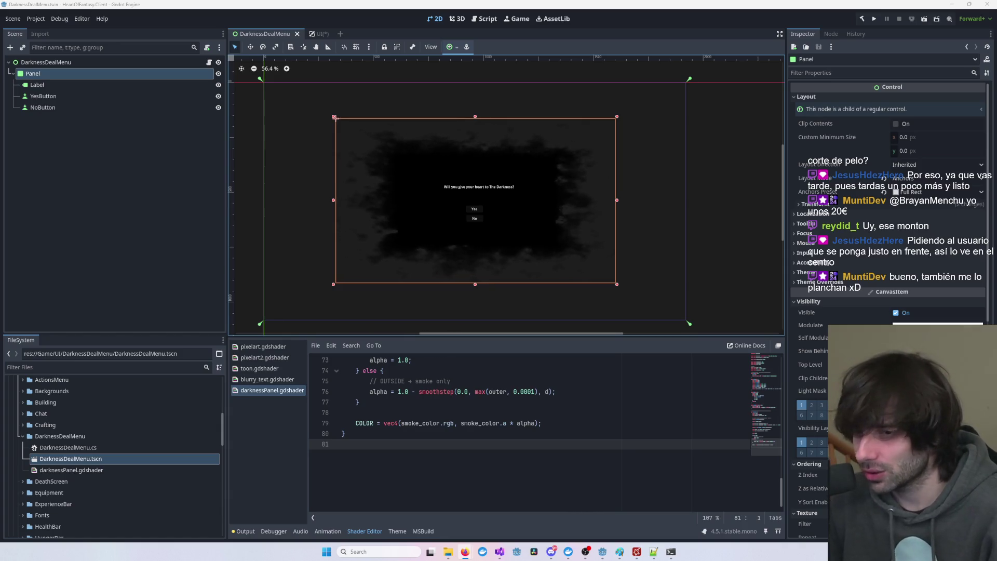
{"action": "scroll", "coordinate": [540, 231], "scroll_direction": "down", "scroll_amount": 2}
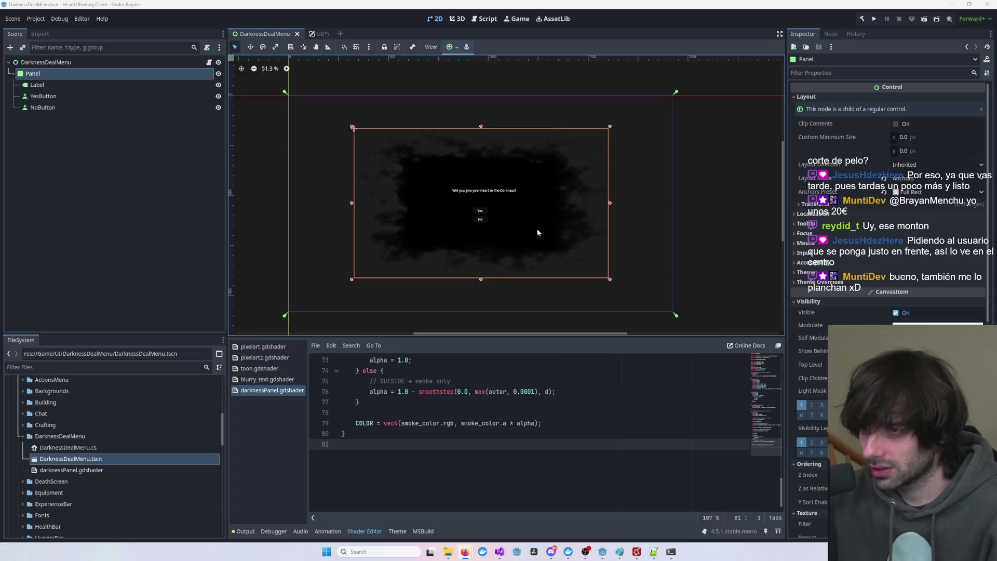
{"action": "left_click_drag", "start_coordinate": [555, 244], "coordinate": [557, 244]}
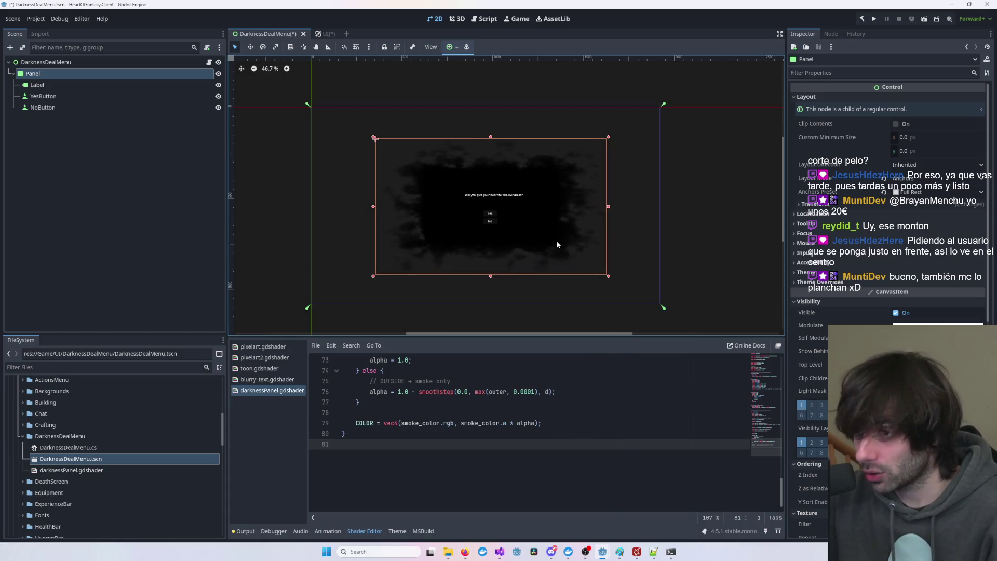
{"action": "left_click", "coordinate": [688, 241]}
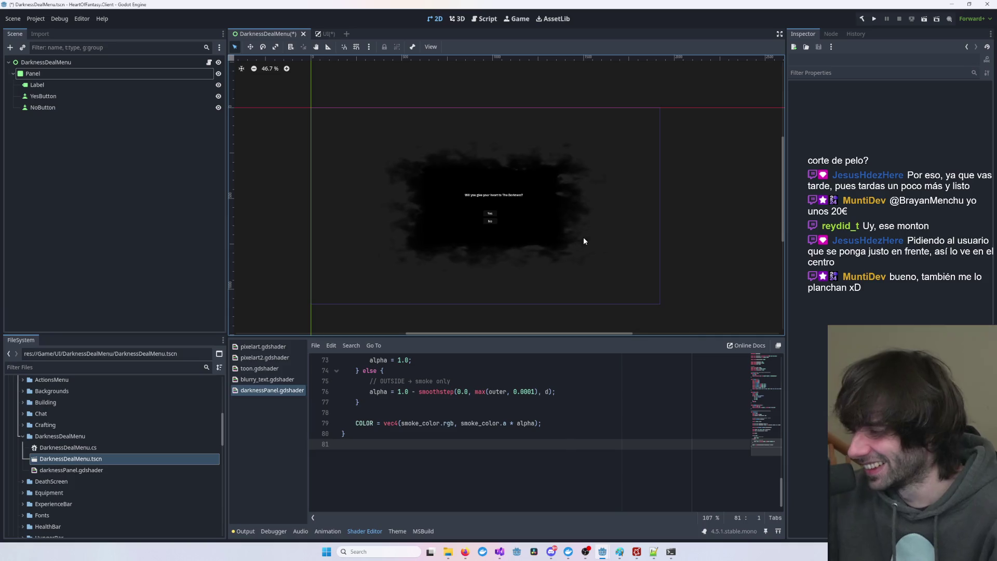
{"action": "key", "text": "ctrl+s"}
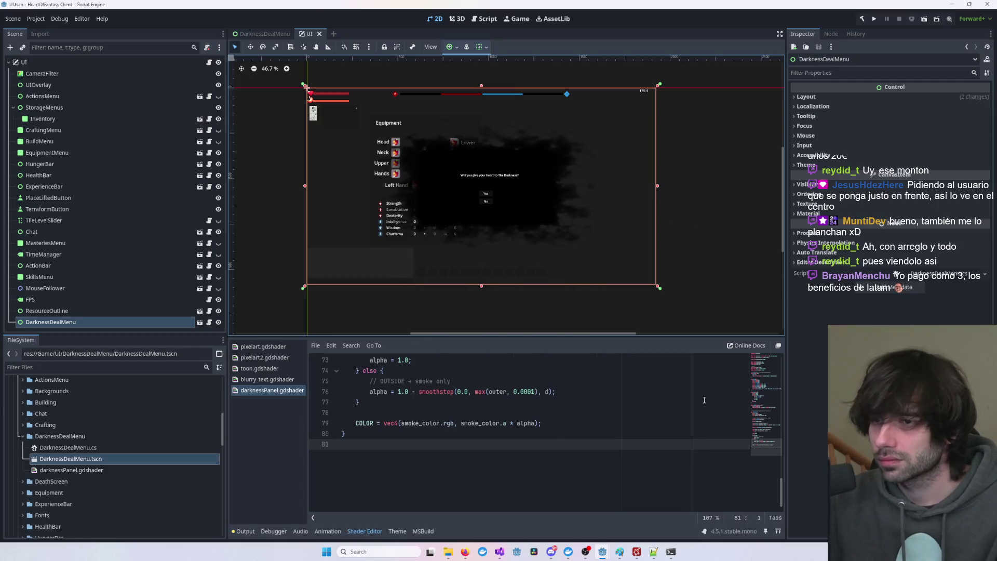
- Start debugging the game from Visual Studio and choose the first test character
{"action": "mouse_move", "coordinate": [500, 551]}
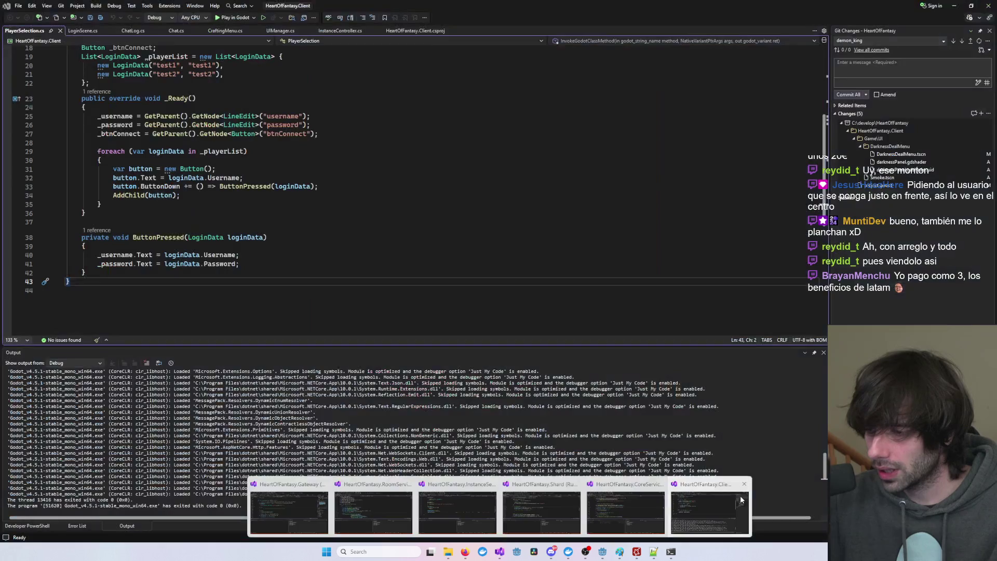
{"action": "left_click", "coordinate": [497, 511]}
{"action": "left_click", "coordinate": [234, 19]}
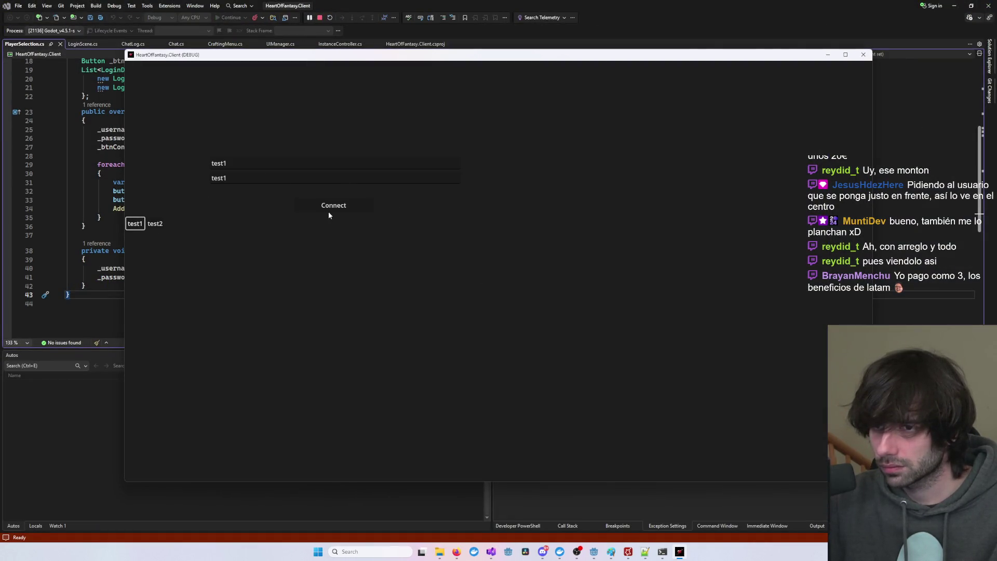
{"action": "mouse_move", "coordinate": [664, 553]}
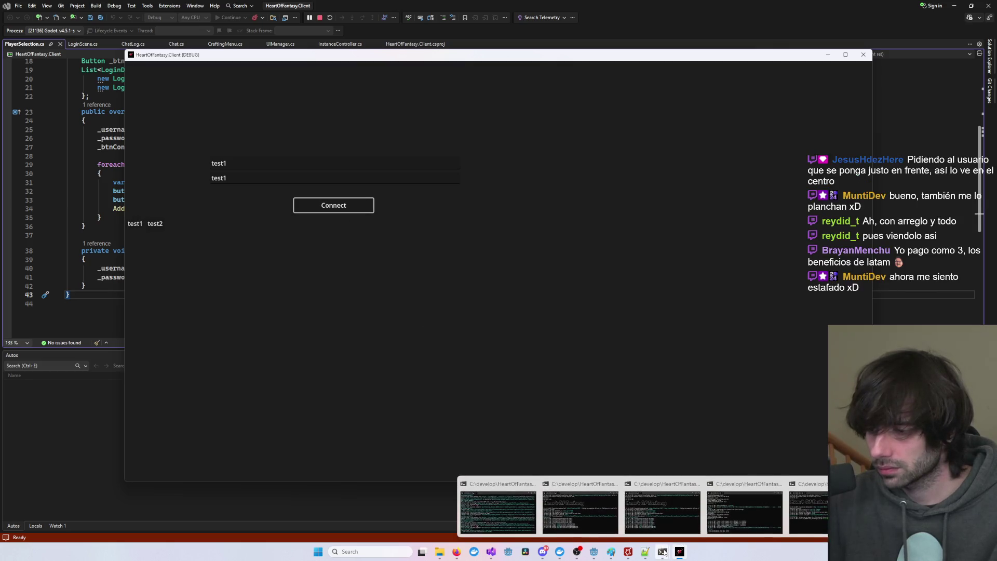
{"action": "left_click", "coordinate": [290, 338]}
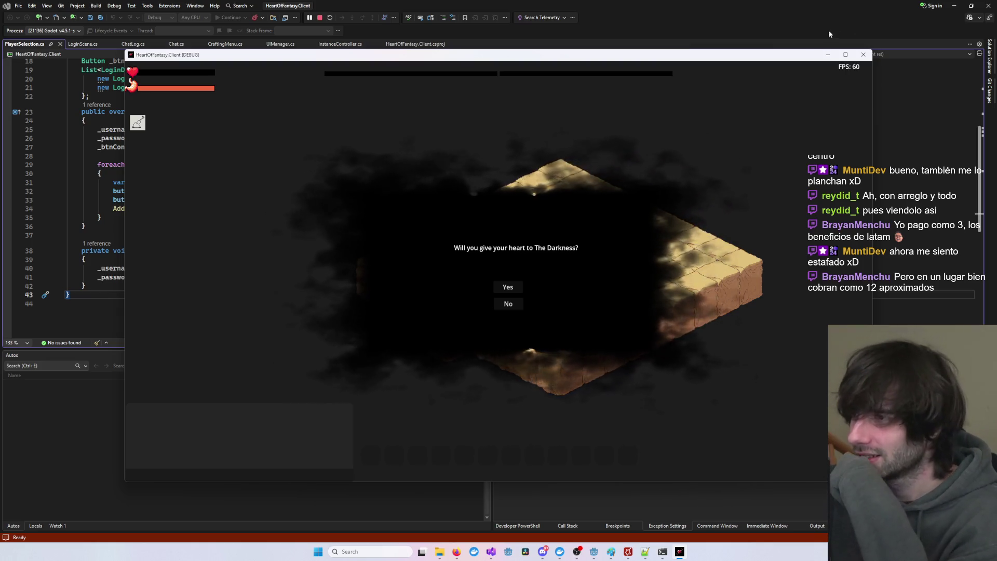
- Move, maximize and restore the game window, then return to the Godot editor
{"action": "left_click_drag", "start_coordinate": [783, 55], "coordinate": [727, 46]}
{"action": "double_click", "coordinate": [727, 42]}
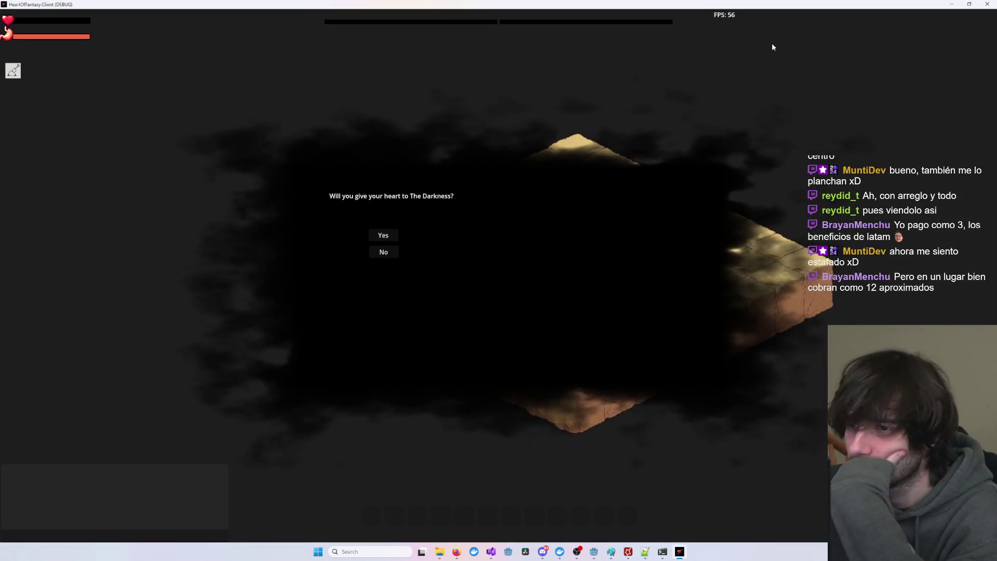
{"action": "left_click", "coordinate": [970, 6]}
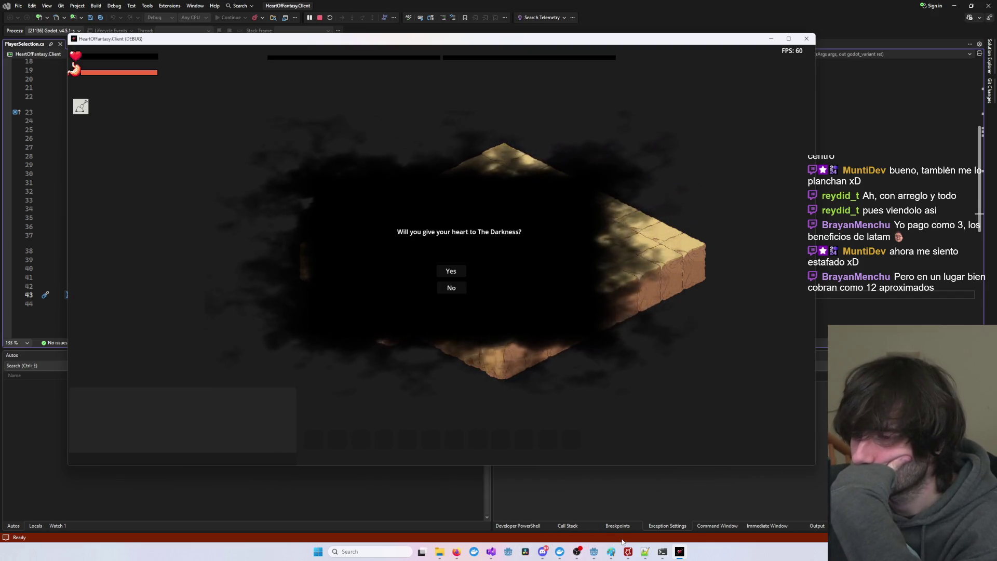
{"action": "mouse_move", "coordinate": [593, 551]}
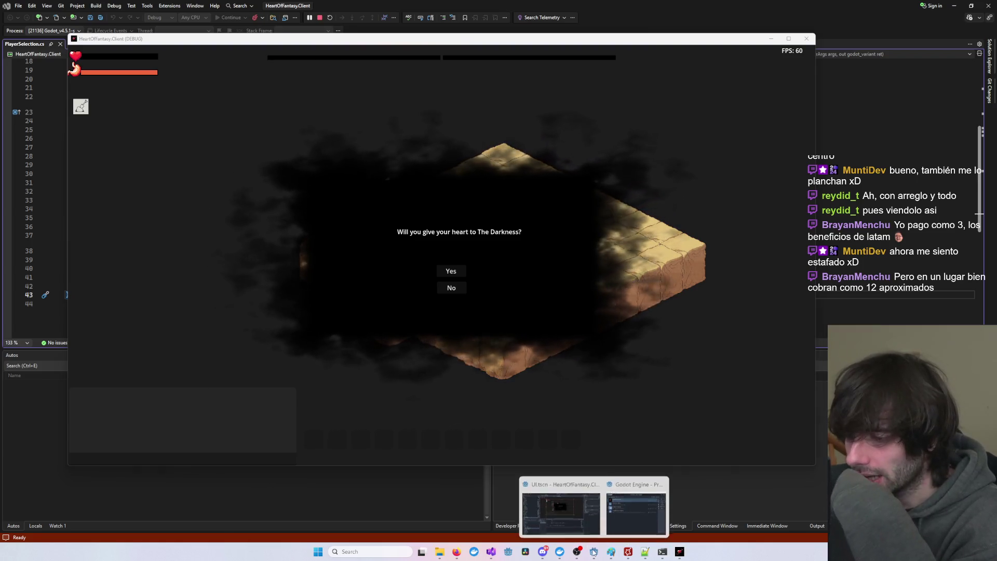
{"action": "left_click", "coordinate": [571, 510]}
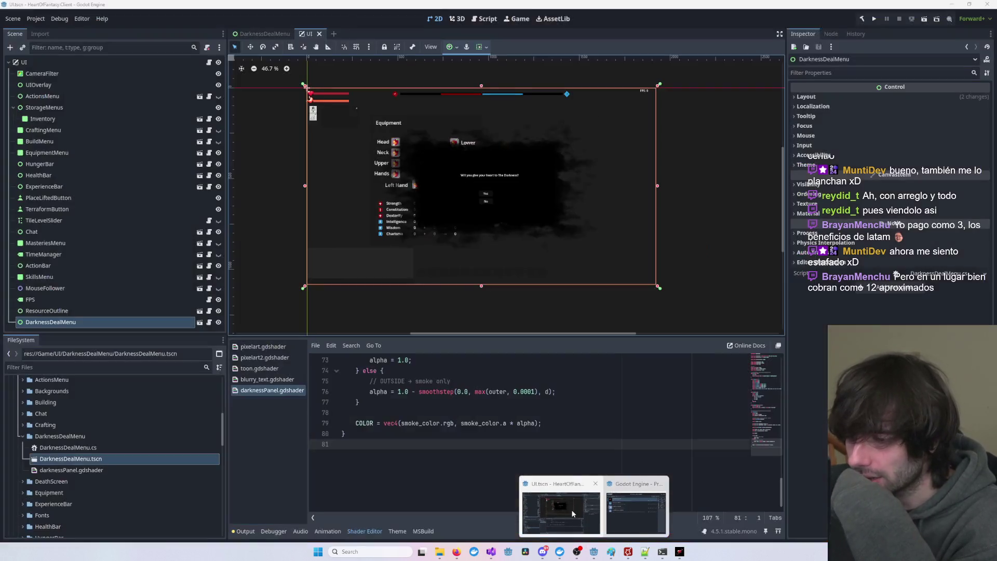
- Stretch the question Label, YesButton and NoButton anchors across the panel, saving DarknessDealMenu
{"action": "left_click", "coordinate": [263, 34]}
{"action": "left_click", "coordinate": [509, 201]}
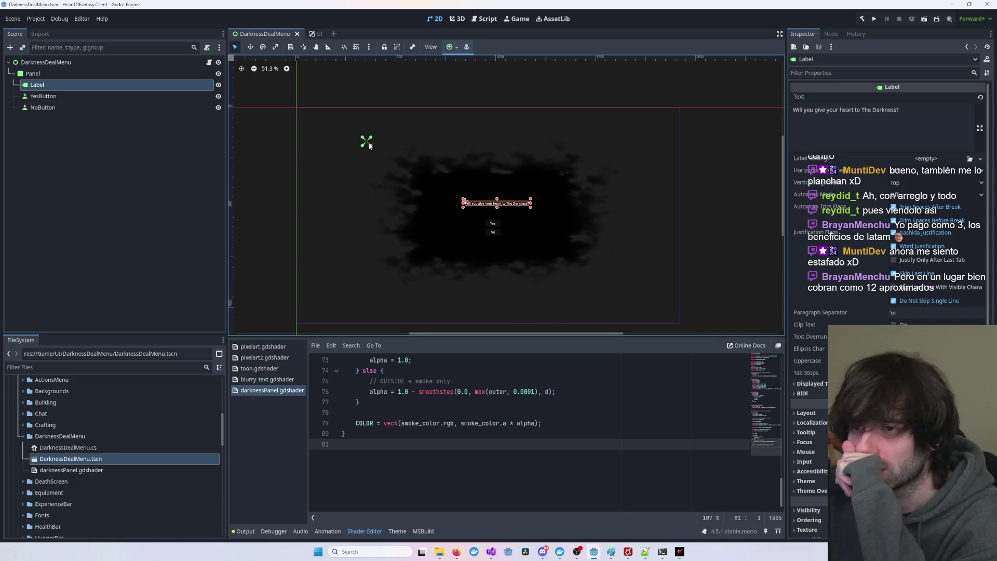
{"action": "left_click_drag", "start_coordinate": [394, 167], "coordinate": [624, 295]}
{"action": "key", "text": "ctrl+s"}
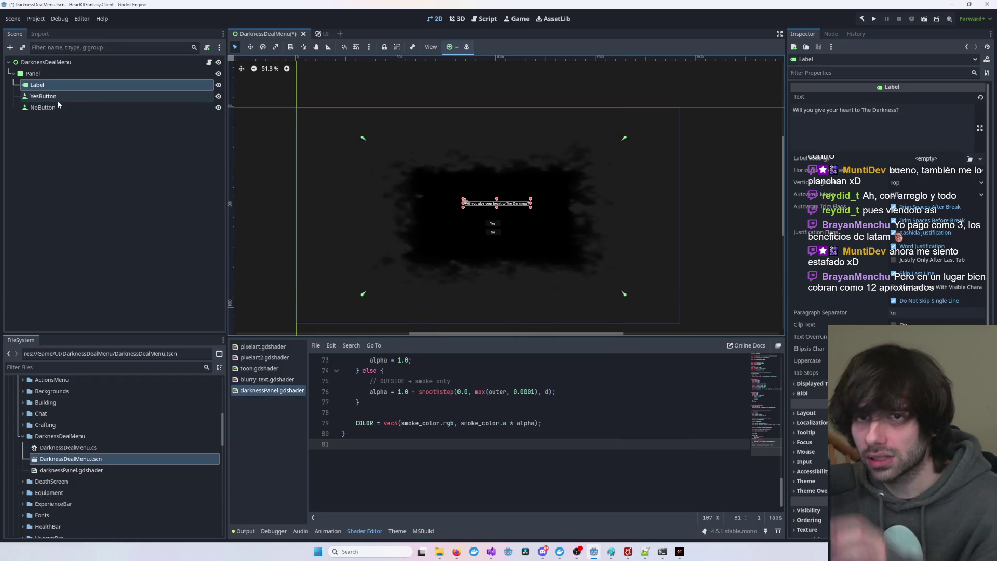
{"action": "left_click", "coordinate": [56, 98]}
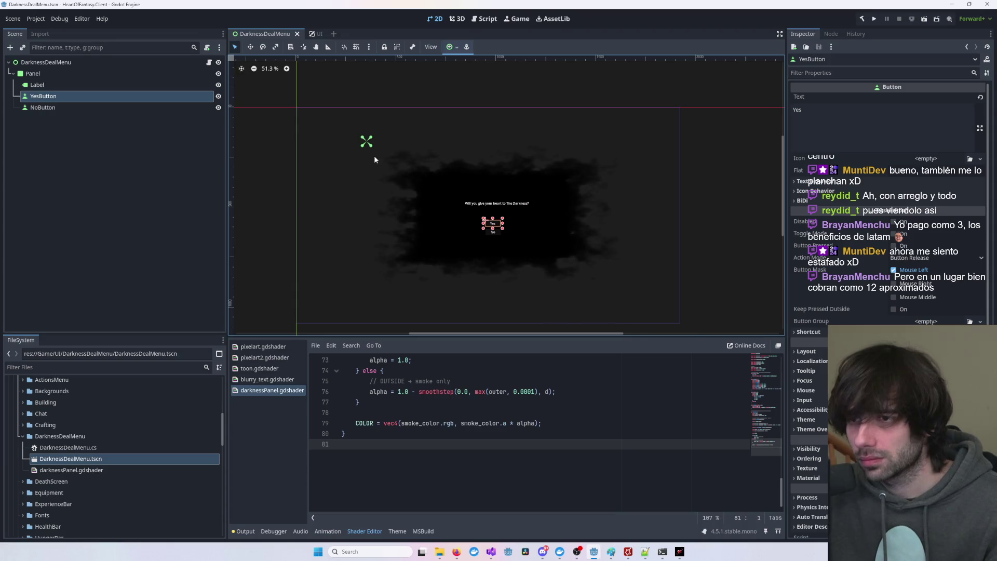
{"action": "left_click_drag", "start_coordinate": [390, 167], "coordinate": [623, 295]}
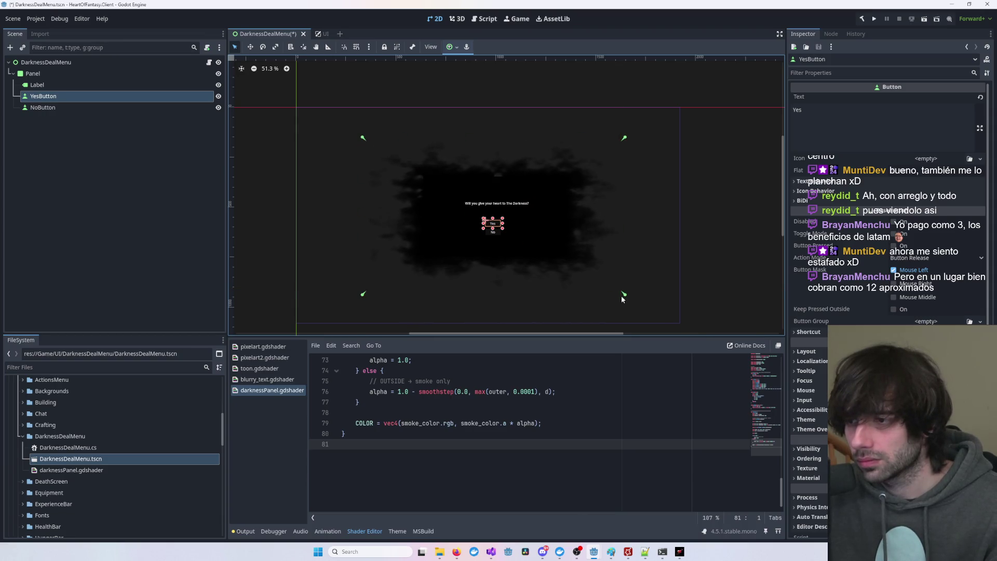
{"action": "key", "text": "ctrl+s"}
{"action": "left_click", "coordinate": [116, 107]}
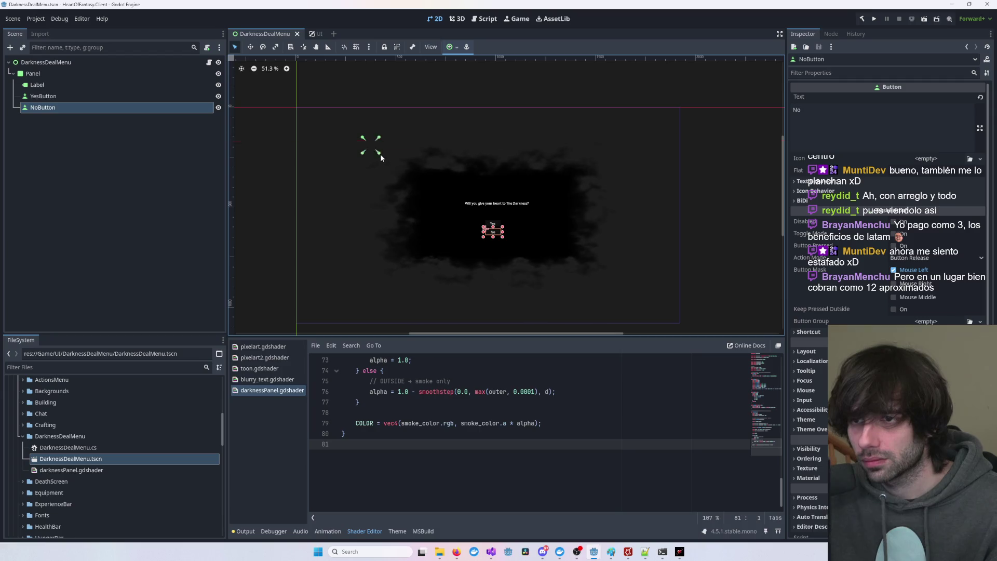
{"action": "left_click_drag", "start_coordinate": [381, 158], "coordinate": [625, 297]}
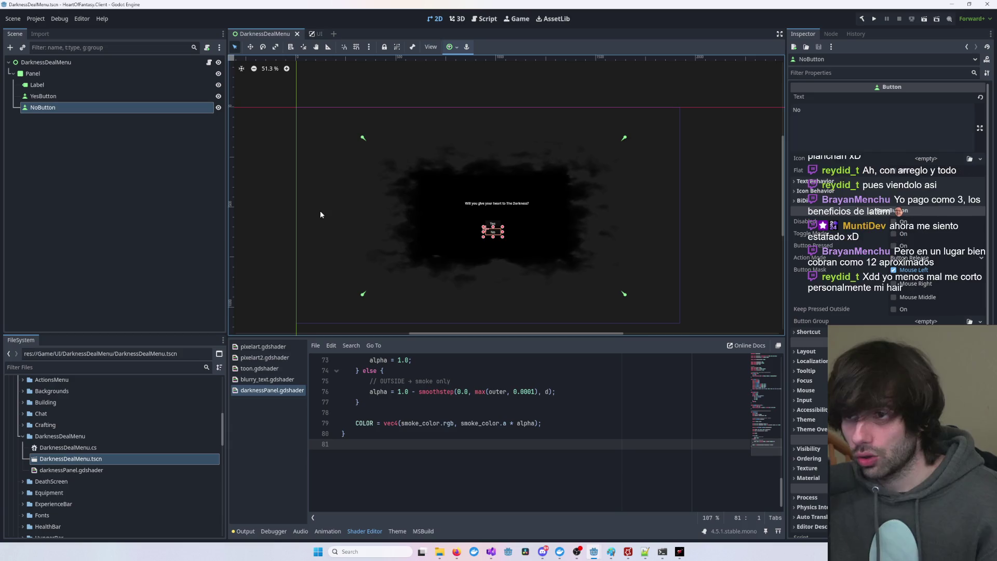
{"action": "left_click", "coordinate": [56, 74]}
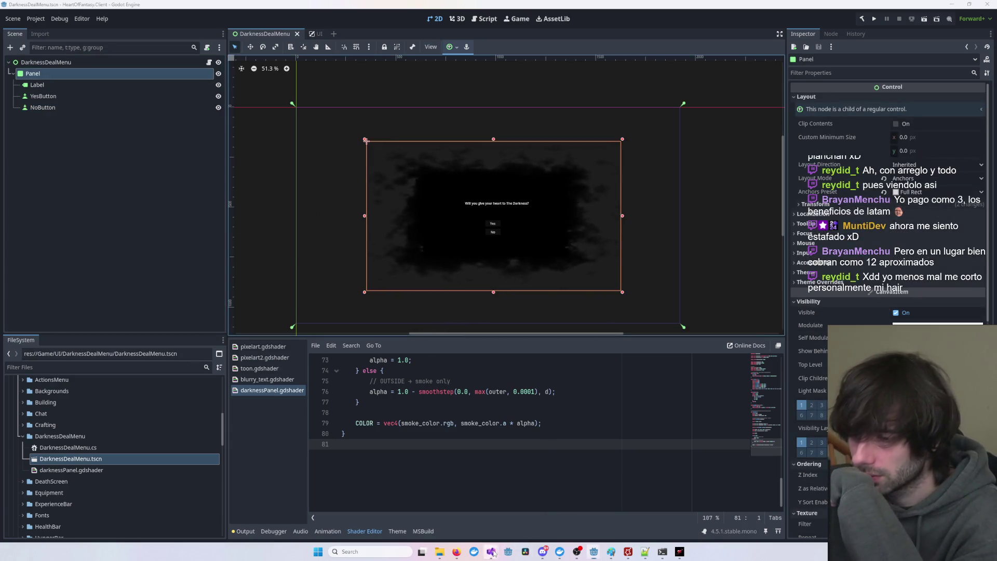
- Close the running game, rerun the project, log in with the test account and start playing
{"action": "mouse_move", "coordinate": [490, 552]}
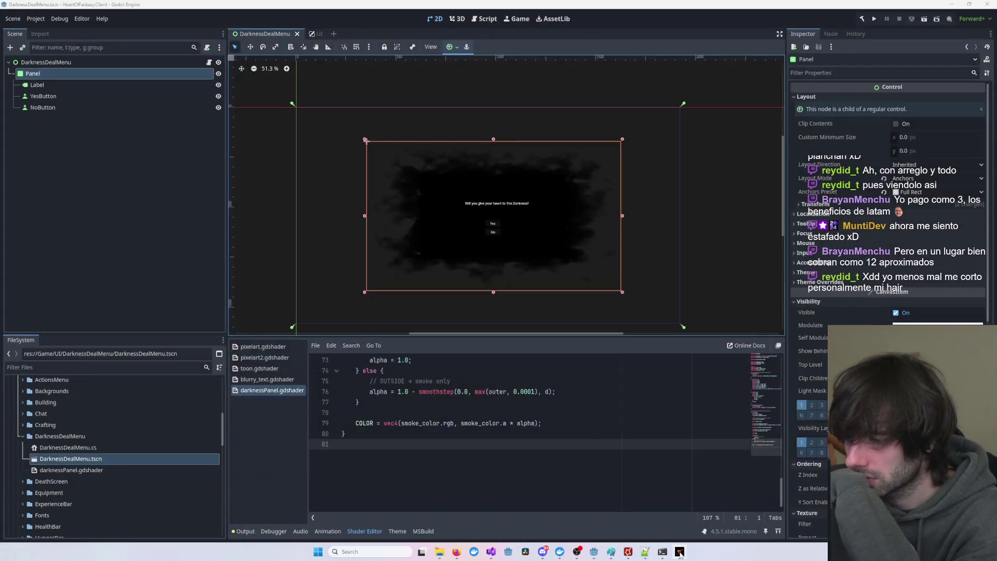
{"action": "left_click", "coordinate": [679, 552]}
{"action": "right_click", "coordinate": [679, 551]}
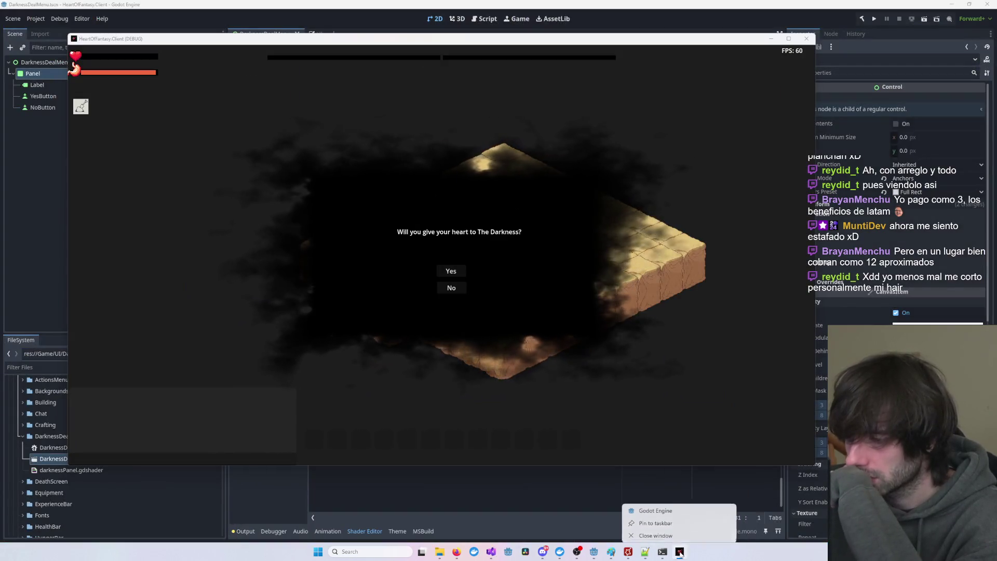
{"action": "left_click", "coordinate": [681, 532]}
{"action": "left_click", "coordinate": [873, 19]}
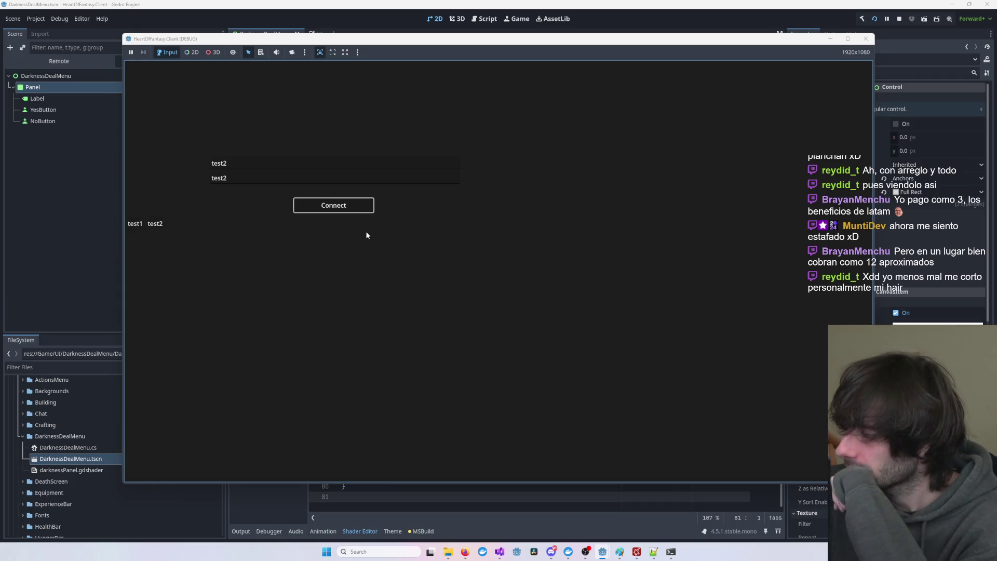
{"action": "left_click", "coordinate": [232, 250]}
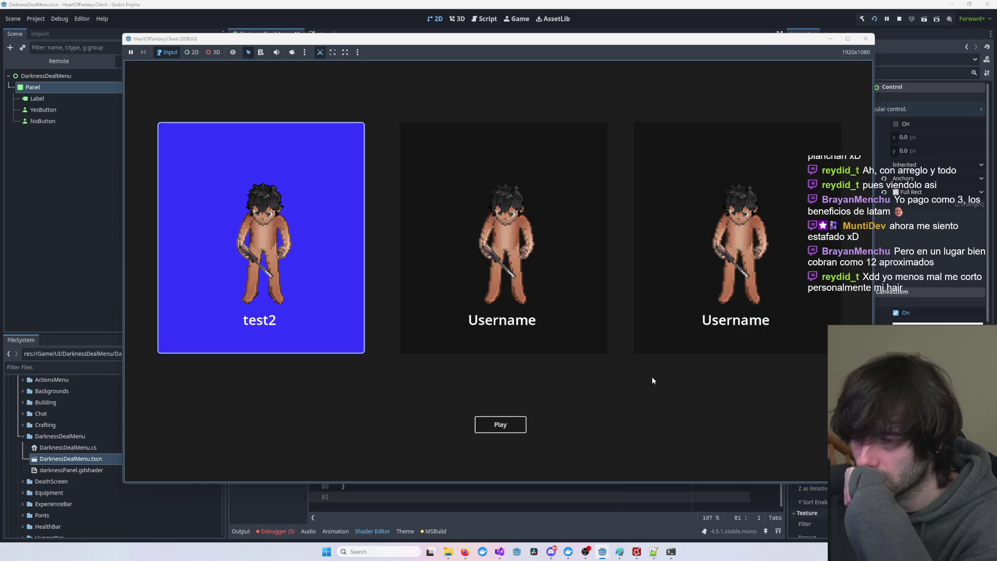
{"action": "key", "text": "Return"}
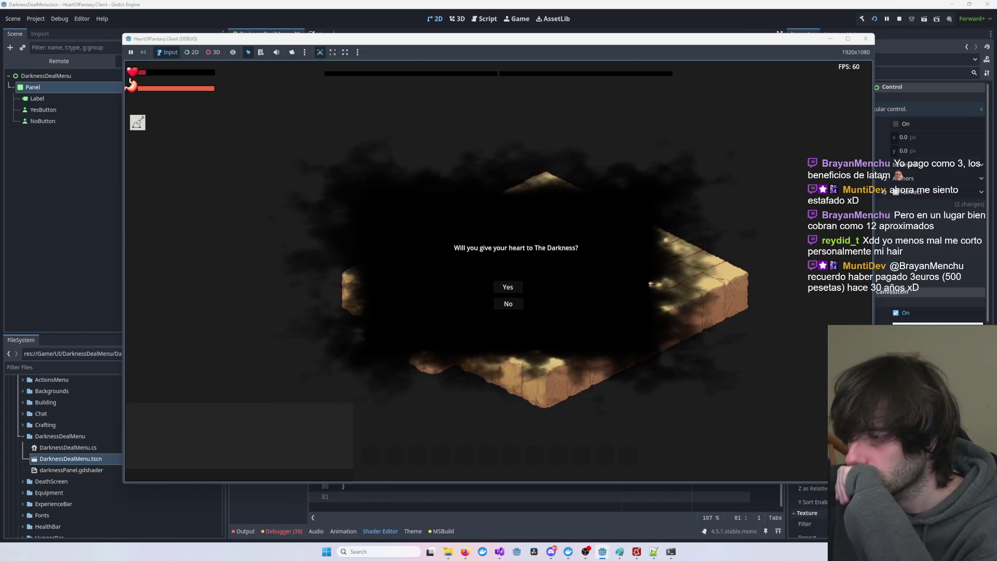
- Check the darkness dialog with the game window shrunk, enlarged and maximized, then close it
{"action": "mouse_move", "coordinate": [949, 529]}
{"action": "left_mouse_down"}
{"action": "mouse_move", "coordinate": [708, 291]}
{"action": "mouse_move", "coordinate": [708, 301]}
{"action": "mouse_move", "coordinate": [789, 320]}
{"action": "mouse_move", "coordinate": [781, 394]}
{"action": "mouse_move", "coordinate": [862, 396]}
{"action": "mouse_move", "coordinate": [601, 346]}
{"action": "mouse_move", "coordinate": [859, 433]}
{"action": "mouse_move", "coordinate": [546, 223]}
{"action": "mouse_move", "coordinate": [400, 204]}
{"action": "left_mouse_up"}
{"action": "mouse_move", "coordinate": [304, 205]}
{"action": "left_mouse_down"}
{"action": "mouse_move", "coordinate": [347, 267]}
{"action": "mouse_move", "coordinate": [581, 423]}
{"action": "mouse_move", "coordinate": [842, 34]}
{"action": "left_mouse_up"}
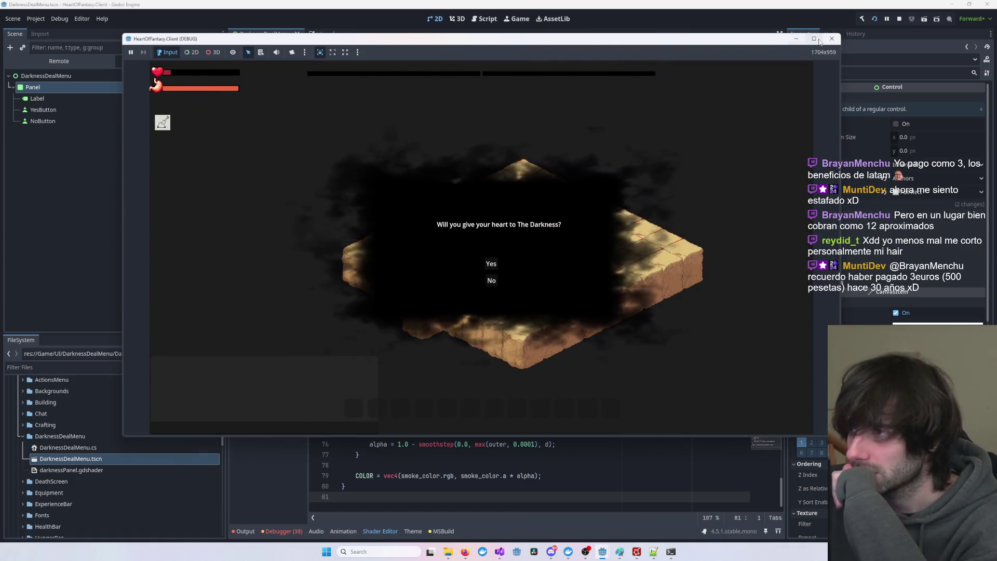
{"action": "left_click", "coordinate": [814, 38]}
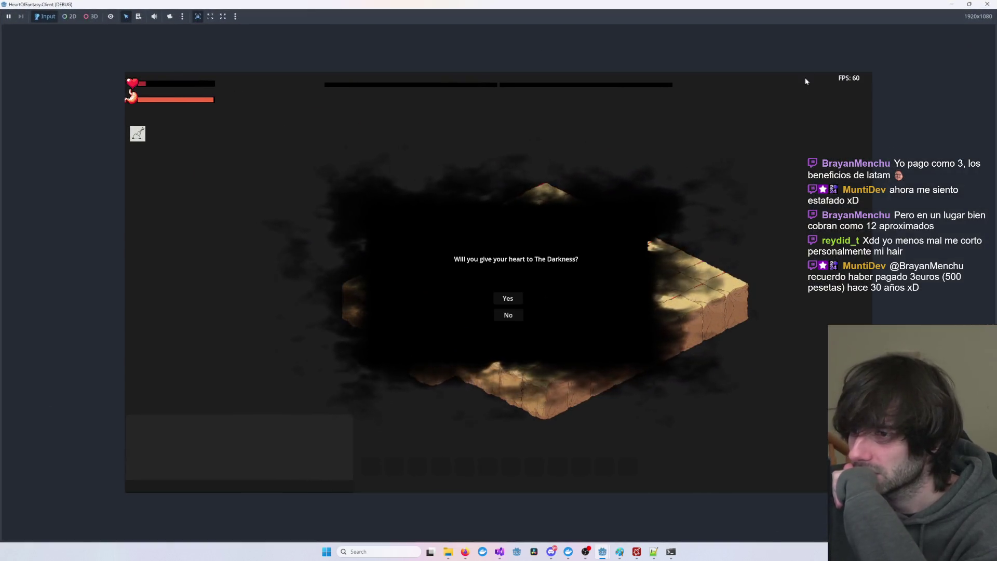
{"action": "left_click", "coordinate": [506, 320]}
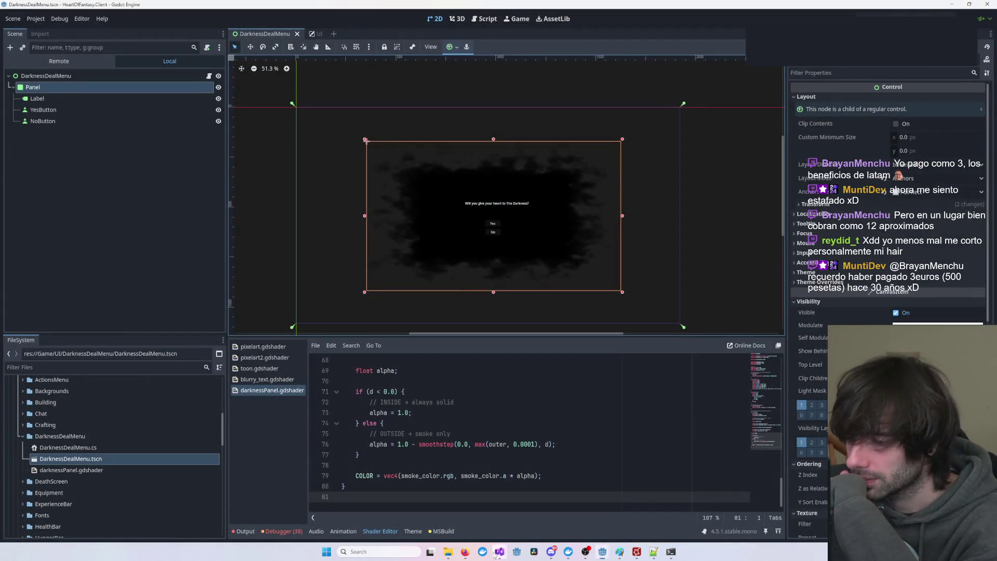
- Relaunch the game from Visual Studio with the debugger attached
{"action": "mouse_move", "coordinate": [499, 551]}
{"action": "left_click", "coordinate": [726, 510]}
{"action": "left_click", "coordinate": [232, 18]}
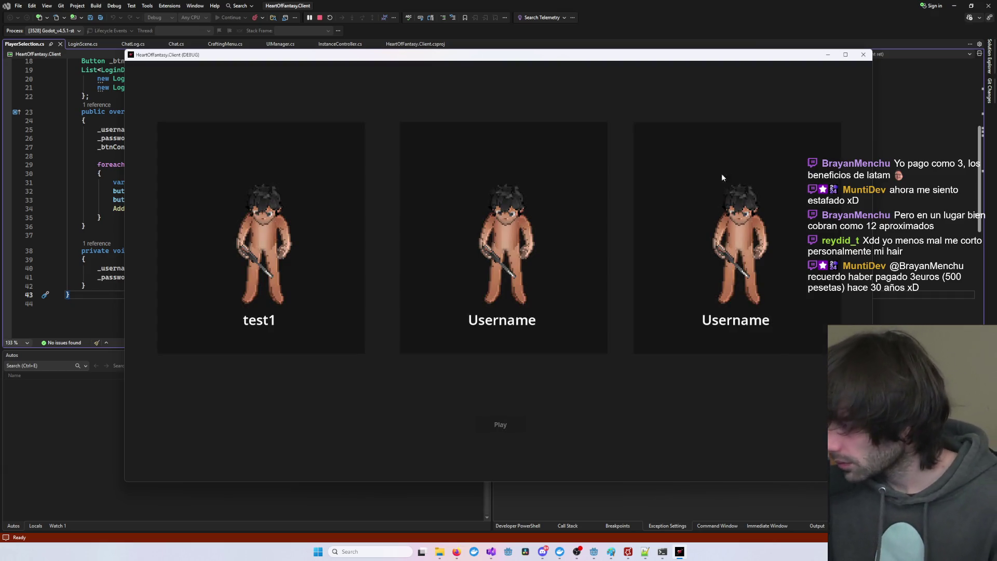
- Play as the first test character, check the dialog enlarged and maximized, then close the game
{"action": "left_click", "coordinate": [285, 268]}
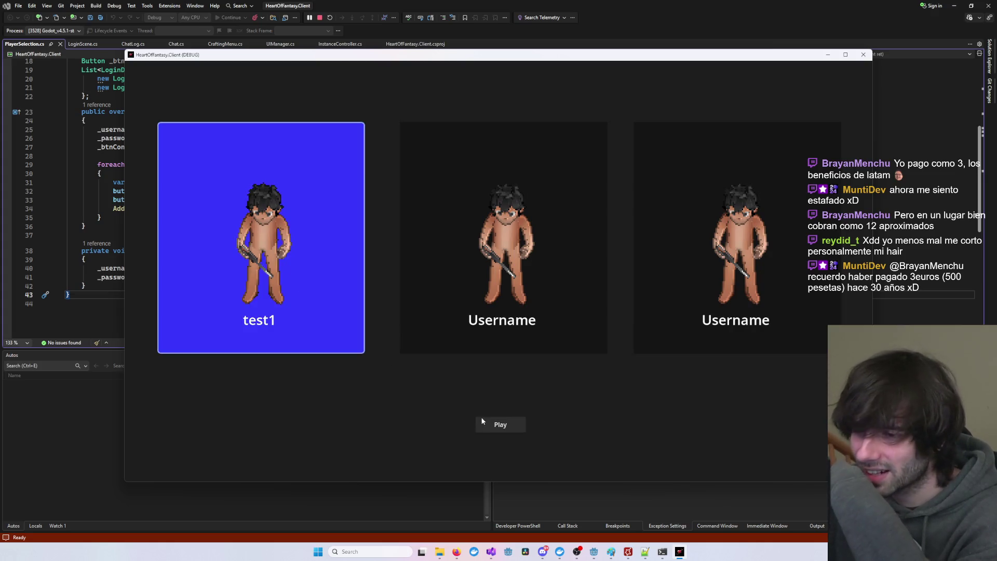
{"action": "left_click", "coordinate": [497, 425]}
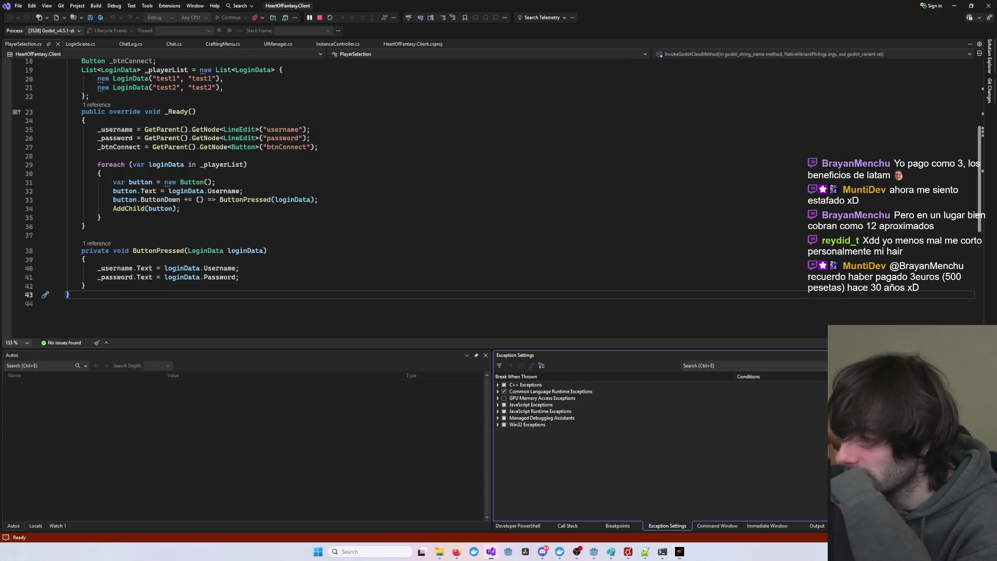
{"action": "left_click", "coordinate": [956, 5]}
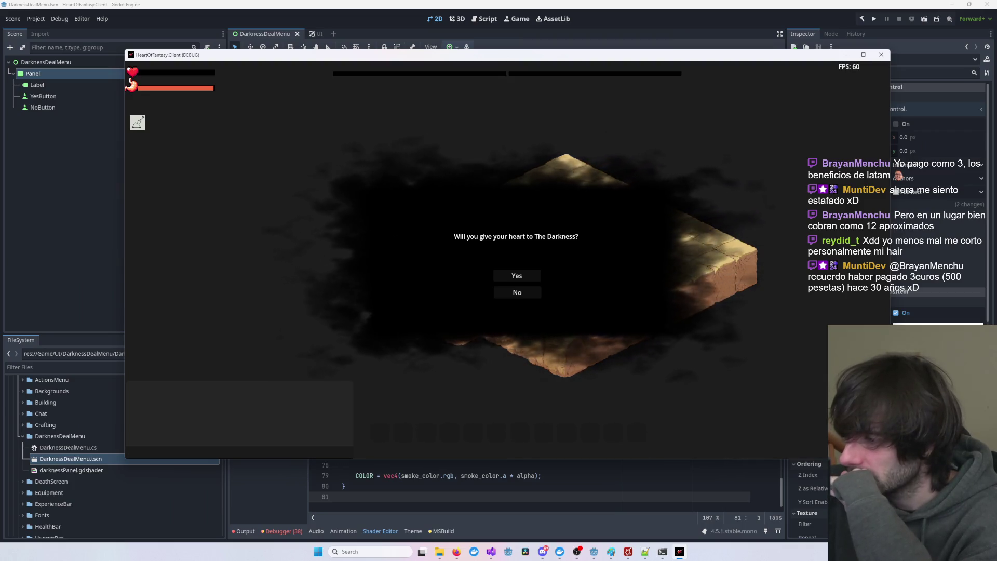
{"action": "left_click", "coordinate": [863, 55]}
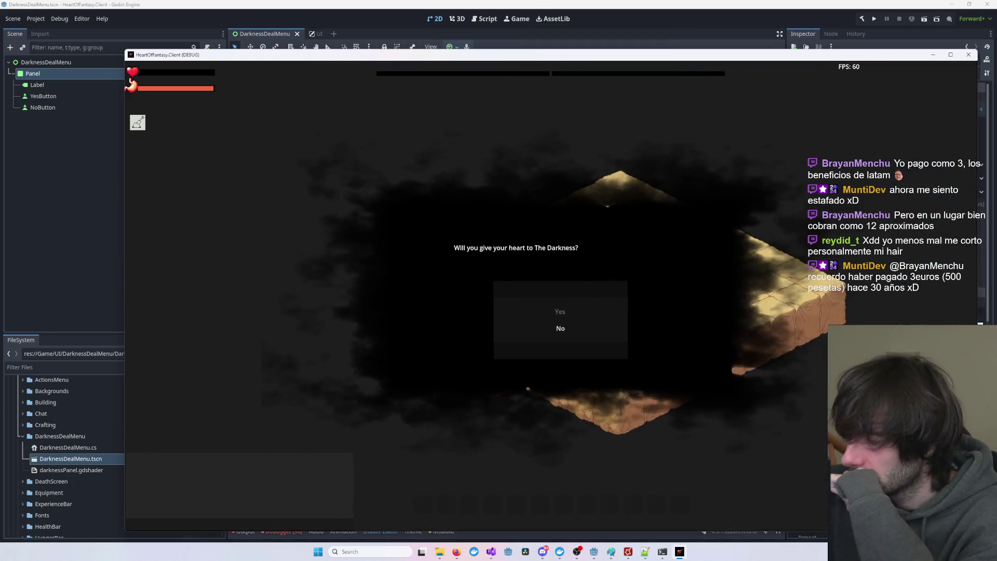
{"action": "left_click", "coordinate": [957, 54]}
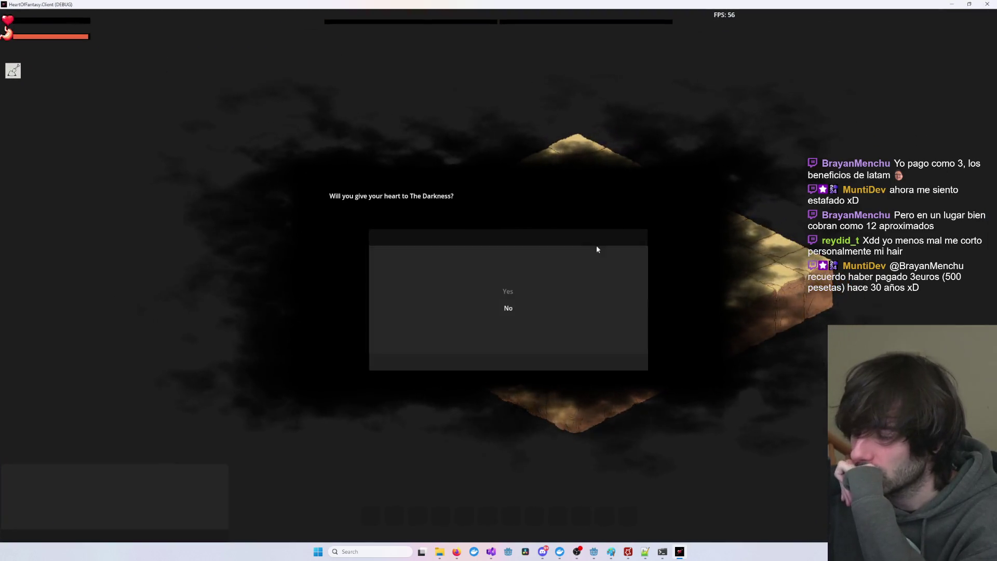
{"action": "left_click", "coordinate": [987, 4]}
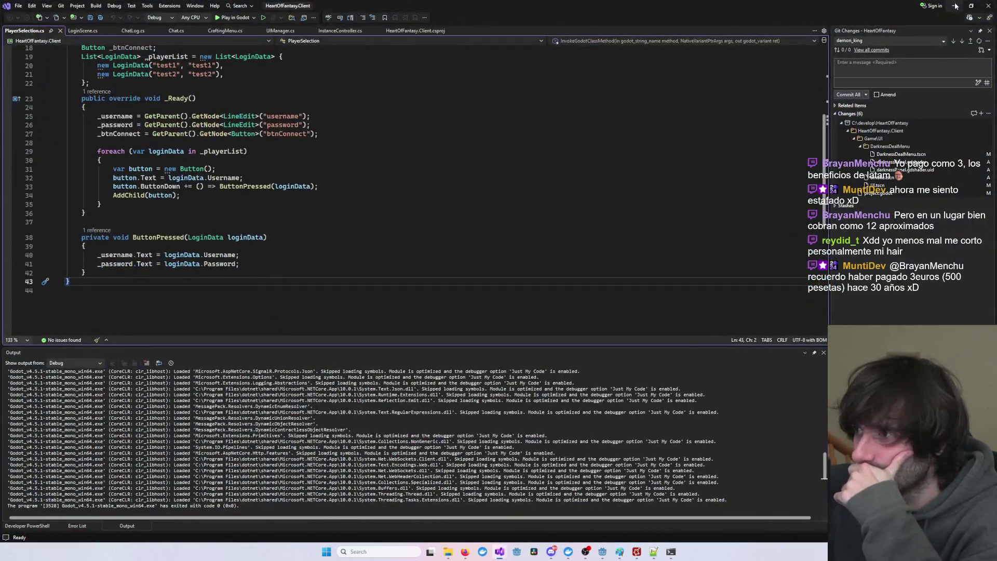
{"action": "left_click", "coordinate": [955, 6]}
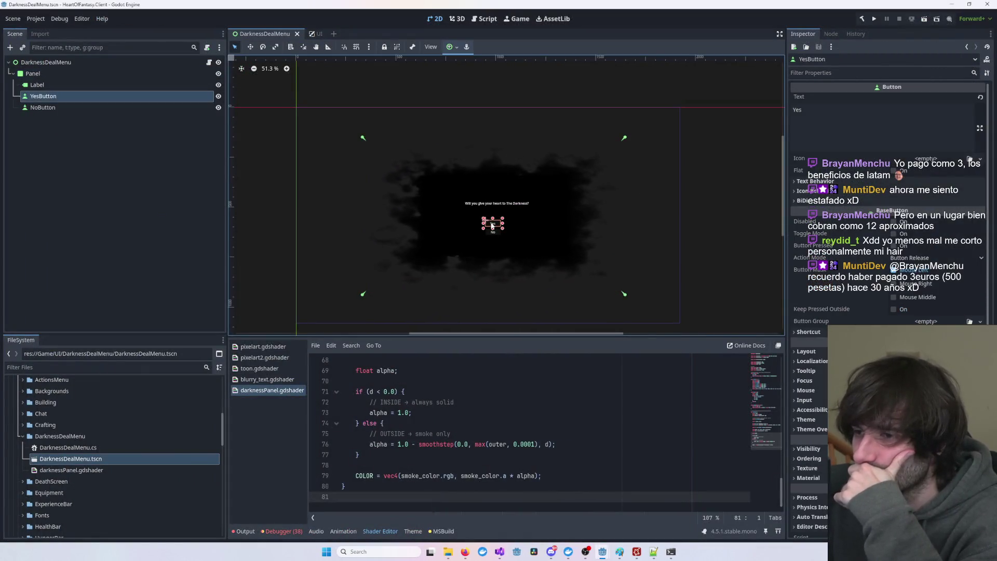
- Pin the Yes button's top and bottom-right anchors onto its own corners
{"action": "left_click_drag", "start_coordinate": [362, 138], "coordinate": [483, 218]}
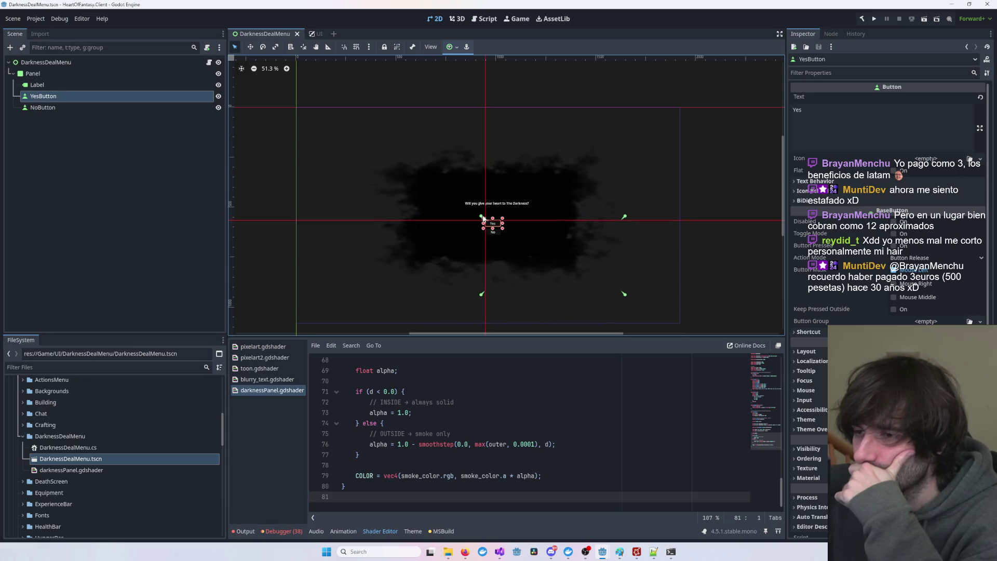
{"action": "scroll", "coordinate": [545, 237], "scroll_direction": "up", "scroll_amount": 4}
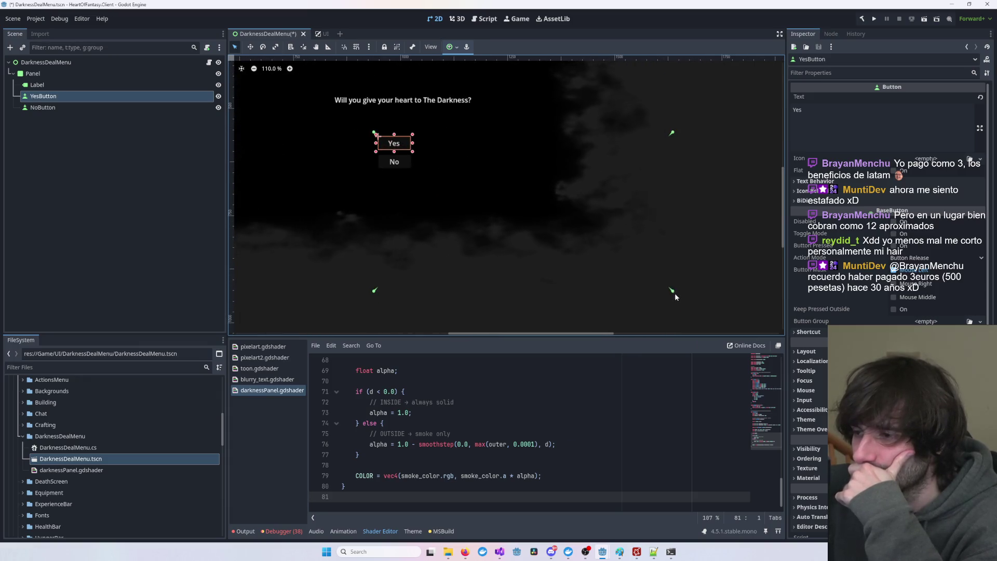
{"action": "mouse_move", "coordinate": [671, 133]}
{"action": "left_mouse_down"}
{"action": "mouse_move", "coordinate": [581, 129]}
{"action": "mouse_move", "coordinate": [411, 155]}
{"action": "left_mouse_up"}
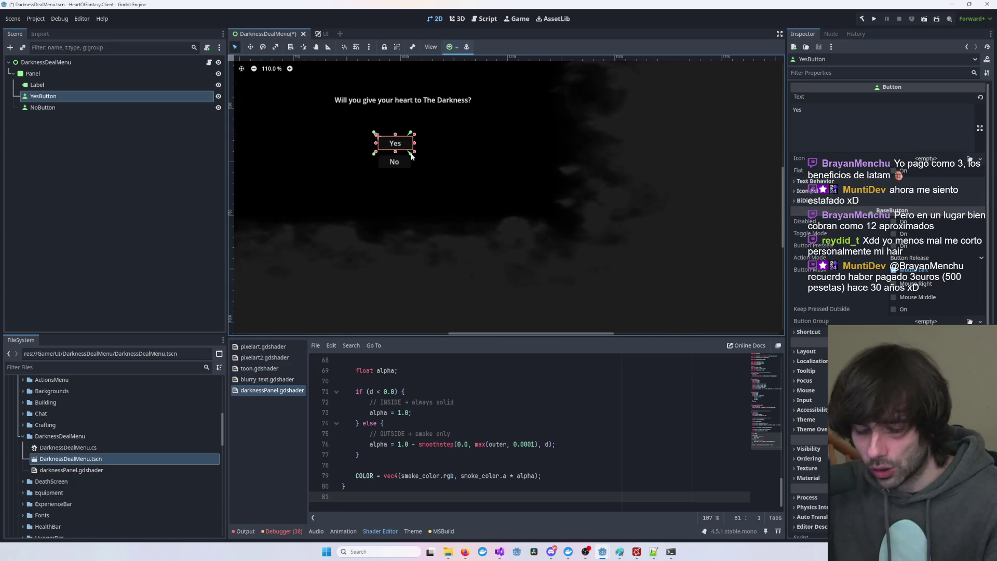
{"action": "left_click_drag", "start_coordinate": [411, 156], "coordinate": [412, 157]}
- Pin the No button's top-left anchor to its corner, save DarknessDealMenu, and switch to Visual Studio
{"action": "left_click", "coordinate": [394, 161]}
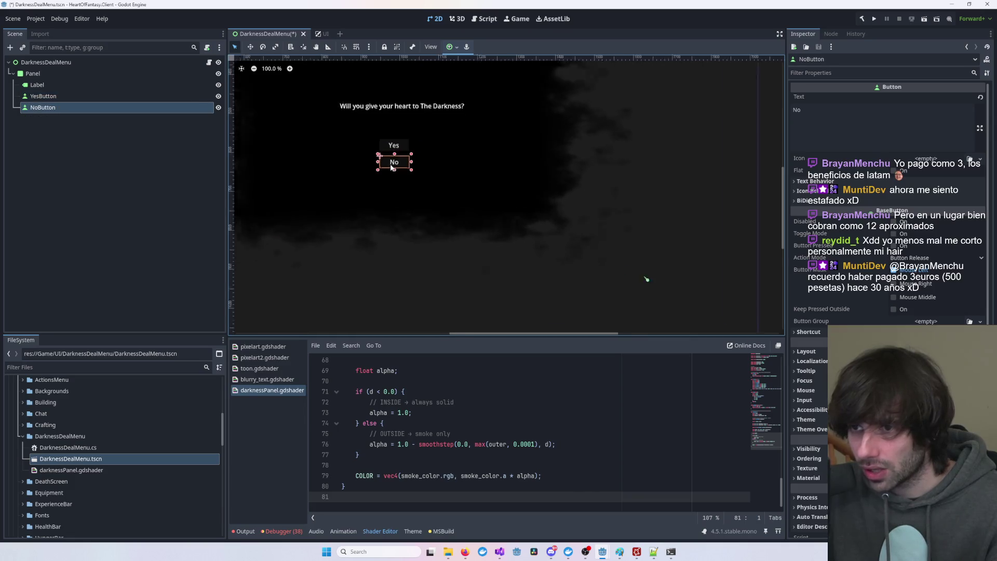
{"action": "scroll", "coordinate": [565, 244], "scroll_direction": "down", "scroll_amount": 2}
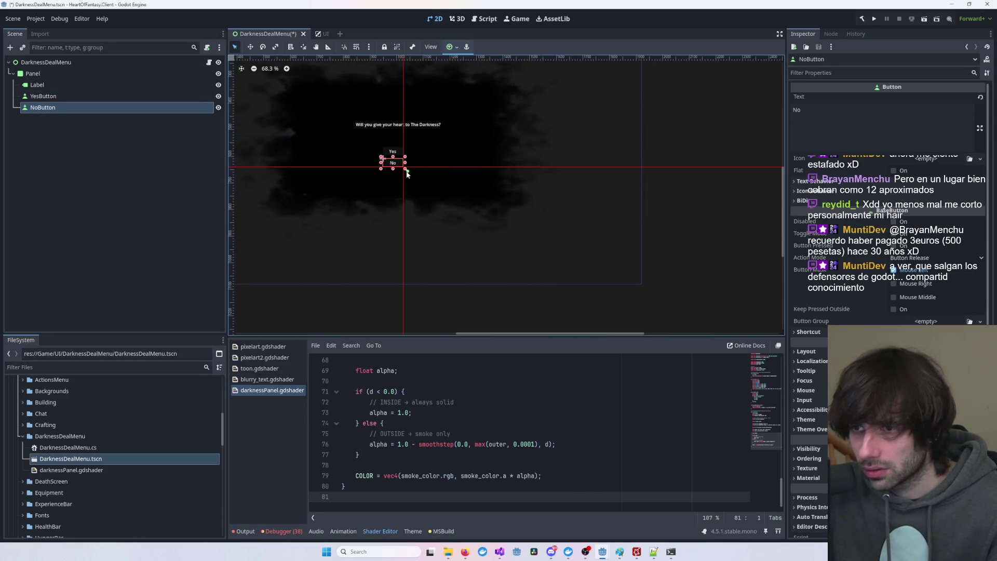
{"action": "left_click_drag", "start_coordinate": [275, 124], "coordinate": [443, 202]}
{"action": "mouse_move", "coordinate": [390, 120]}
{"action": "left_mouse_down"}
{"action": "mouse_move", "coordinate": [446, 182]}
{"action": "mouse_move", "coordinate": [549, 202]}
{"action": "mouse_move", "coordinate": [547, 232]}
{"action": "left_mouse_up"}
{"action": "left_click_drag", "start_coordinate": [643, 220], "coordinate": [587, 200]}
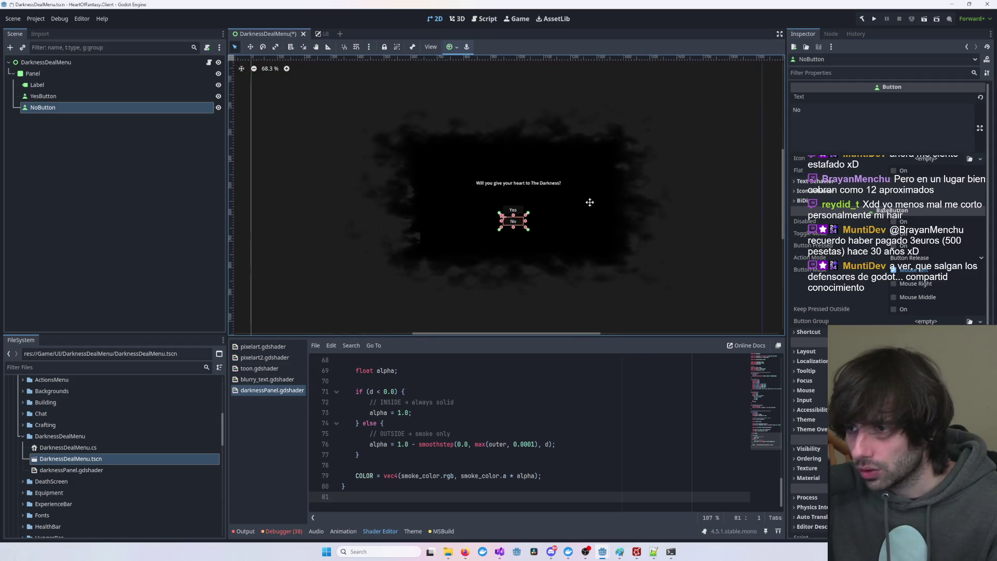
{"action": "key", "text": "ctrl+s"}
{"action": "scroll", "coordinate": [522, 208], "scroll_direction": "up", "scroll_amount": 10}
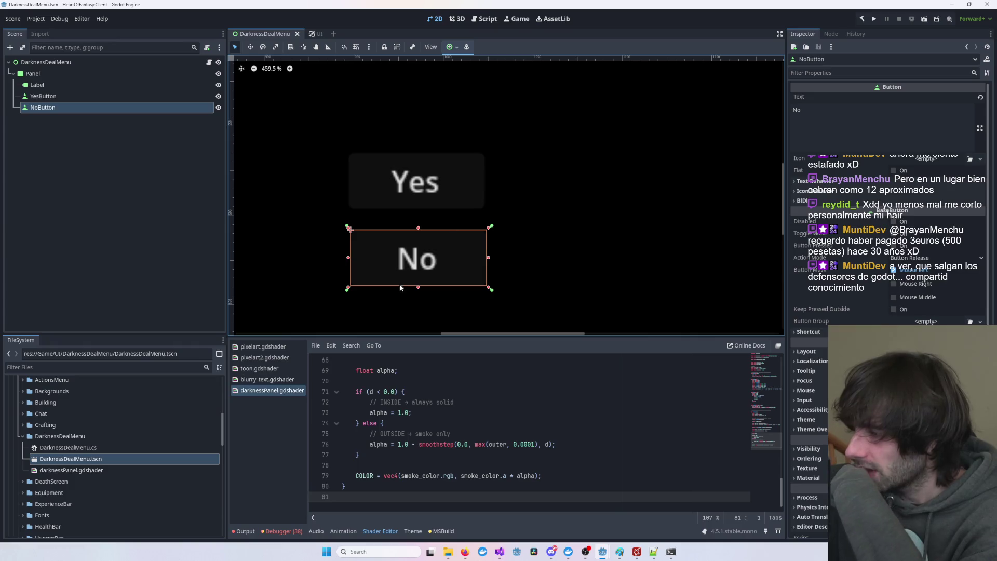
{"action": "mouse_move", "coordinate": [496, 555]}
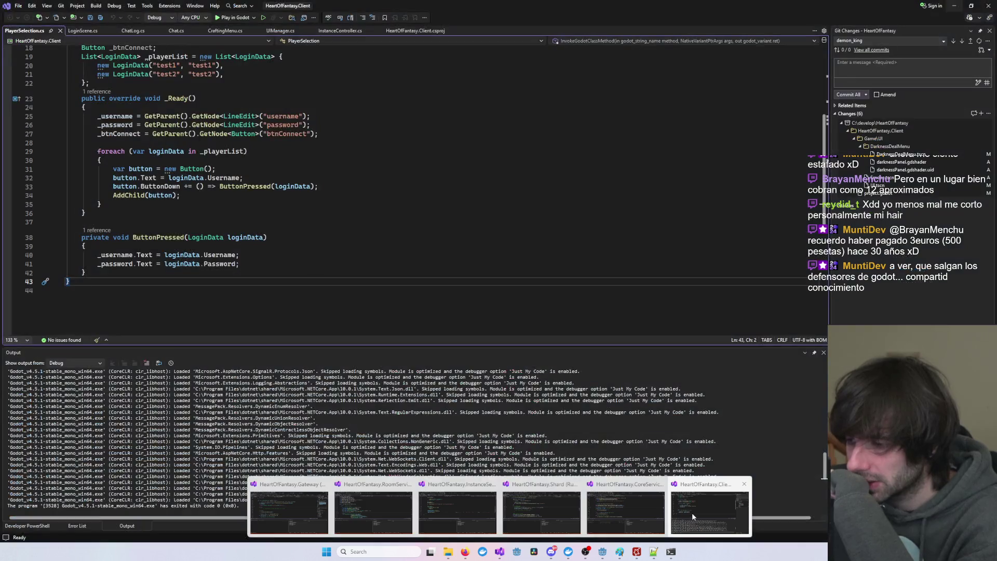
{"action": "left_click", "coordinate": [691, 512]}
- Debug the game, log in, play as the first test character, maximize the window, then close it
{"action": "left_click", "coordinate": [248, 18]}
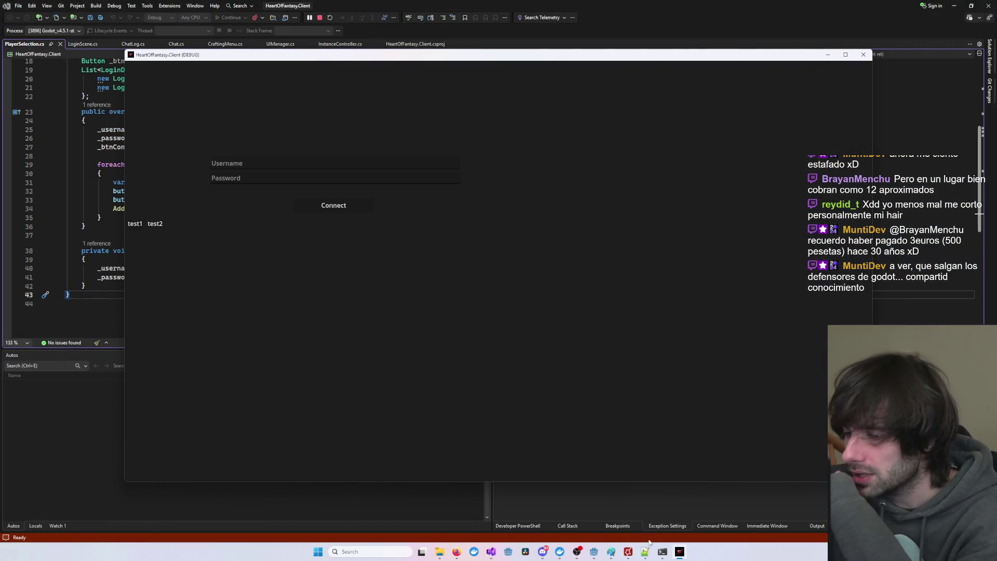
{"action": "mouse_move", "coordinate": [670, 554]}
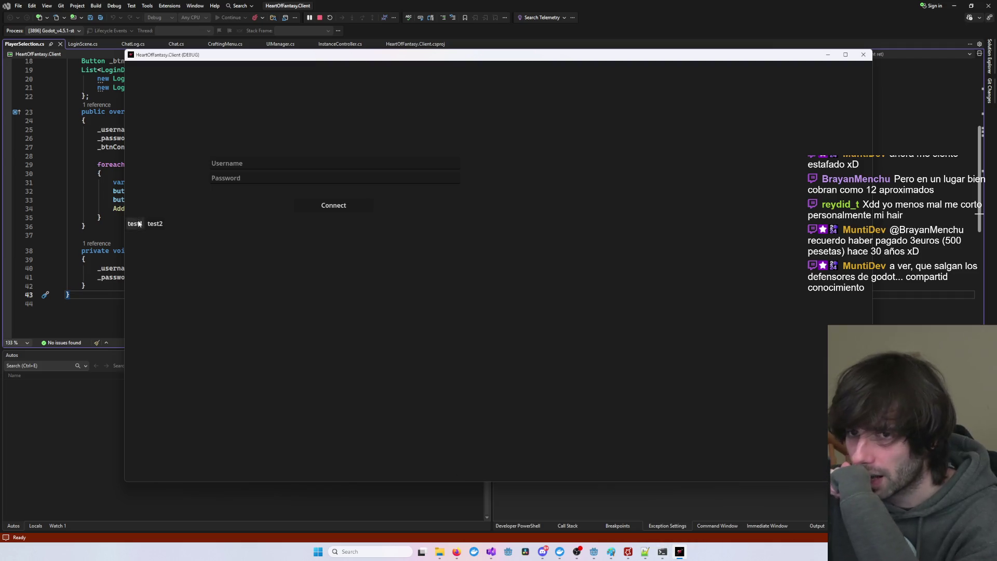
{"action": "left_click", "coordinate": [355, 211]}
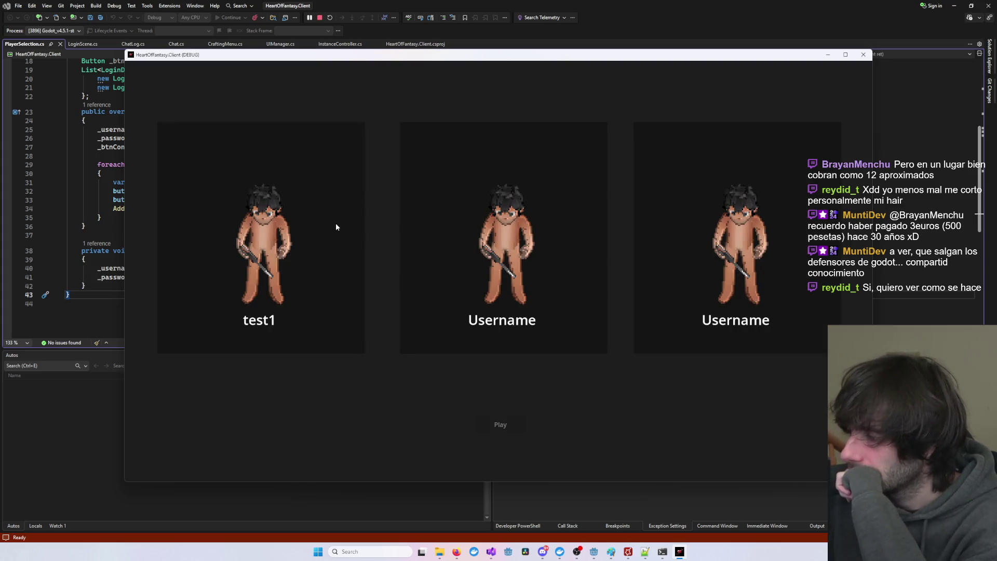
{"action": "left_click", "coordinate": [274, 252]}
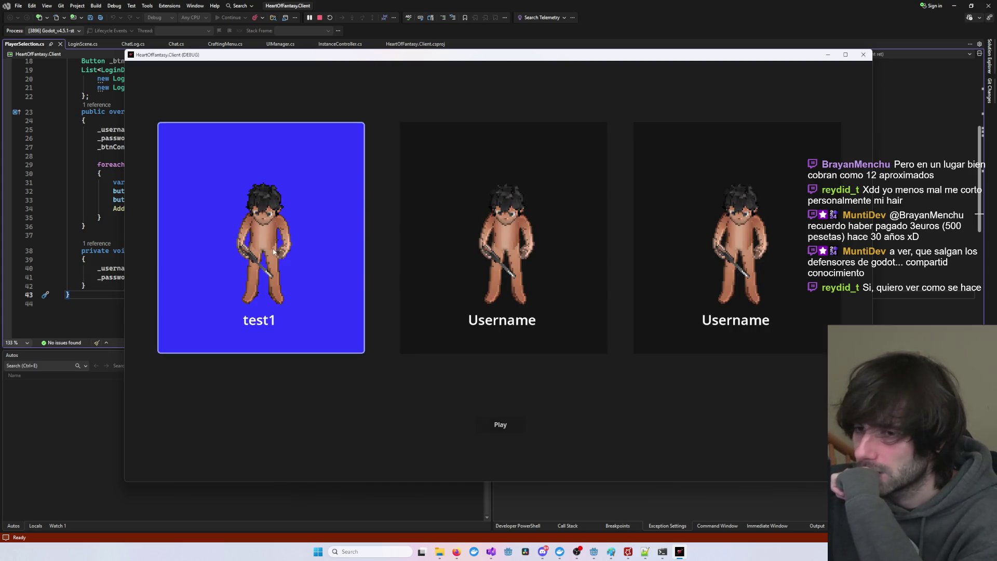
{"action": "left_click", "coordinate": [493, 425]}
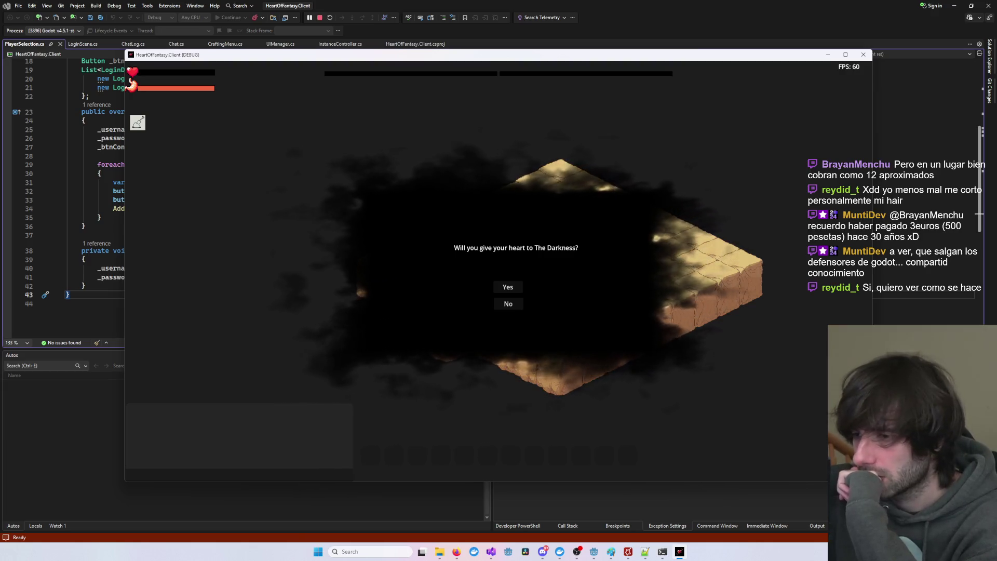
{"action": "left_click", "coordinate": [845, 54]}
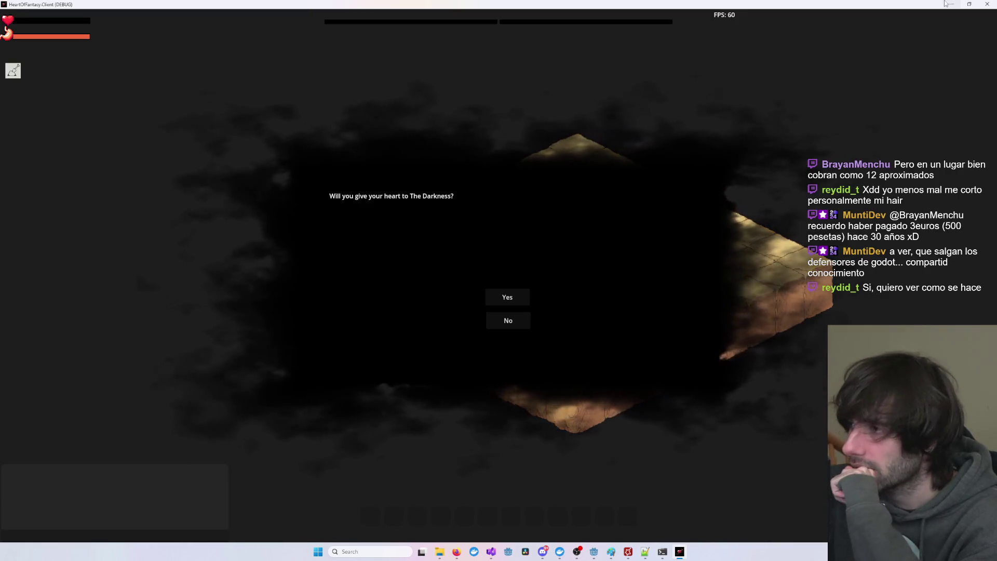
{"action": "left_click", "coordinate": [987, 5]}
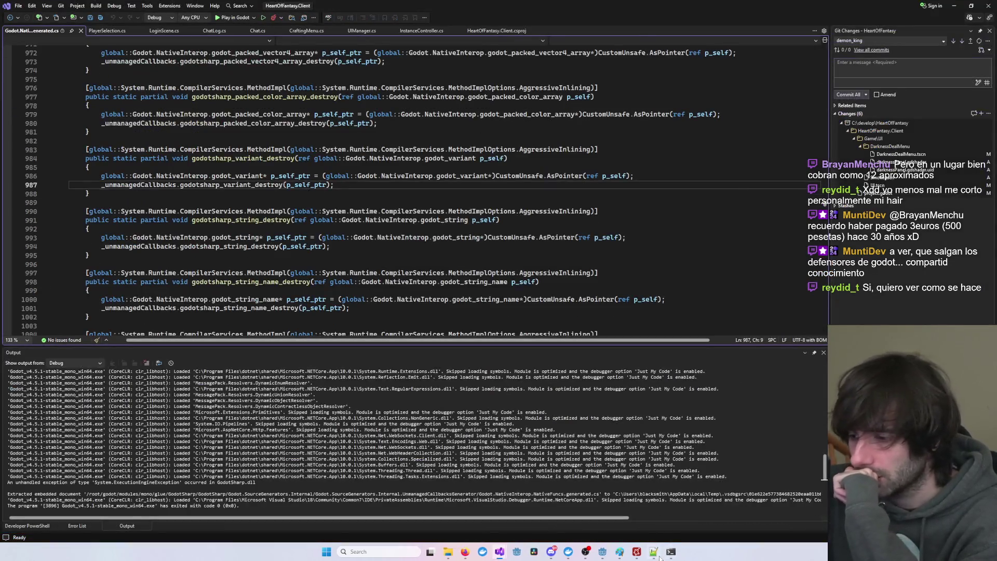
- Back in the Godot editor, pin the question Label's anchors to its own corners
{"action": "mouse_move", "coordinate": [603, 551]}
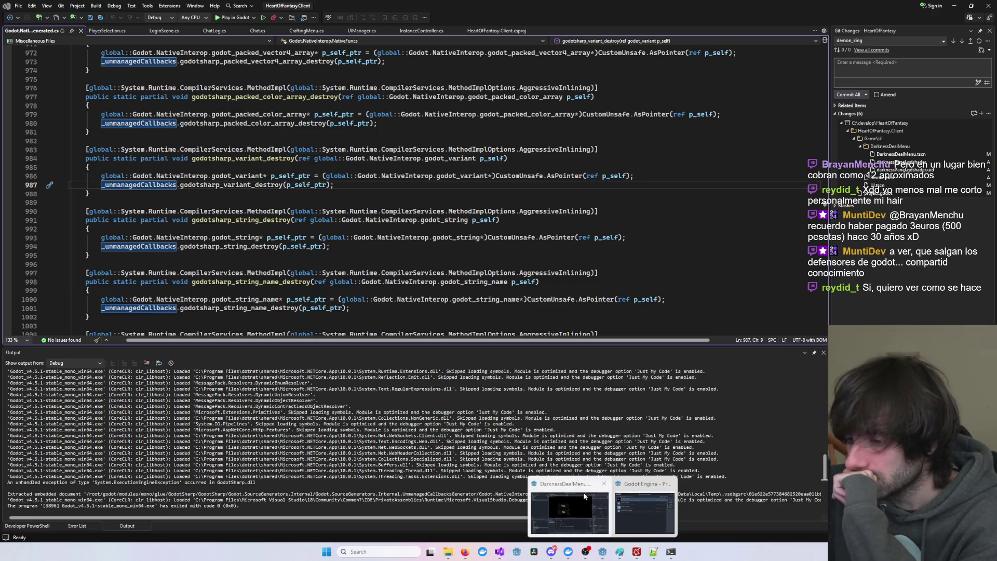
{"action": "left_click", "coordinate": [595, 483]}
{"action": "left_click", "coordinate": [659, 528]}
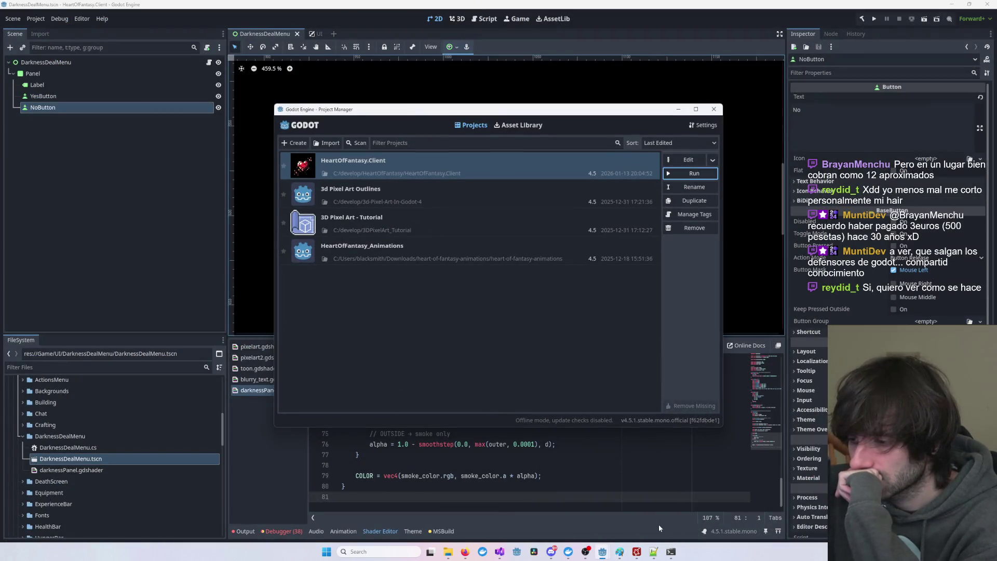
{"action": "left_click", "coordinate": [571, 519]}
{"action": "scroll", "coordinate": [525, 288], "scroll_direction": "down", "scroll_amount": 4}
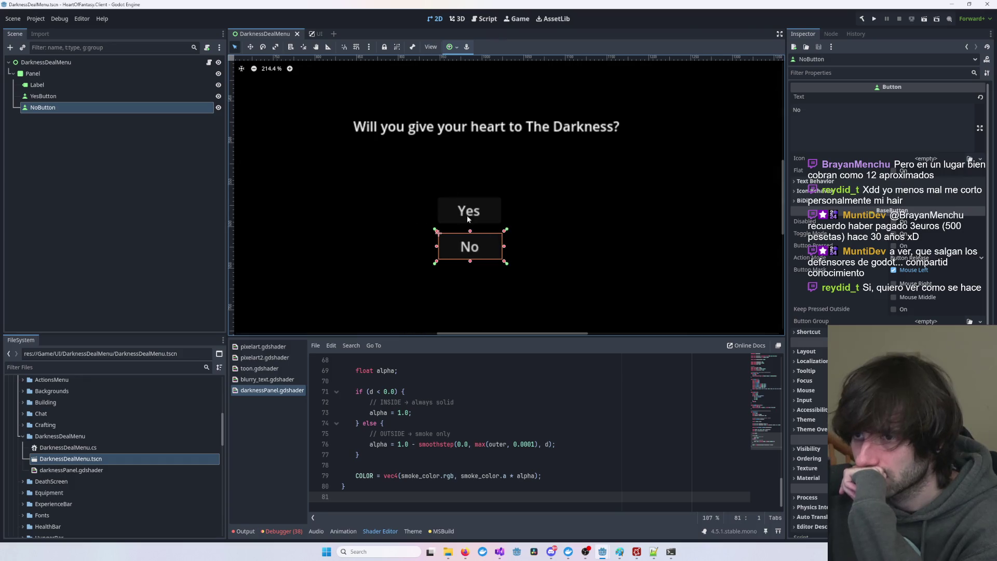
{"action": "left_click", "coordinate": [451, 123]}
{"action": "scroll", "coordinate": [437, 169], "scroll_direction": "down", "scroll_amount": 5}
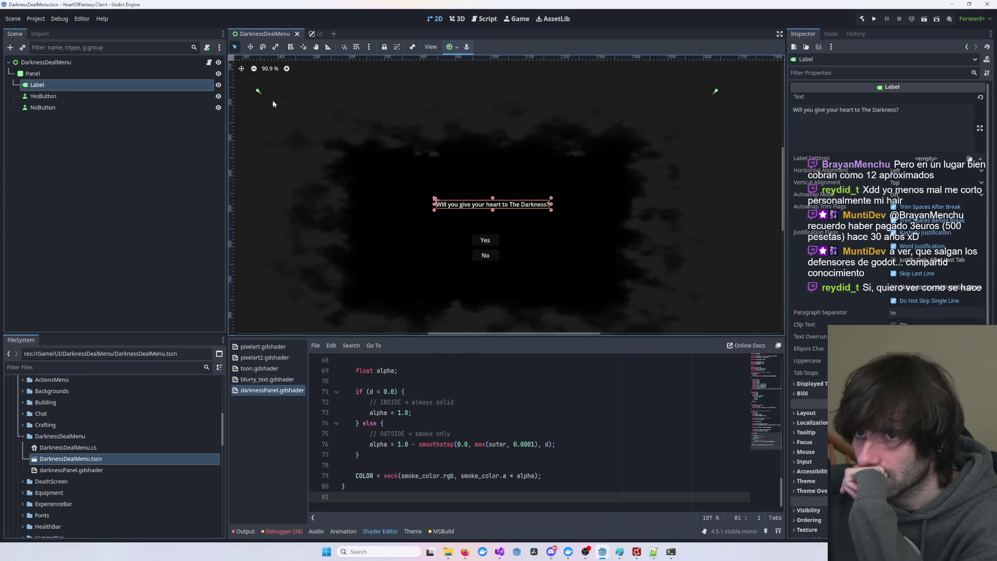
{"action": "left_click_drag", "start_coordinate": [263, 91], "coordinate": [433, 197]}
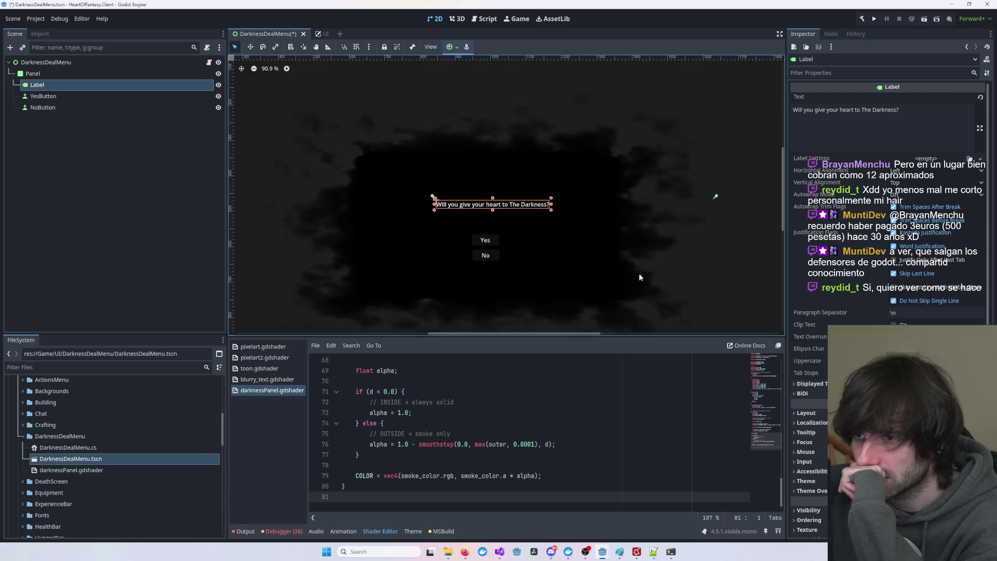
{"action": "scroll", "coordinate": [653, 215], "scroll_direction": "down", "scroll_amount": 3}
{"action": "mouse_move", "coordinate": [676, 284]}
{"action": "left_mouse_down"}
{"action": "mouse_move", "coordinate": [566, 185]}
{"action": "mouse_move", "coordinate": [539, 133]}
{"action": "mouse_move", "coordinate": [513, 135]}
{"action": "mouse_move", "coordinate": [623, 191]}
{"action": "left_mouse_up"}
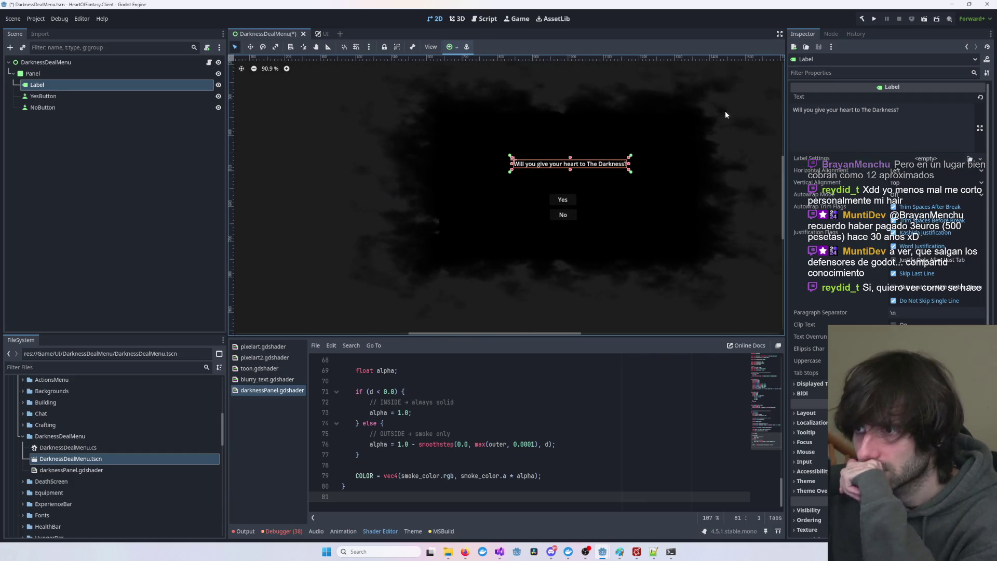
- Pin the smoky Panel's top-left and bottom-right anchors to its corners, then switch to Visual Studio
{"action": "left_click", "coordinate": [669, 151]}
{"action": "scroll", "coordinate": [670, 155], "scroll_direction": "down", "scroll_amount": 6}
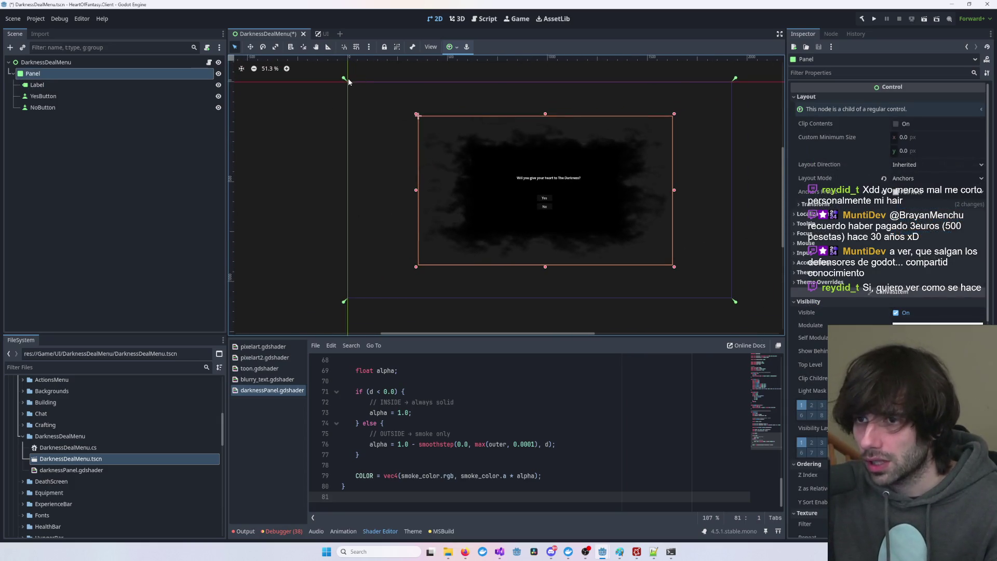
{"action": "left_click_drag", "start_coordinate": [354, 84], "coordinate": [416, 113]}
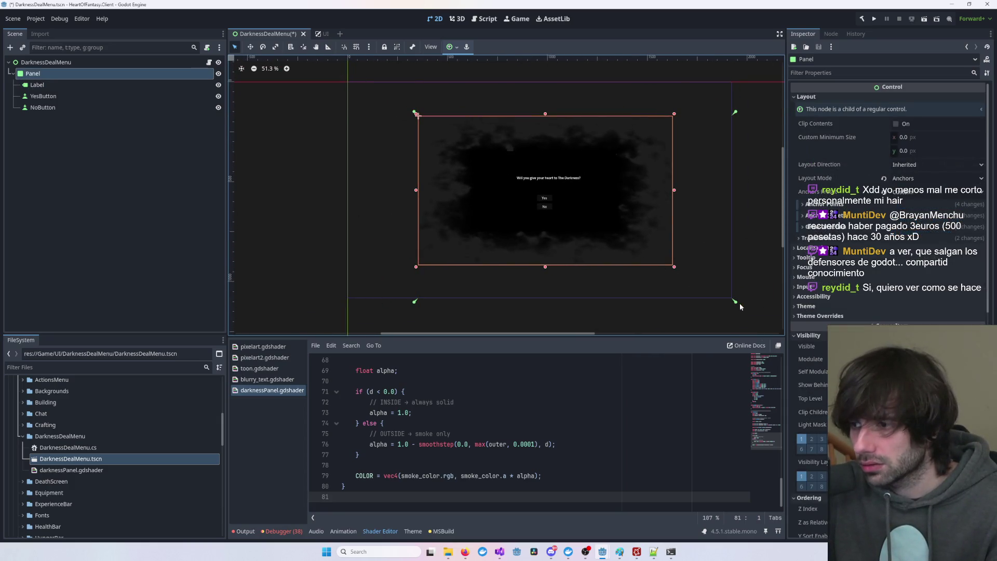
{"action": "left_click_drag", "start_coordinate": [735, 302], "coordinate": [675, 269]}
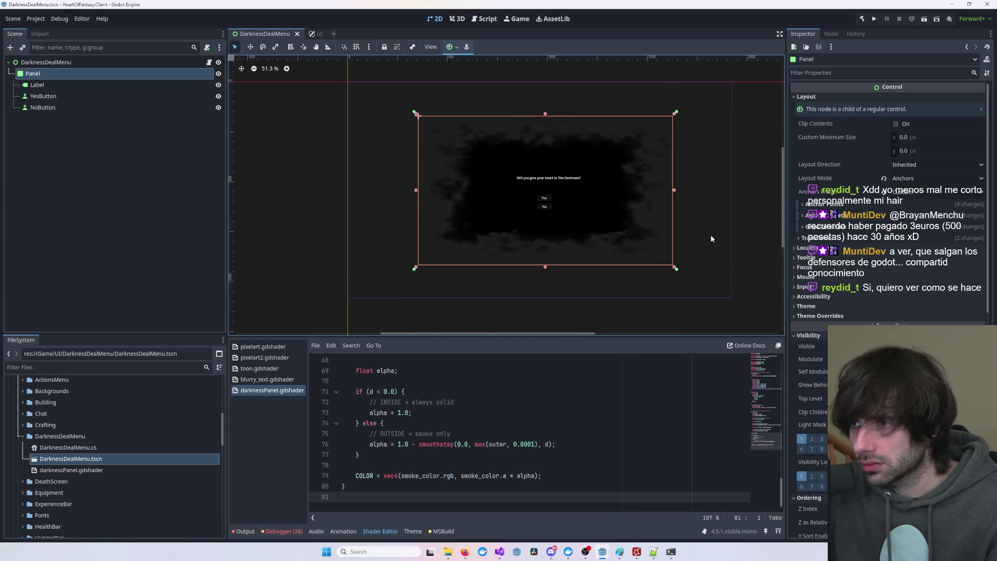
{"action": "left_click", "coordinate": [745, 183]}
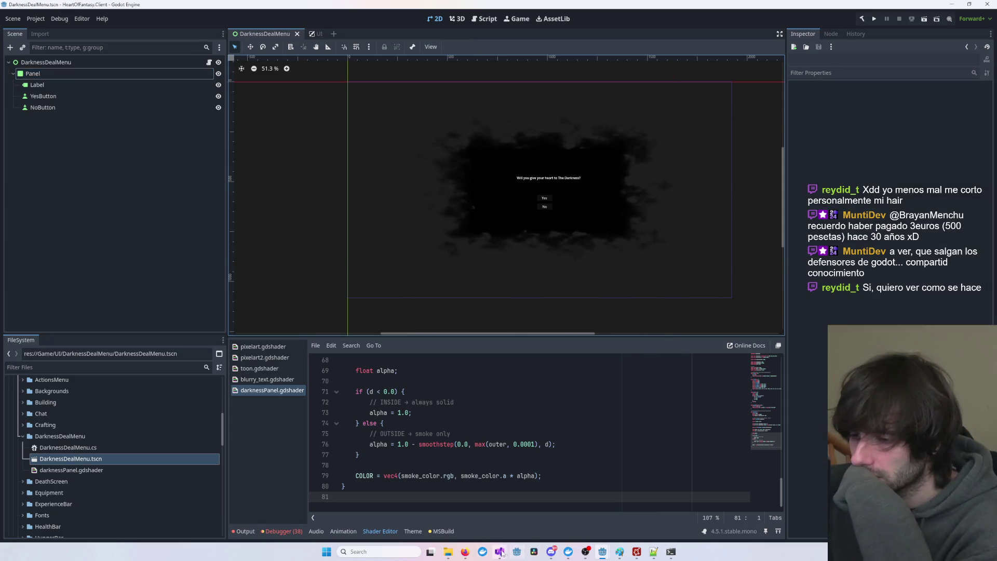
{"action": "mouse_move", "coordinate": [501, 553]}
{"action": "left_click", "coordinate": [709, 511]}
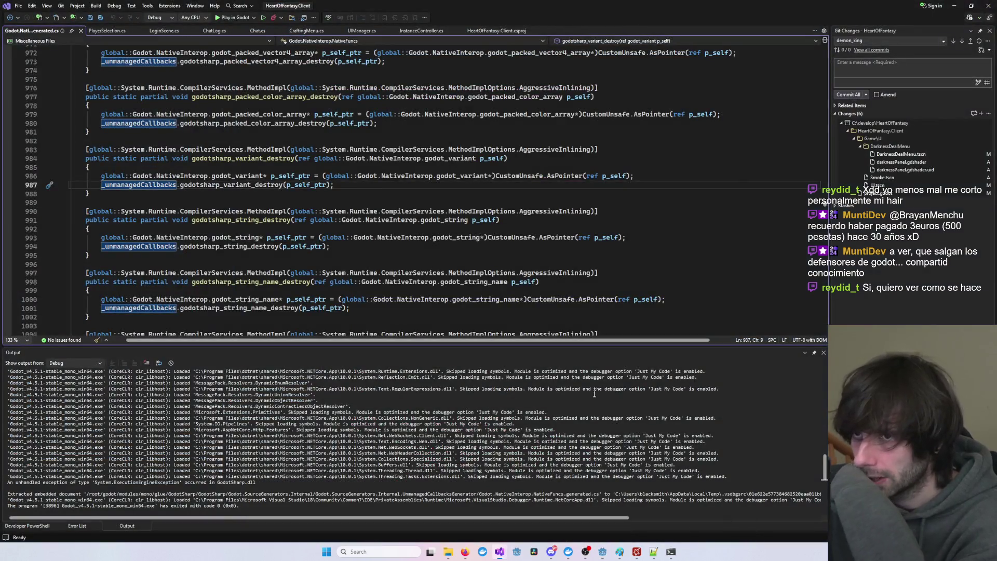
- Relaunch the game in the debugger, log in with the first test account, and move its window
{"action": "left_click", "coordinate": [262, 17]}
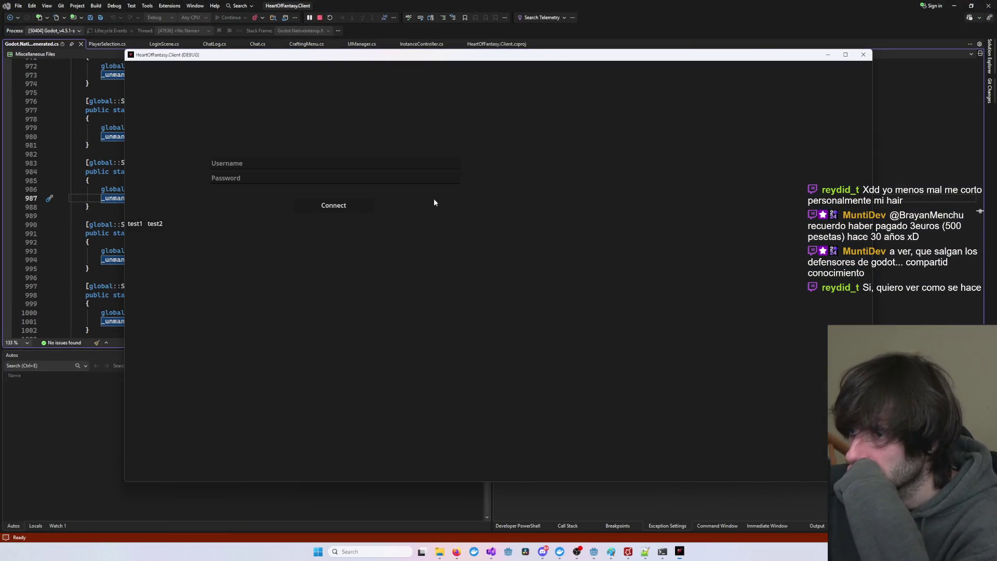
{"action": "left_click", "coordinate": [135, 224]}
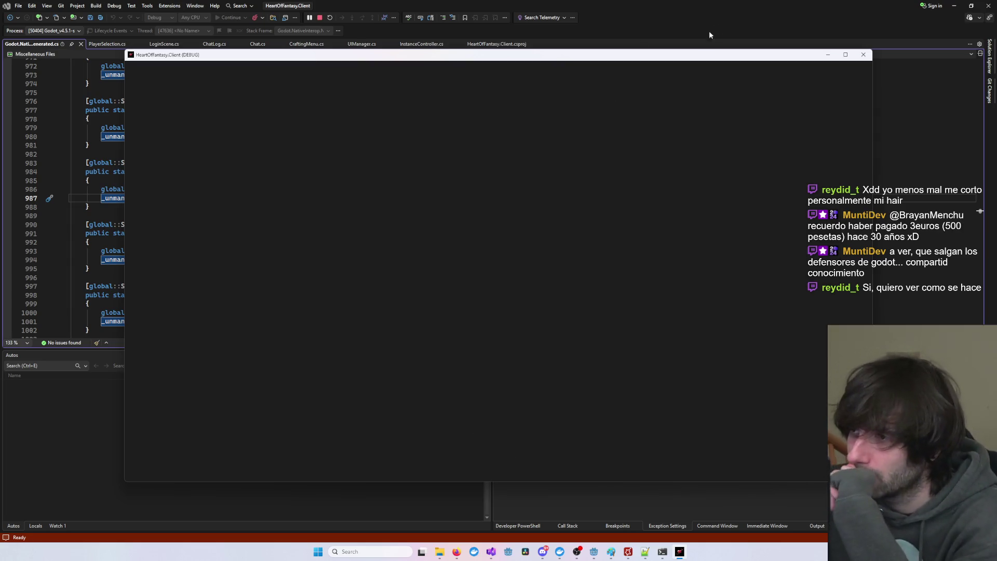
{"action": "left_click_drag", "start_coordinate": [690, 59], "coordinate": [721, 42]}
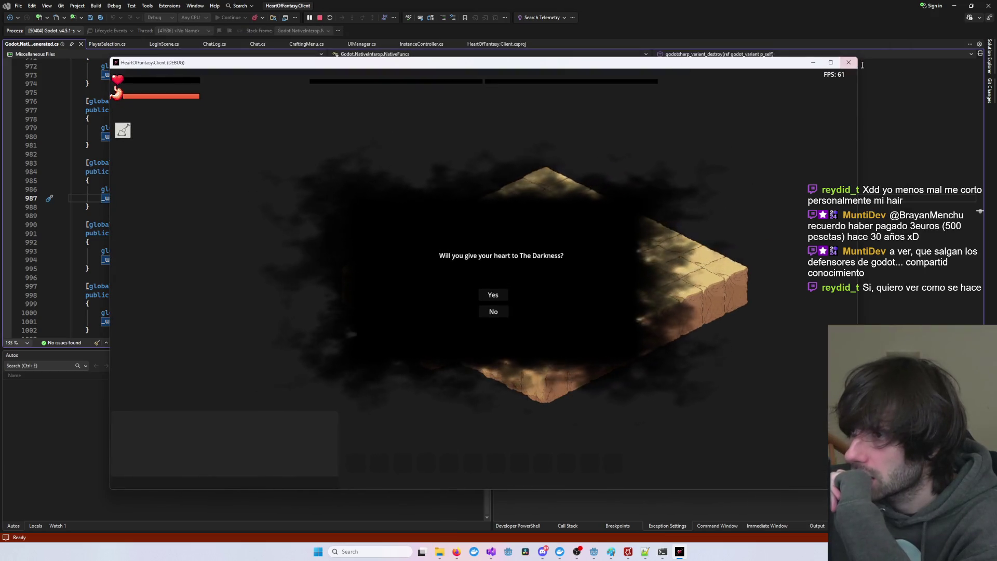
- Maximize, restore, shrink and re-maximize the game window to check the dialog stays centred, then close it
{"action": "left_click", "coordinate": [831, 63]}
{"action": "left_click", "coordinate": [968, 4]}
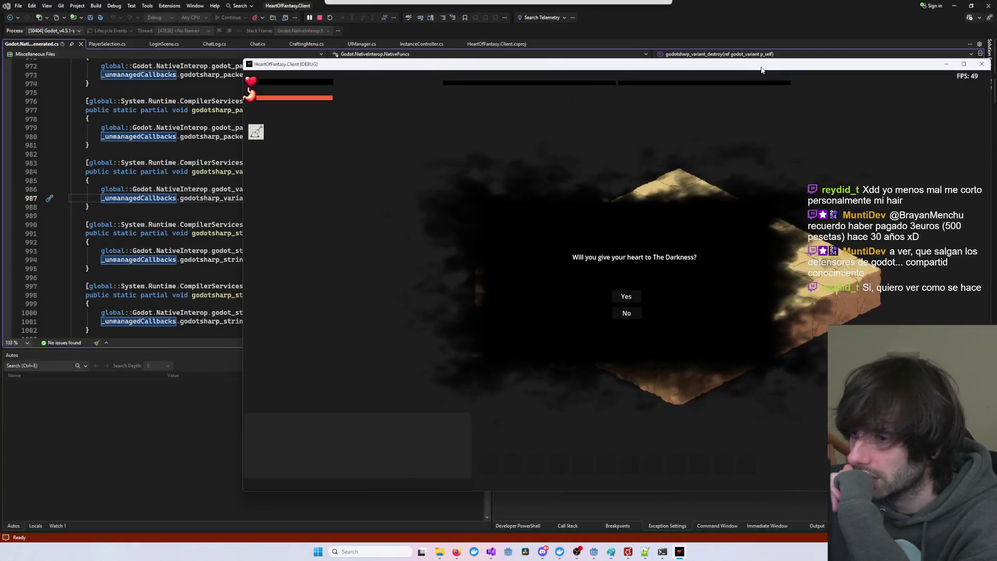
{"action": "mouse_move", "coordinate": [865, 475]}
{"action": "left_mouse_down"}
{"action": "mouse_move", "coordinate": [772, 436]}
{"action": "mouse_move", "coordinate": [608, 340]}
{"action": "mouse_move", "coordinate": [678, 378]}
{"action": "mouse_move", "coordinate": [801, 474]}
{"action": "mouse_move", "coordinate": [670, 337]}
{"action": "mouse_move", "coordinate": [459, 262]}
{"action": "mouse_move", "coordinate": [512, 356]}
{"action": "mouse_move", "coordinate": [905, 457]}
{"action": "mouse_move", "coordinate": [985, 535]}
{"action": "left_mouse_up"}
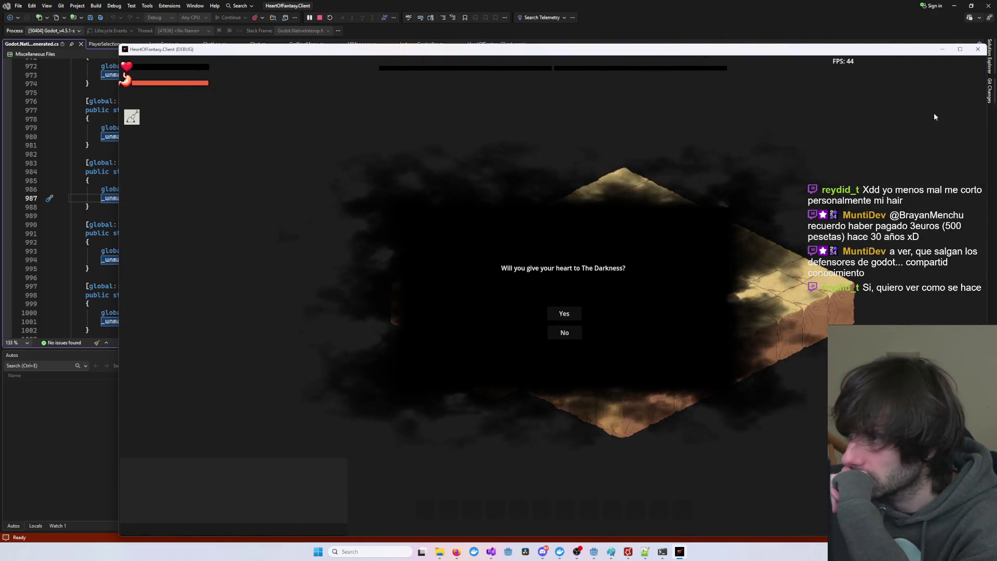
{"action": "left_click", "coordinate": [959, 50]}
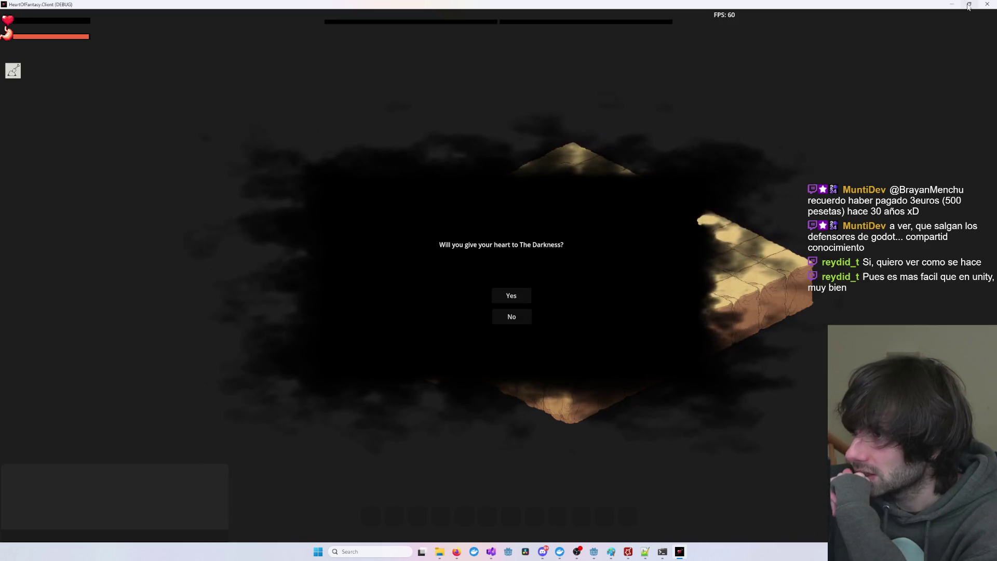
{"action": "left_click", "coordinate": [985, 5]}
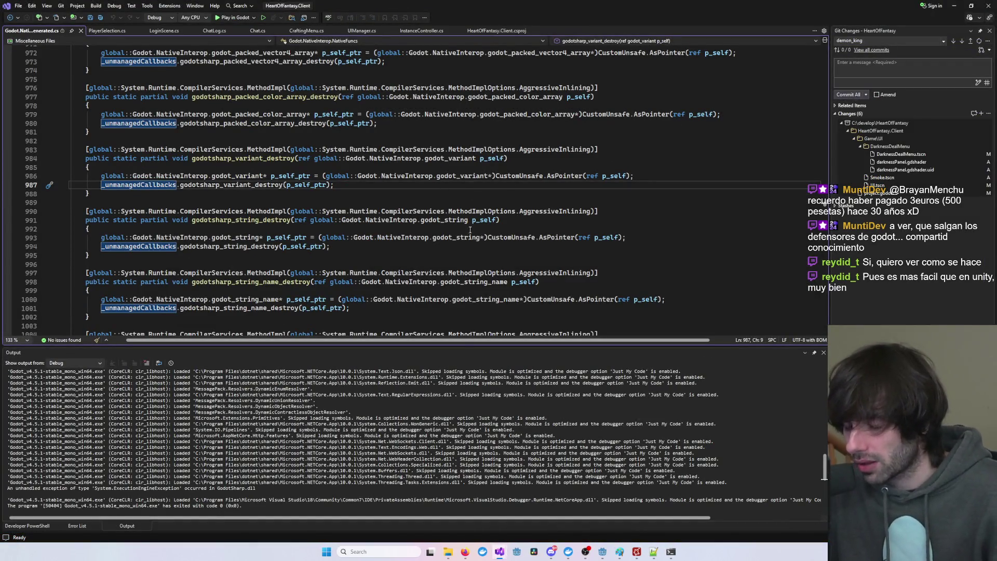
- Bring Godot forward and close the DarknessDealMenu scene tab
{"action": "left_click", "coordinate": [957, 8]}
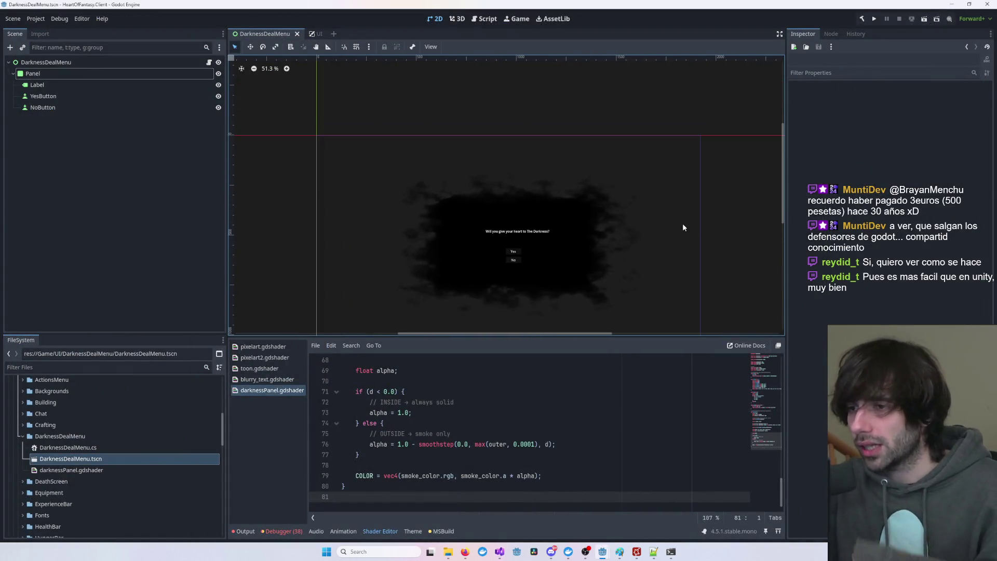
{"action": "scroll", "coordinate": [595, 213], "scroll_direction": "up", "scroll_amount": 1}
{"action": "scroll", "coordinate": [595, 212], "scroll_direction": "up", "scroll_amount": 3}
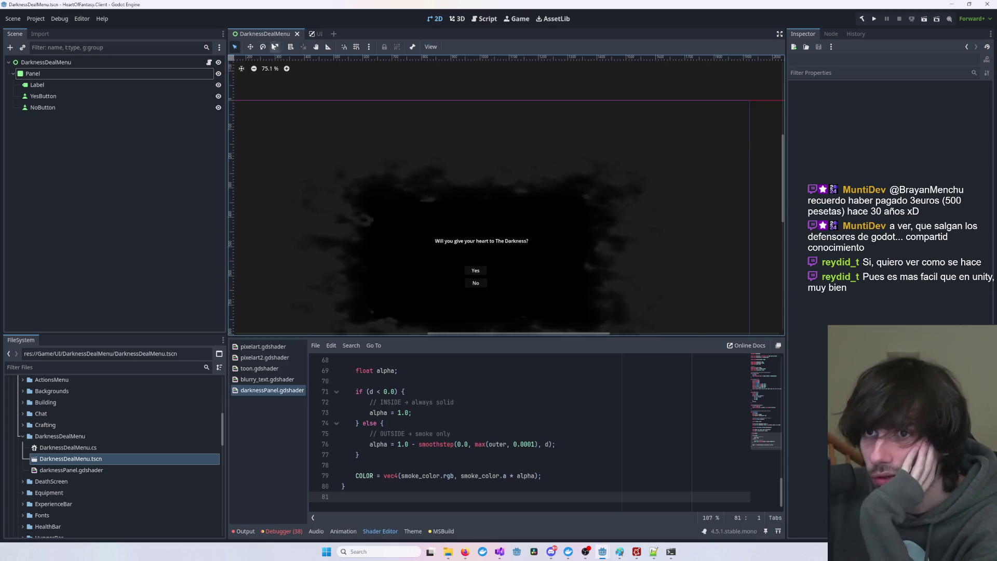
{"action": "left_click", "coordinate": [297, 34]}
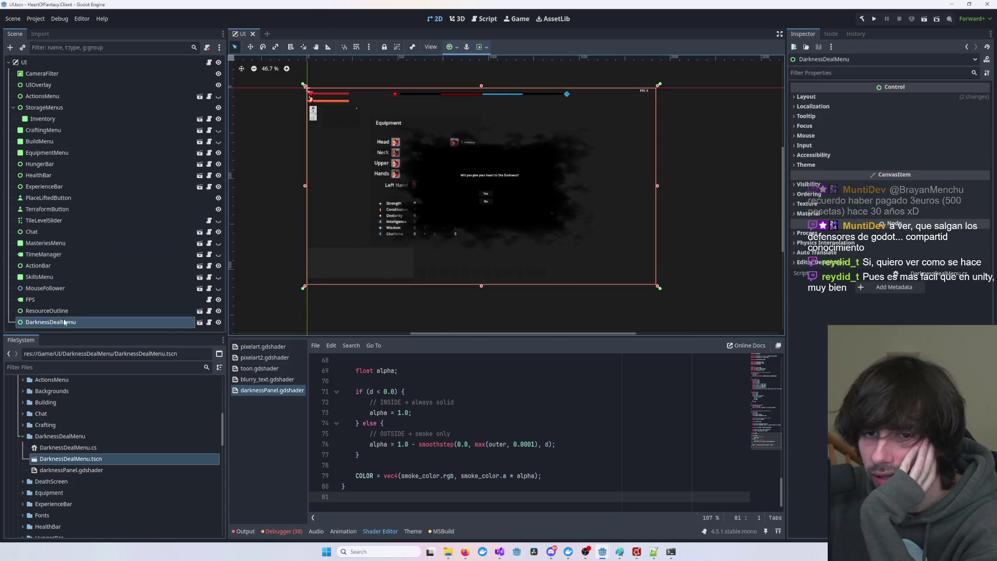
- Delete the DarknessDealMenu node, collapse its FileSystem folder, and close the UI scene
{"action": "key", "text": "Delete"}
{"action": "key", "text": "Return"}
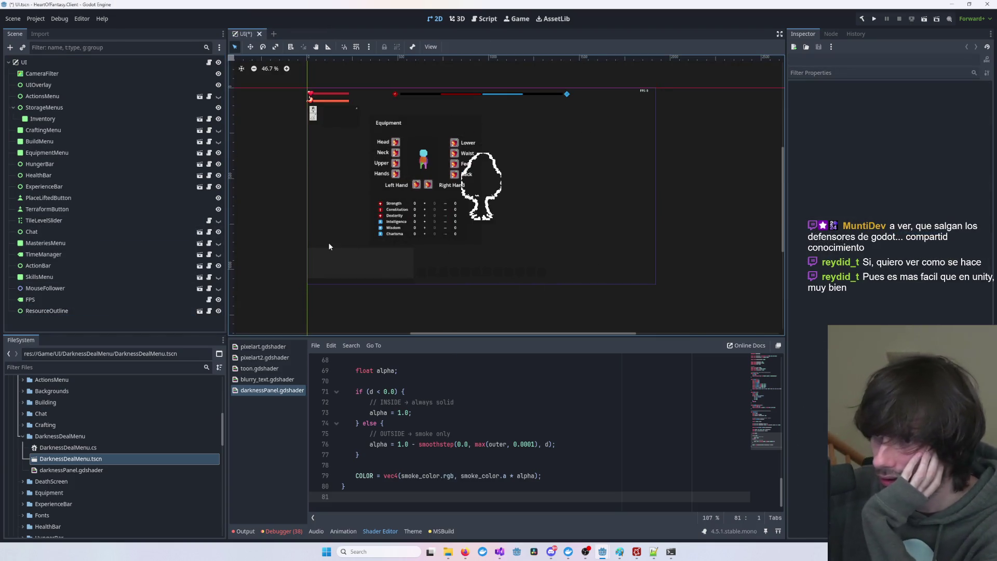
{"action": "scroll", "coordinate": [83, 486], "scroll_direction": "down", "scroll_amount": 2}
{"action": "scroll", "coordinate": [68, 464], "scroll_direction": "up", "scroll_amount": 3}
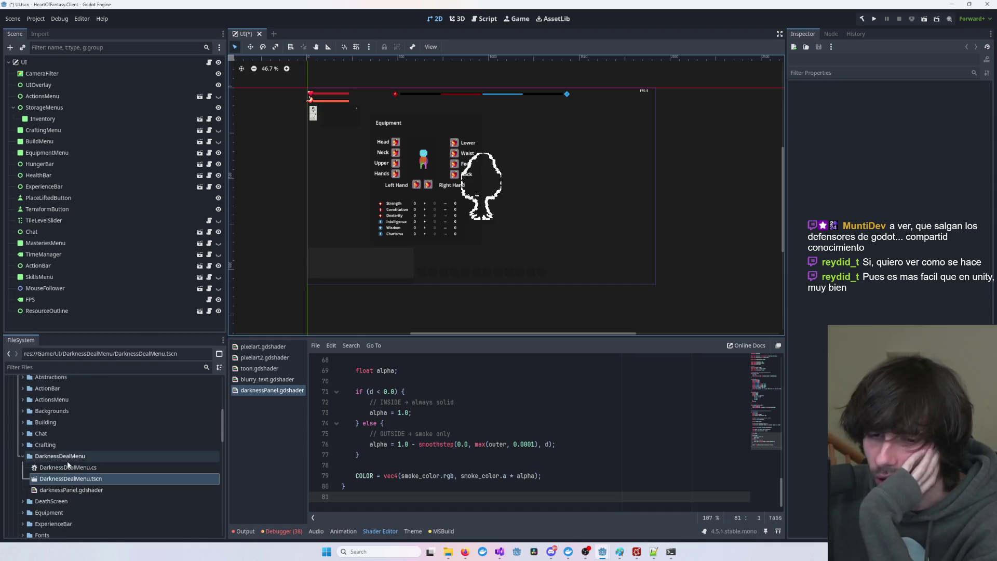
{"action": "left_click", "coordinate": [24, 457]}
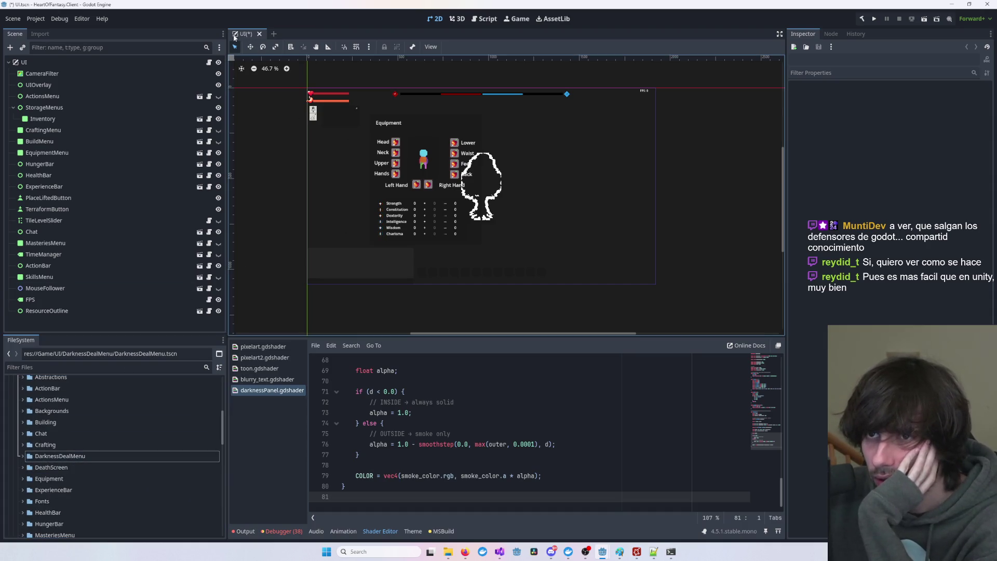
{"action": "key", "text": "ctrl+shift+w"}
{"action": "key", "text": "Return"}
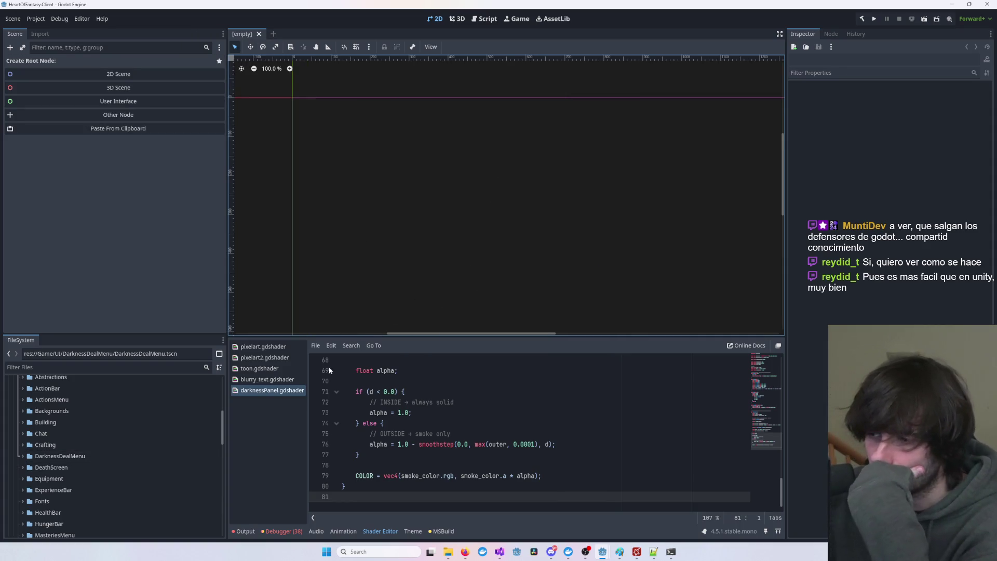
{"action": "scroll", "coordinate": [90, 431], "scroll_direction": "up", "scroll_amount": 4}
{"action": "scroll", "coordinate": [88, 433], "scroll_direction": "up", "scroll_amount": 2}
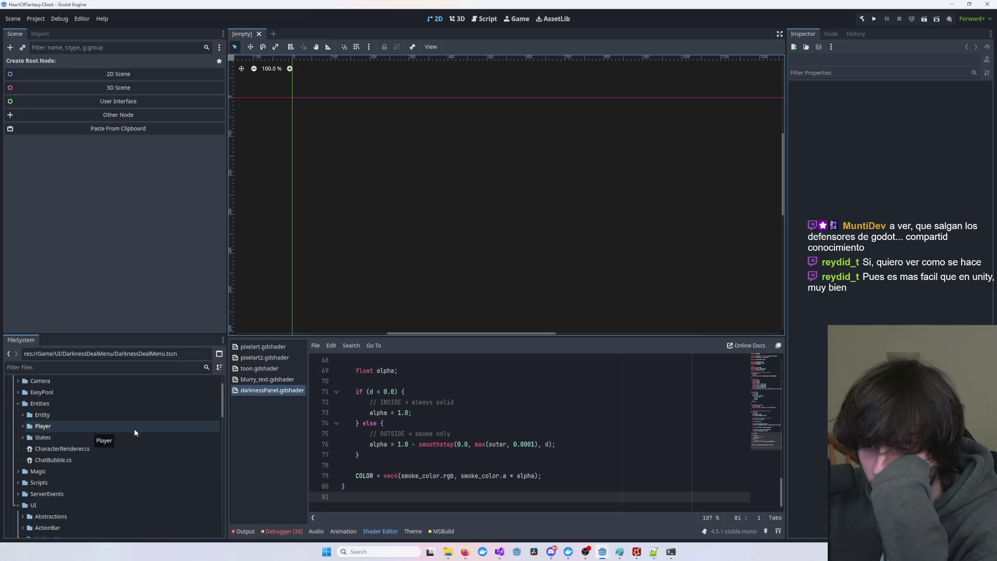
{"action": "left_click", "coordinate": [366, 552]}
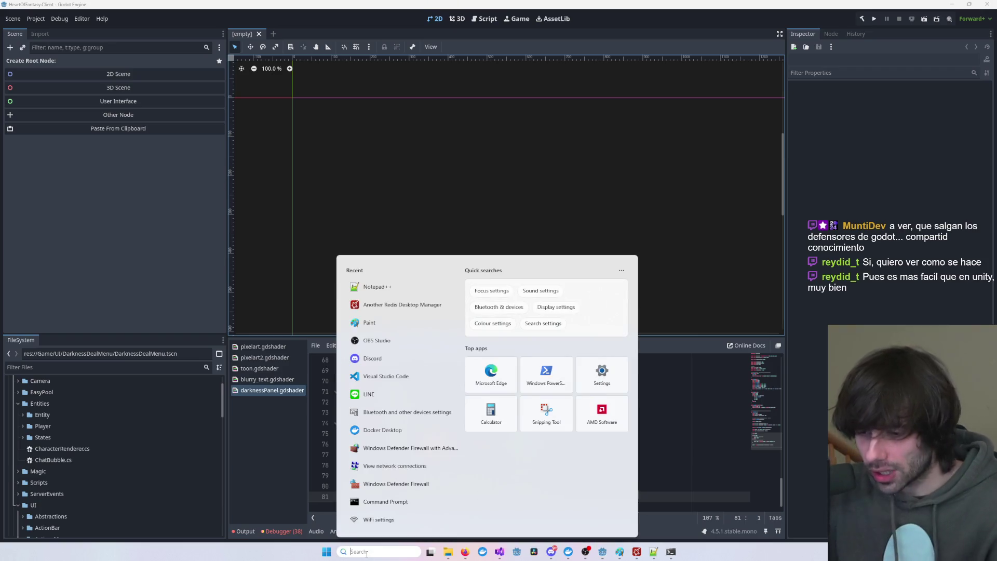
{"action": "type", "text": "paint"}
{"action": "key", "text": "Return"}
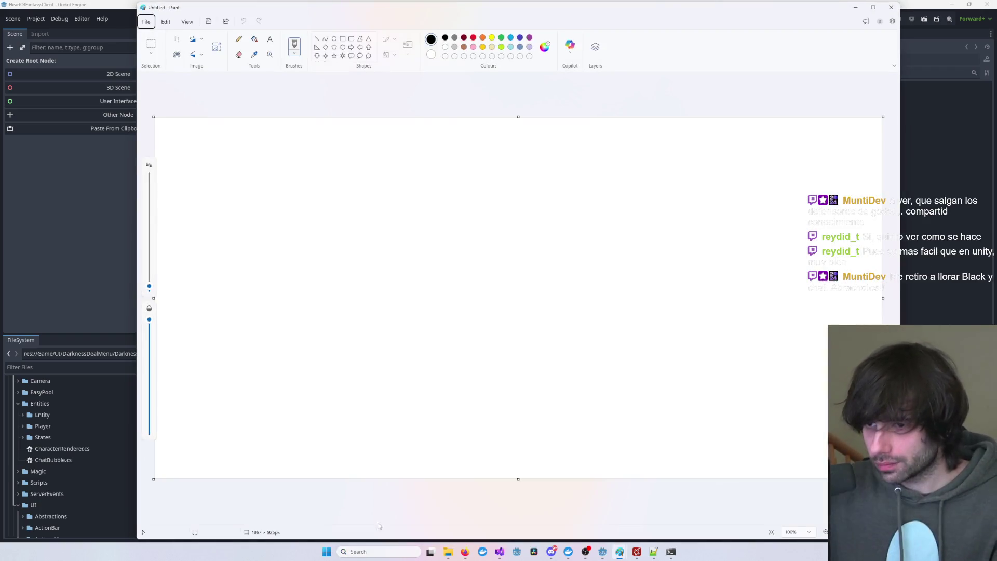
{"action": "left_click", "coordinate": [889, 9]}
{"action": "left_click", "coordinate": [399, 551]}
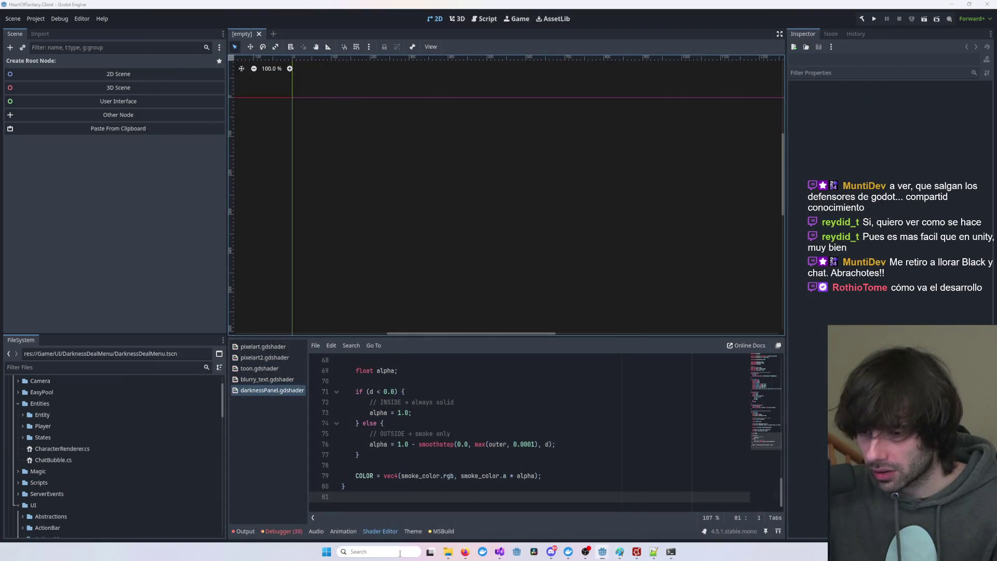
{"action": "type", "text": "aseprite"}
{"action": "key", "text": "Return"}
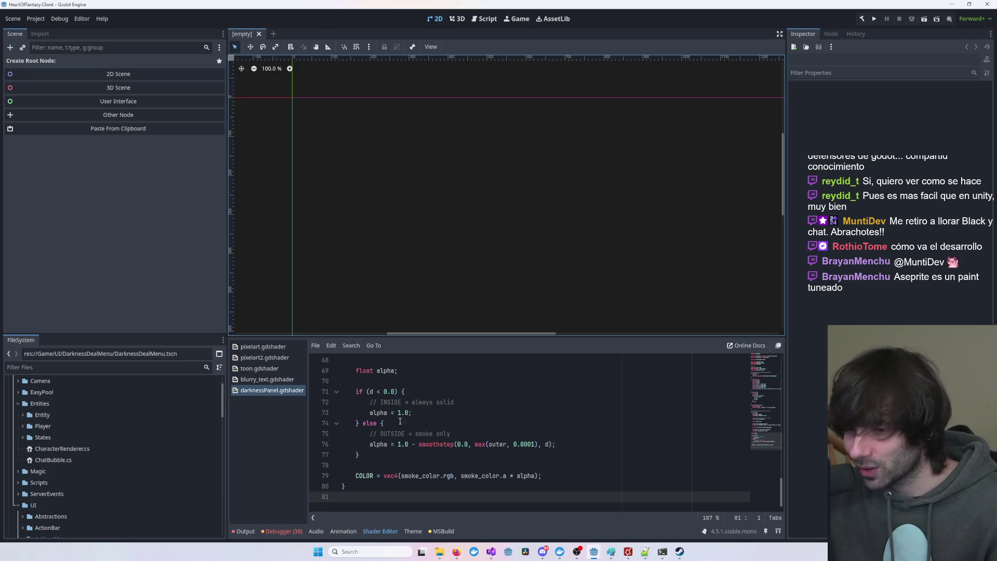
{"action": "mouse_move", "coordinate": [680, 557]}
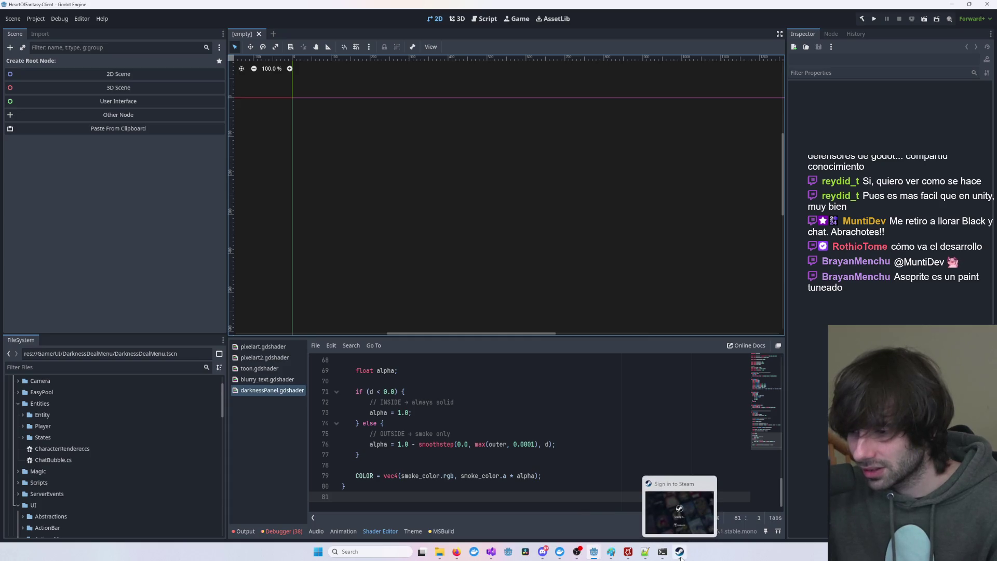
- Expand the DarknessDealMenu folder in the FileSystem dock and open DarknessDealMenu.tscn
{"action": "scroll", "coordinate": [77, 483], "scroll_direction": "down", "scroll_amount": 8}
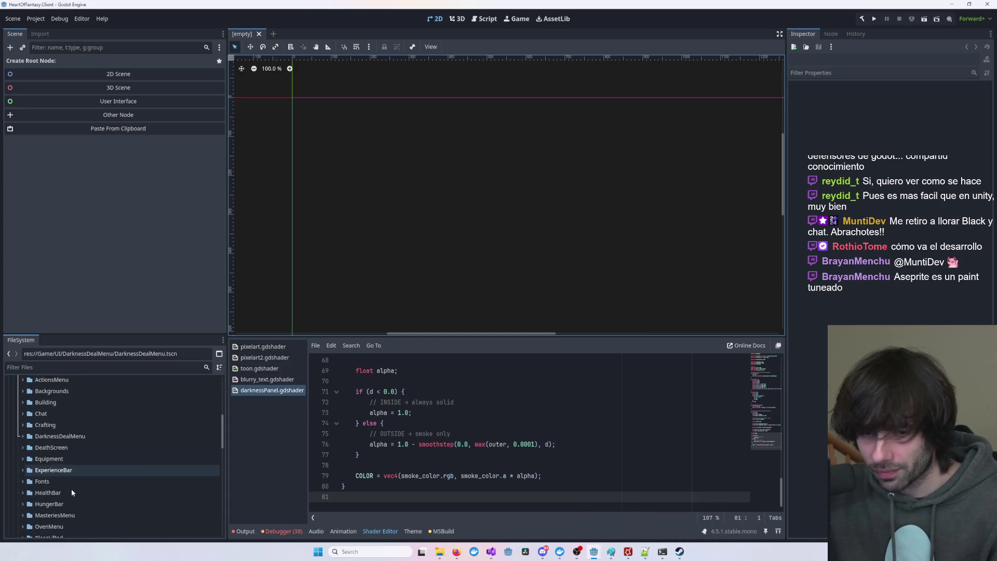
{"action": "scroll", "coordinate": [69, 488], "scroll_direction": "down", "scroll_amount": 1}
{"action": "scroll", "coordinate": [69, 486], "scroll_direction": "up", "scroll_amount": 1}
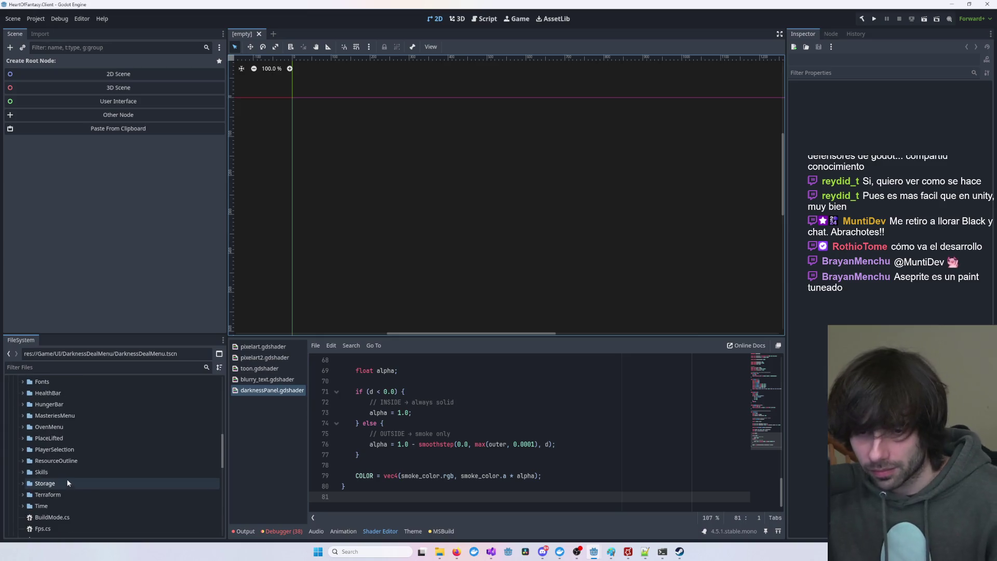
{"action": "scroll", "coordinate": [58, 467], "scroll_direction": "up", "scroll_amount": 5}
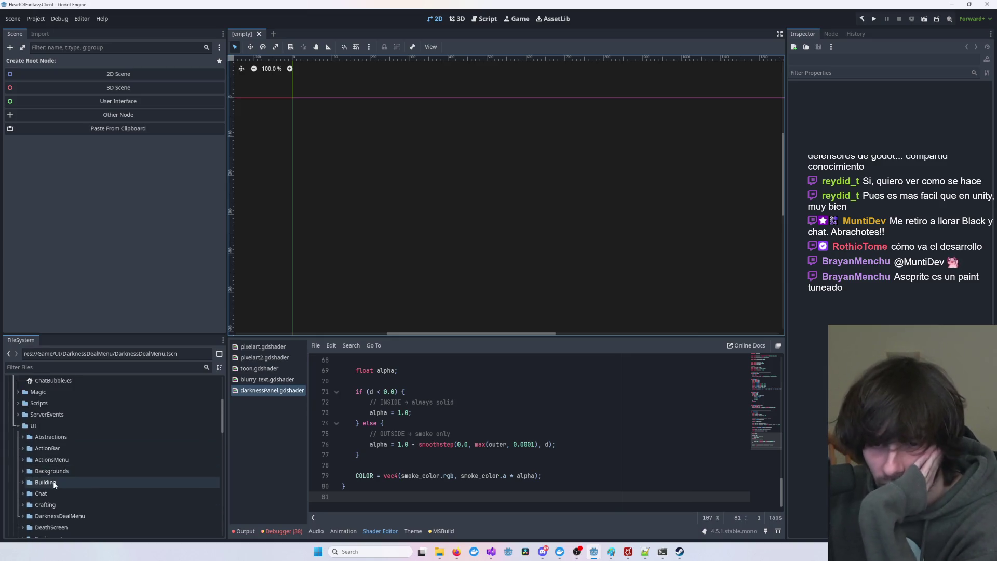
{"action": "double_click", "coordinate": [68, 456]}
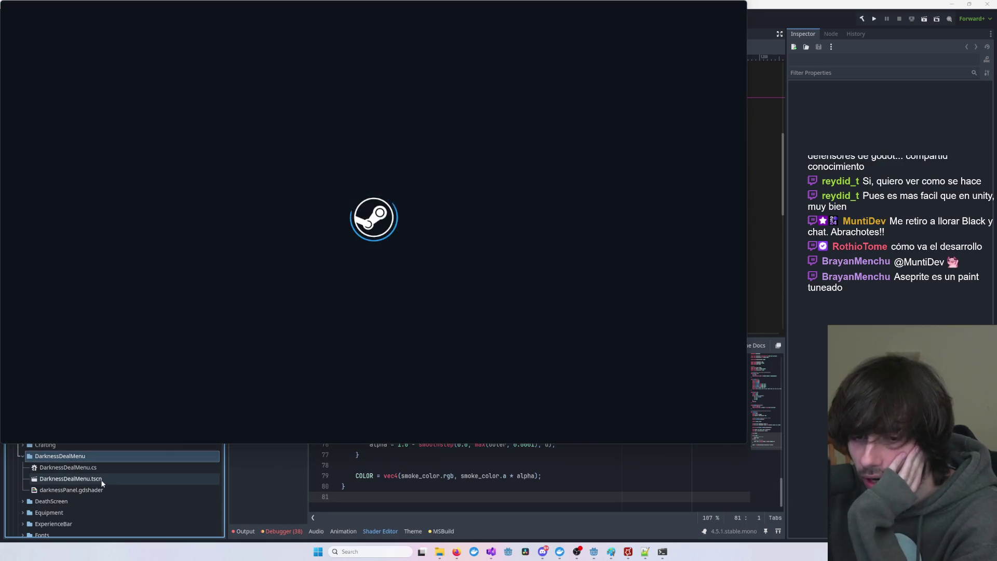
{"action": "double_click", "coordinate": [102, 479]}
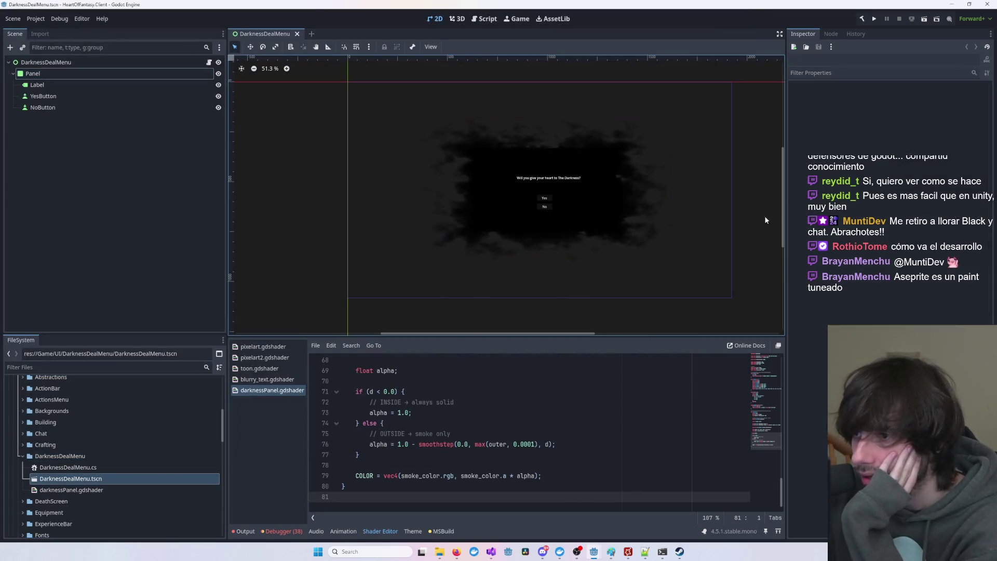
- Inspect the Panel and root DarknessDealMenu nodes, then centre the darkness prompt in the view
{"action": "scroll", "coordinate": [715, 241], "scroll_direction": "up", "scroll_amount": 4}
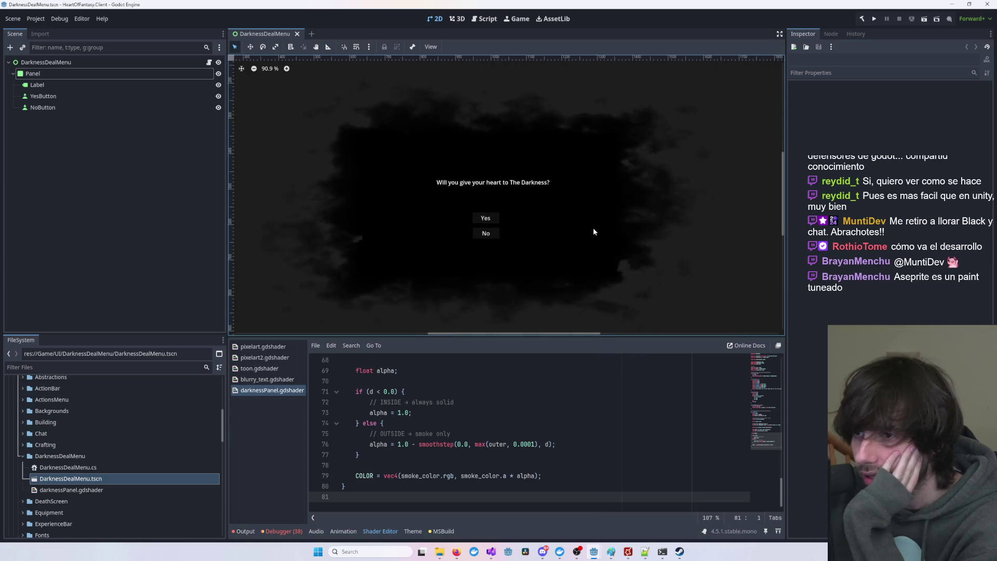
{"action": "scroll", "coordinate": [586, 232], "scroll_direction": "down", "scroll_amount": 2}
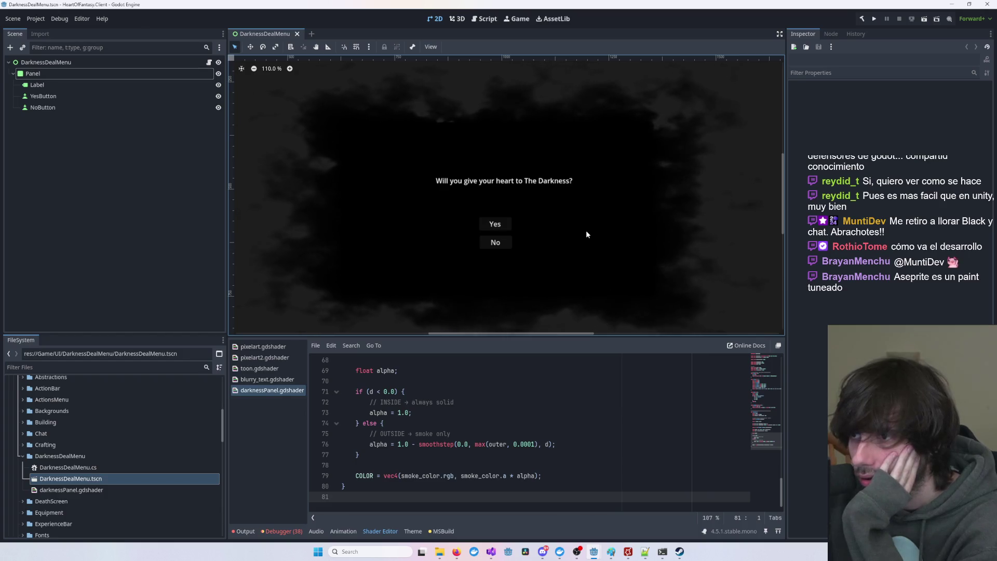
{"action": "scroll", "coordinate": [578, 257], "scroll_direction": "down", "scroll_amount": 3}
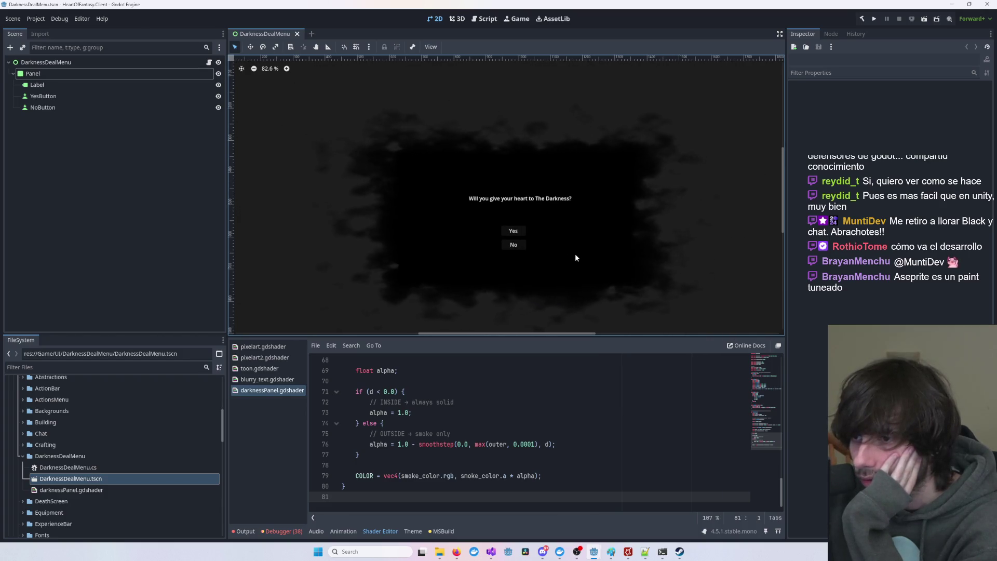
{"action": "left_click", "coordinate": [553, 256]}
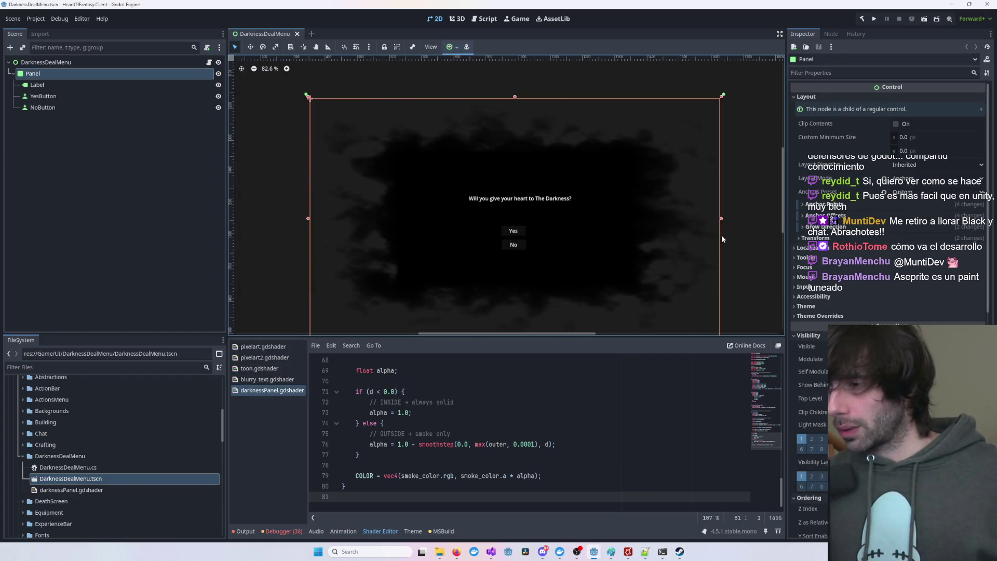
{"action": "left_click", "coordinate": [738, 232]}
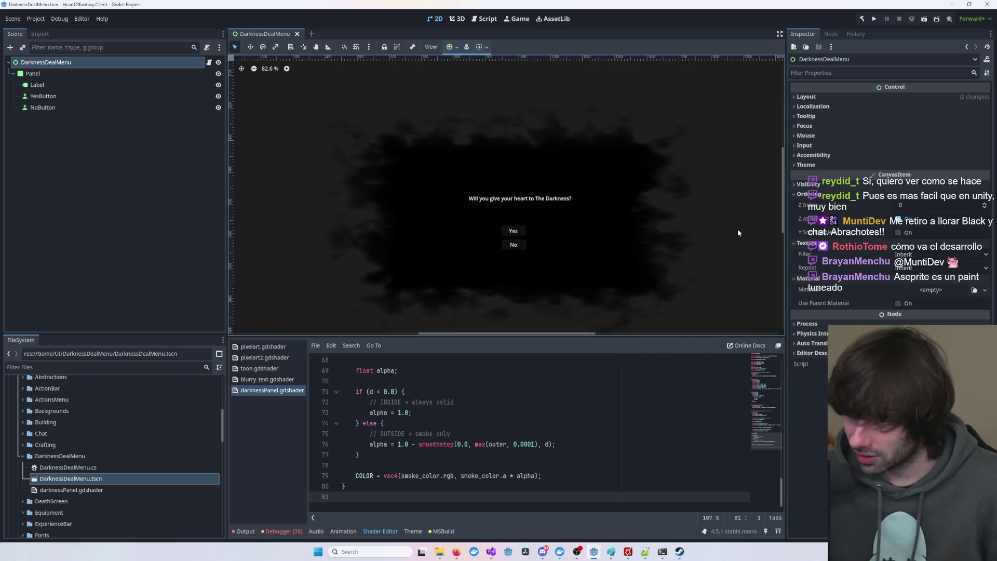
{"action": "scroll", "coordinate": [609, 224], "scroll_direction": "up", "scroll_amount": 3}
{"action": "left_click_drag", "start_coordinate": [440, 216], "coordinate": [492, 204]}
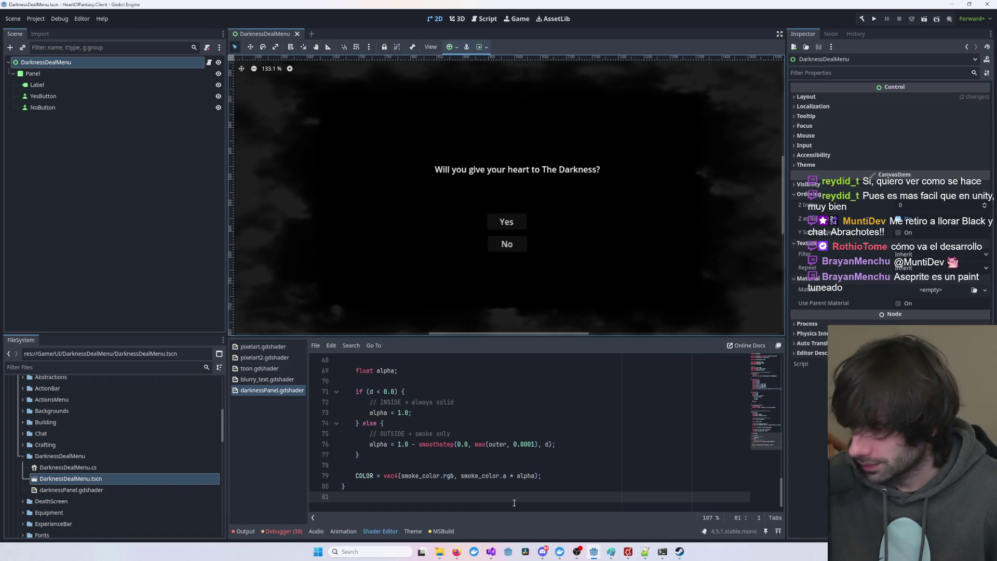
- Close the leftover Paint window from the taskbar without saving
{"action": "mouse_move", "coordinate": [593, 551]}
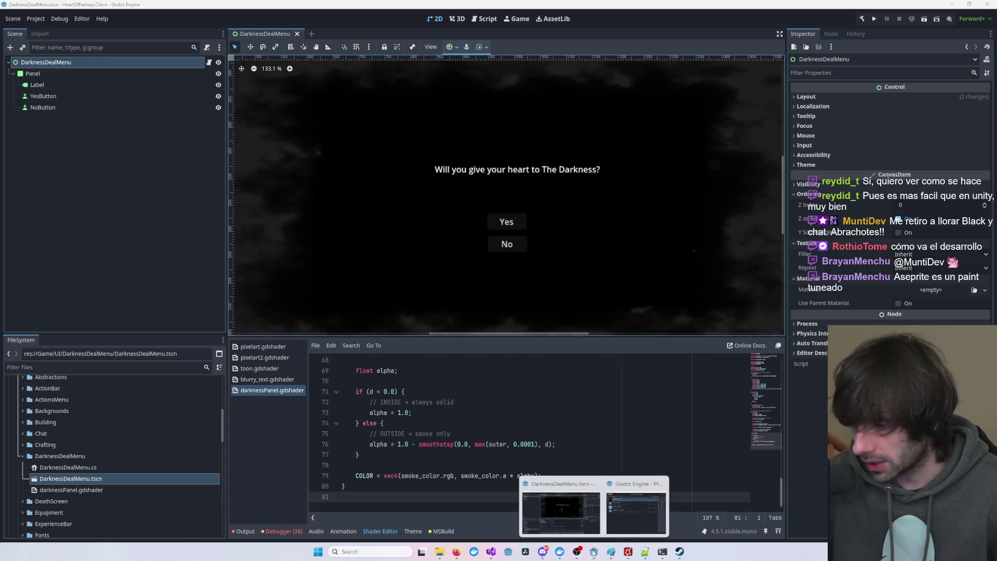
{"action": "right_click", "coordinate": [611, 551]}
{"action": "left_click", "coordinate": [587, 530]}
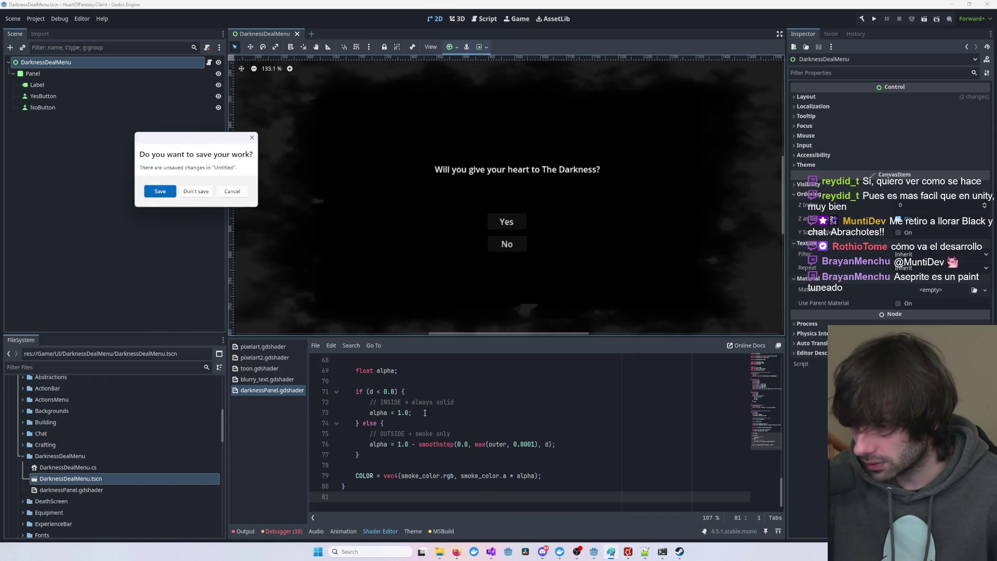
{"action": "left_click", "coordinate": [196, 191]}
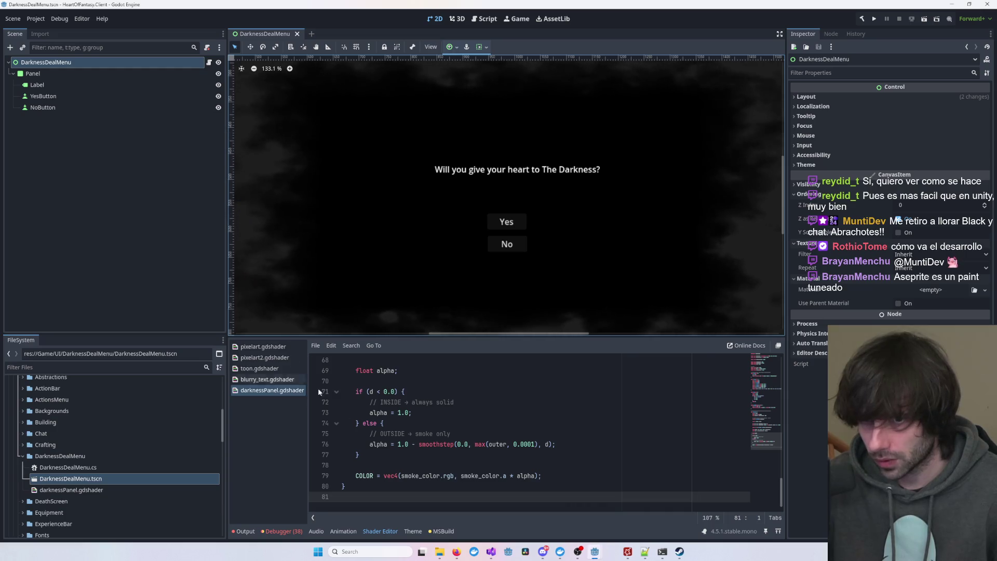
- Launch Aseprite from Windows search
{"action": "left_click", "coordinate": [383, 551]}
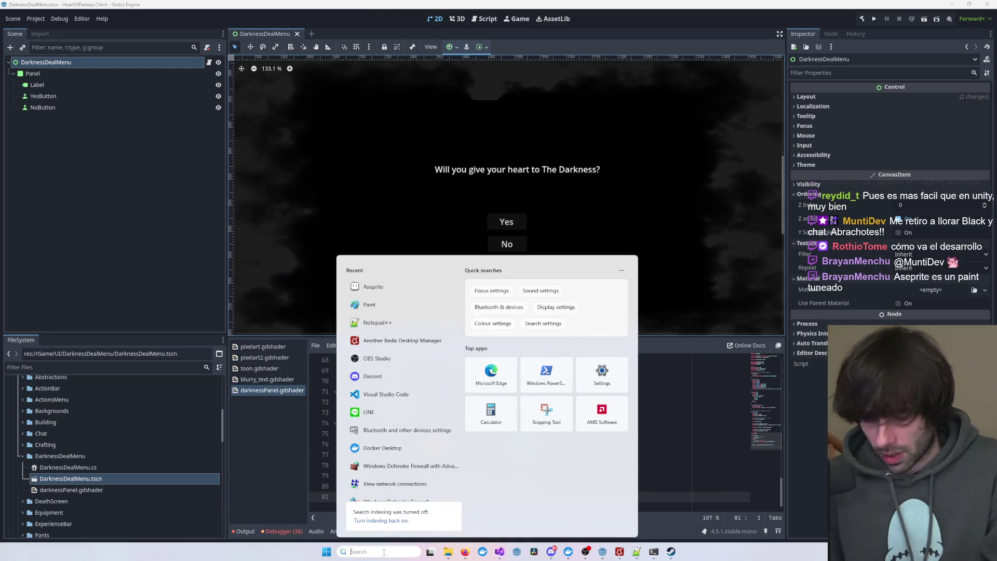
{"action": "type", "text": "aseprite"}
{"action": "key", "text": "Escape"}
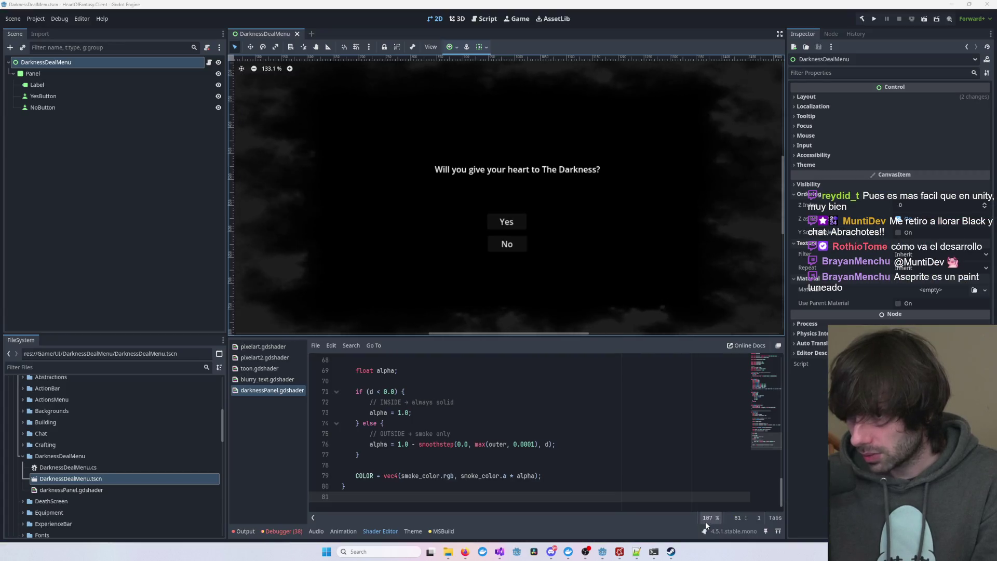
{"action": "mouse_move", "coordinate": [676, 554]}
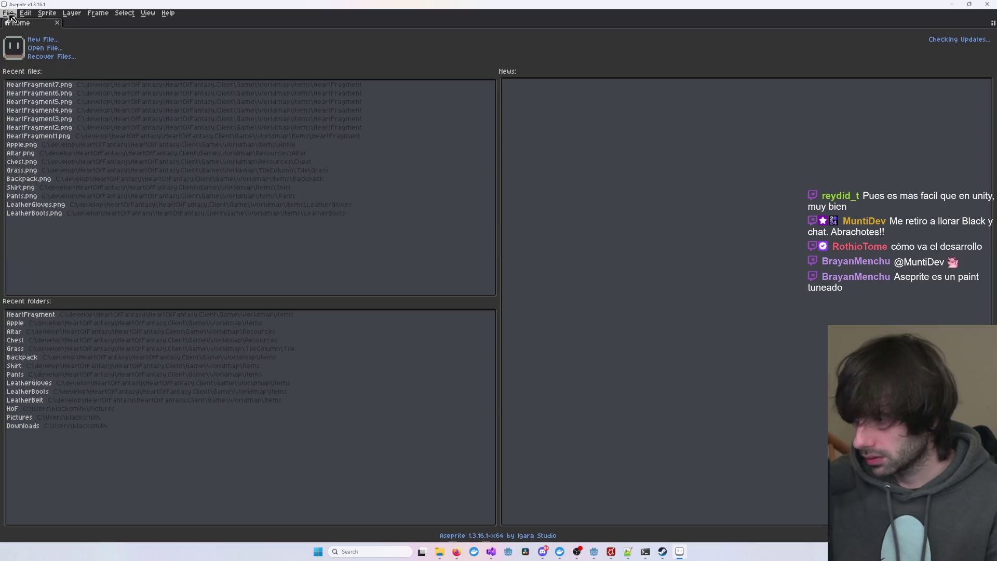
- Create a new 200×200 px sprite via File > New
{"action": "left_click", "coordinate": [9, 12]}
{"action": "left_click", "coordinate": [24, 22]}
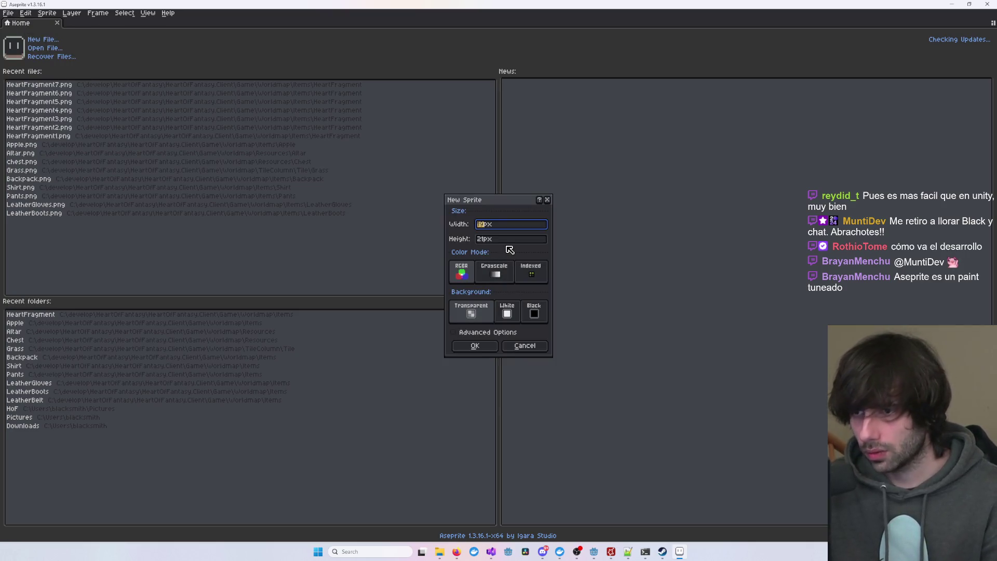
{"action": "type", "text": "200"}
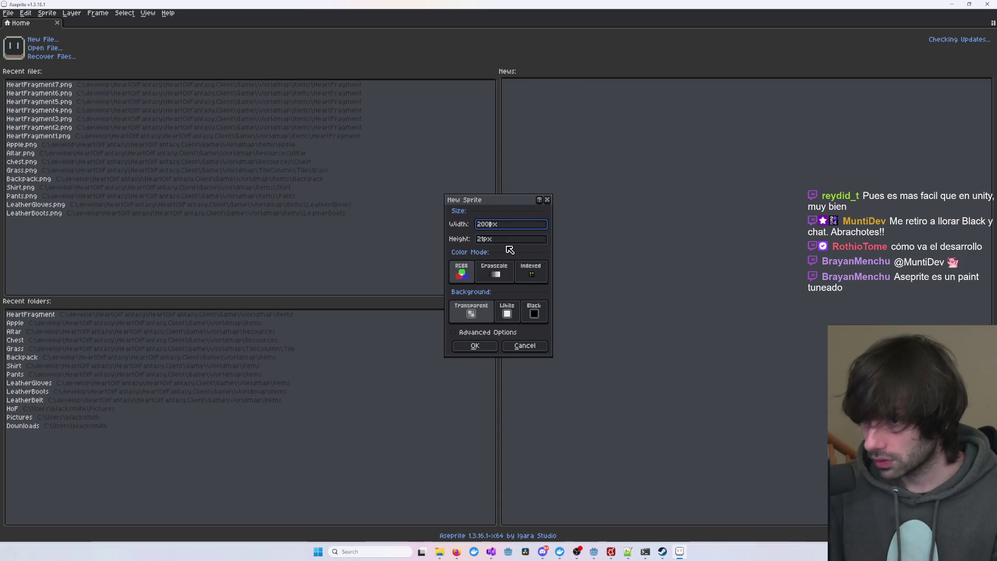
{"action": "key", "text": "Tab"}
{"action": "type", "text": "2"}
{"action": "key", "text": "Return"}
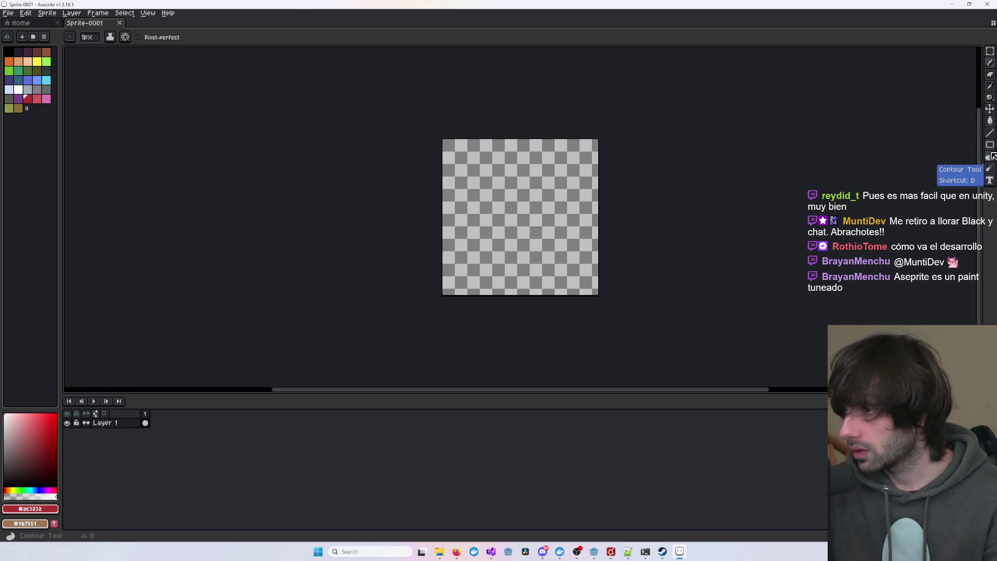
- Pick the Ellipse tool and try drawing red circles across the canvas, undoing the attempts
{"action": "left_click", "coordinate": [992, 135]}
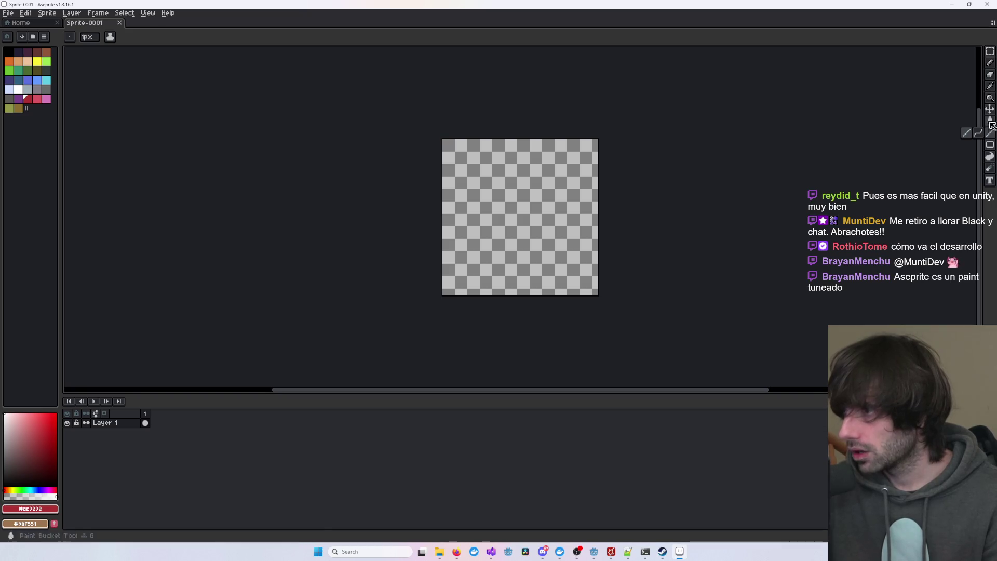
{"action": "mouse_move", "coordinate": [989, 145]}
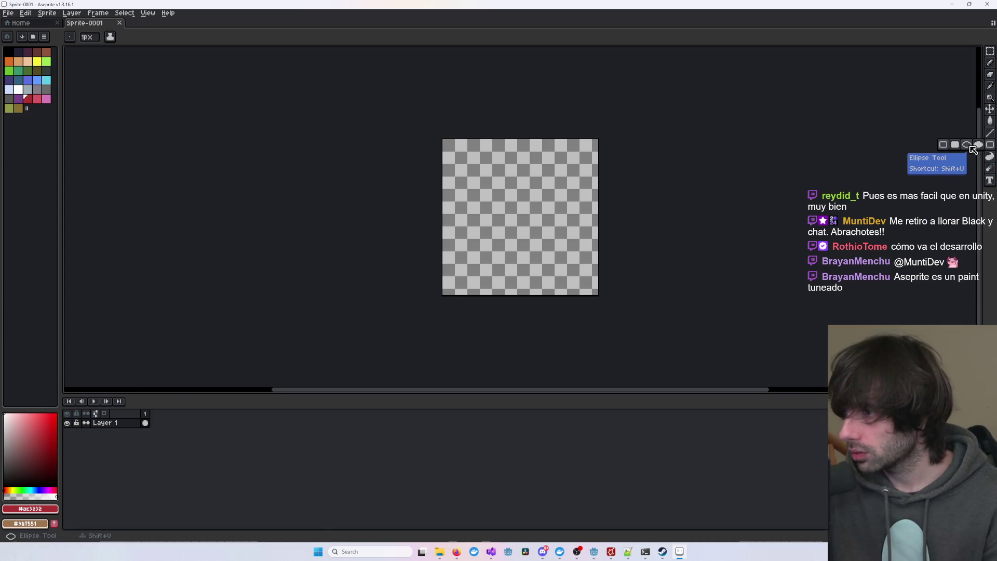
{"action": "left_click", "coordinate": [968, 146]}
{"action": "left_click_drag", "start_coordinate": [494, 140], "coordinate": [581, 252]}
{"action": "key", "text": "ctrl+z"}
{"action": "scroll", "coordinate": [447, 156], "scroll_direction": "up", "scroll_amount": 5}
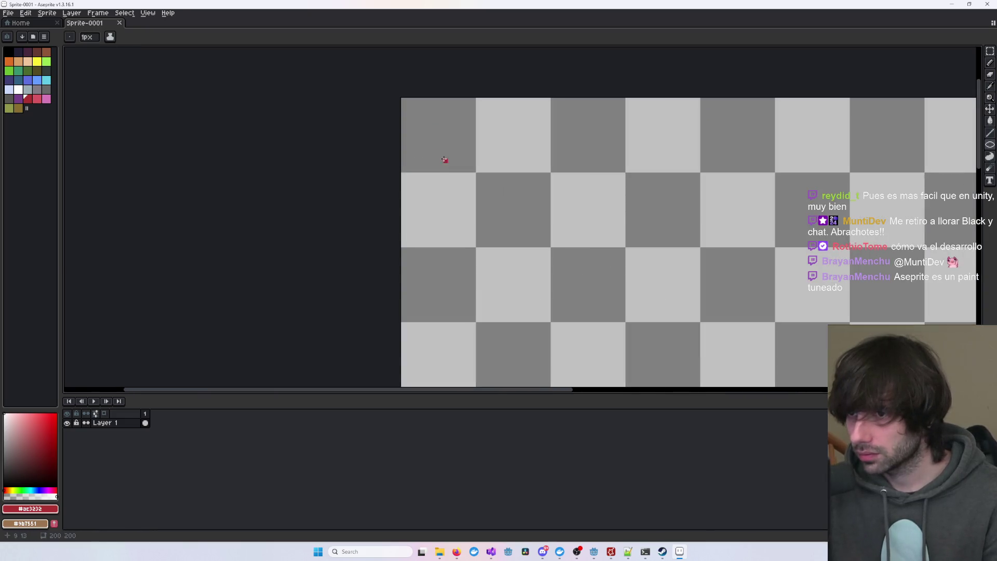
{"action": "mouse_move", "coordinate": [403, 100]}
{"action": "left_mouse_down"}
{"action": "mouse_move", "coordinate": [668, 263]}
{"action": "mouse_move", "coordinate": [906, 383]}
{"action": "mouse_move", "coordinate": [976, 384]}
{"action": "mouse_move", "coordinate": [906, 386]}
{"action": "left_mouse_up"}
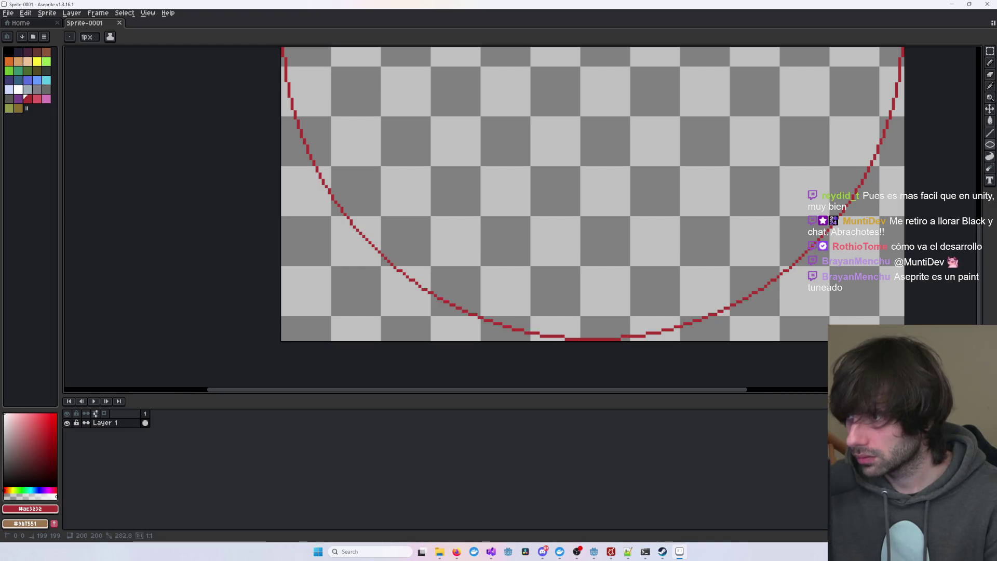
{"action": "left_click_drag", "start_coordinate": [906, 385], "coordinate": [906, 386]}
{"action": "scroll", "coordinate": [782, 311], "scroll_direction": "down", "scroll_amount": 5}
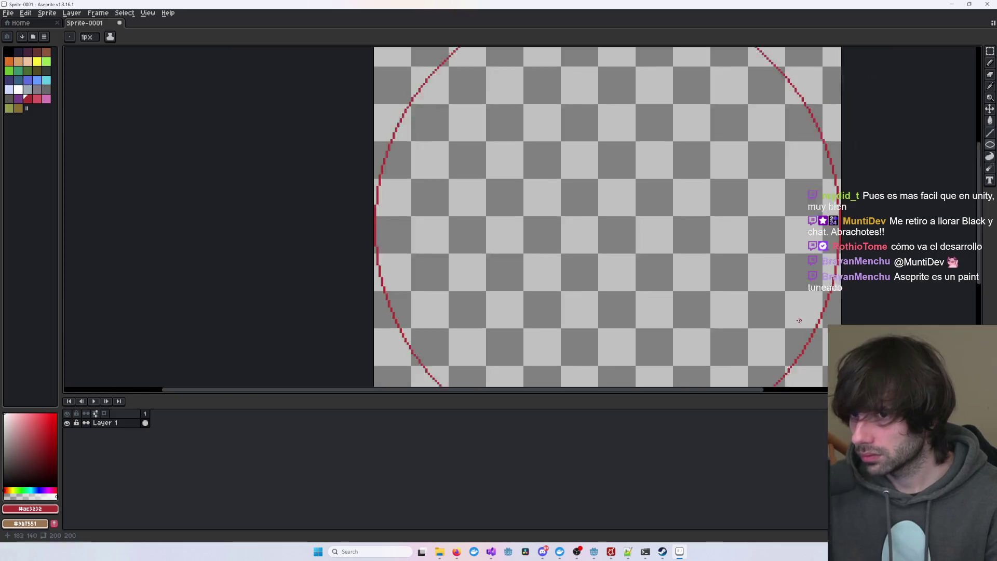
{"action": "scroll", "coordinate": [782, 311], "scroll_direction": "up", "scroll_amount": 3}
{"action": "scroll", "coordinate": [704, 68], "scroll_direction": "down", "scroll_amount": 2}
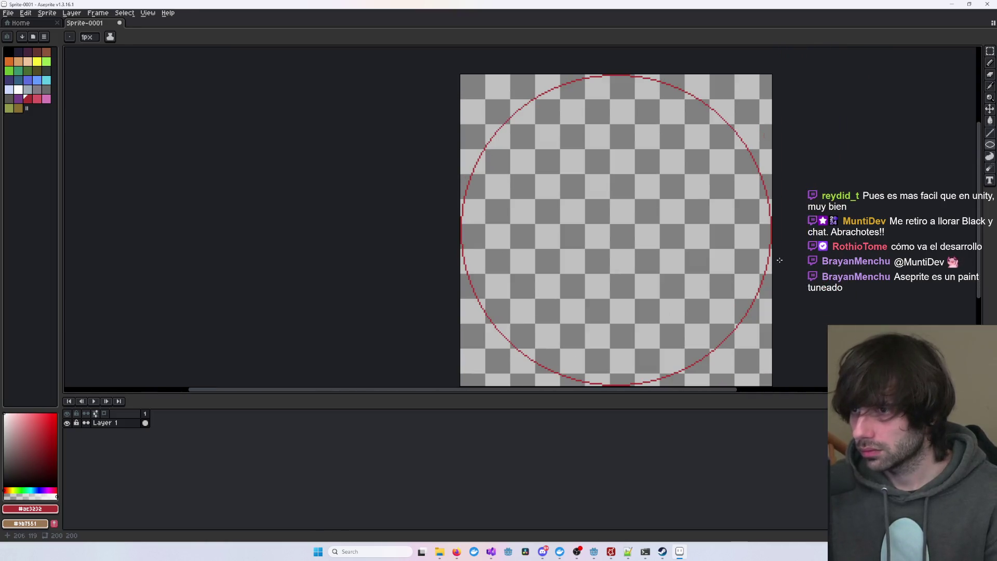
{"action": "key", "text": "v"}
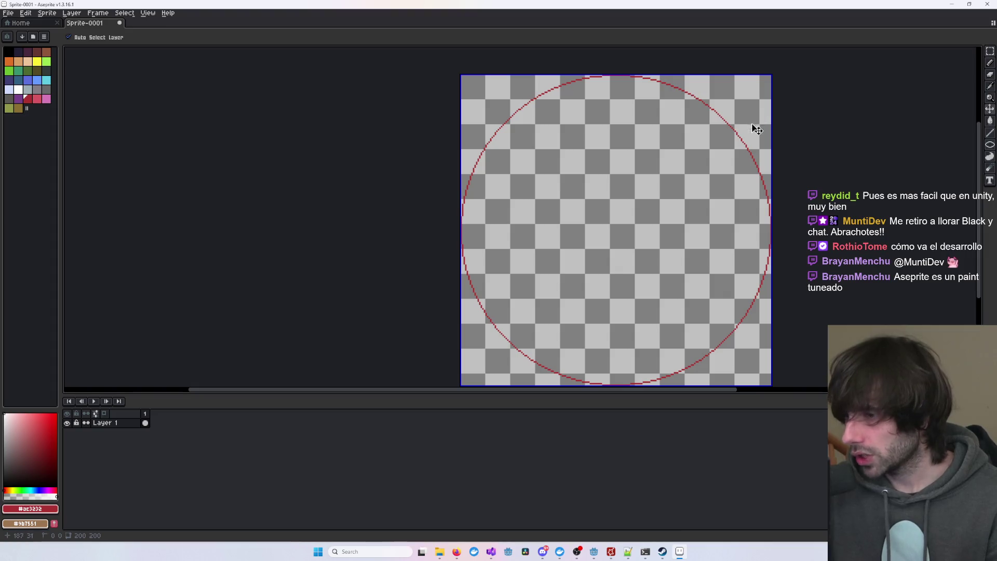
{"action": "key", "text": "u"}
{"action": "key", "text": "ctrl+z"}
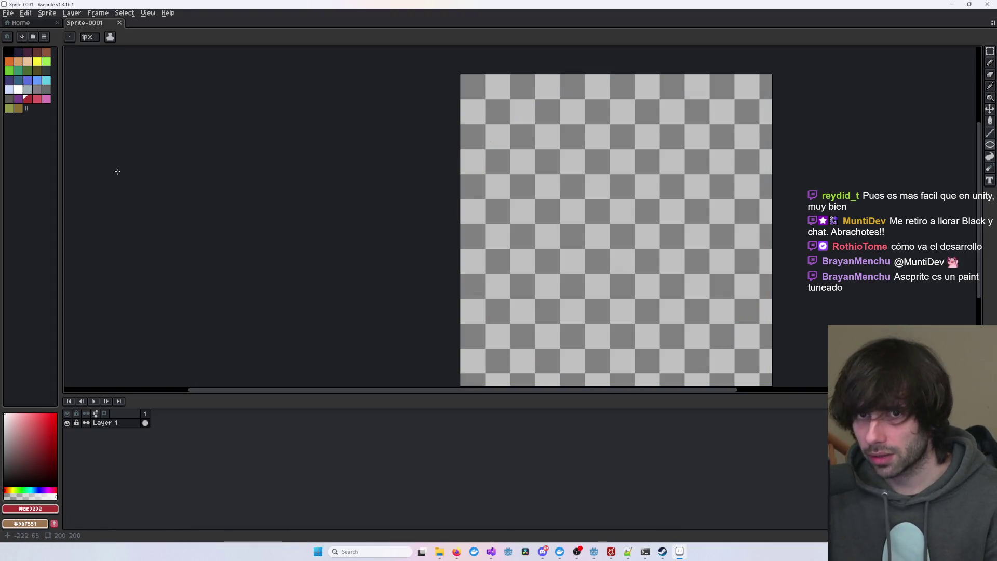
- Set a 2px brush and redraw the red circle from the canvas's top-left to bottom-right corner
{"action": "left_click", "coordinate": [87, 40]}
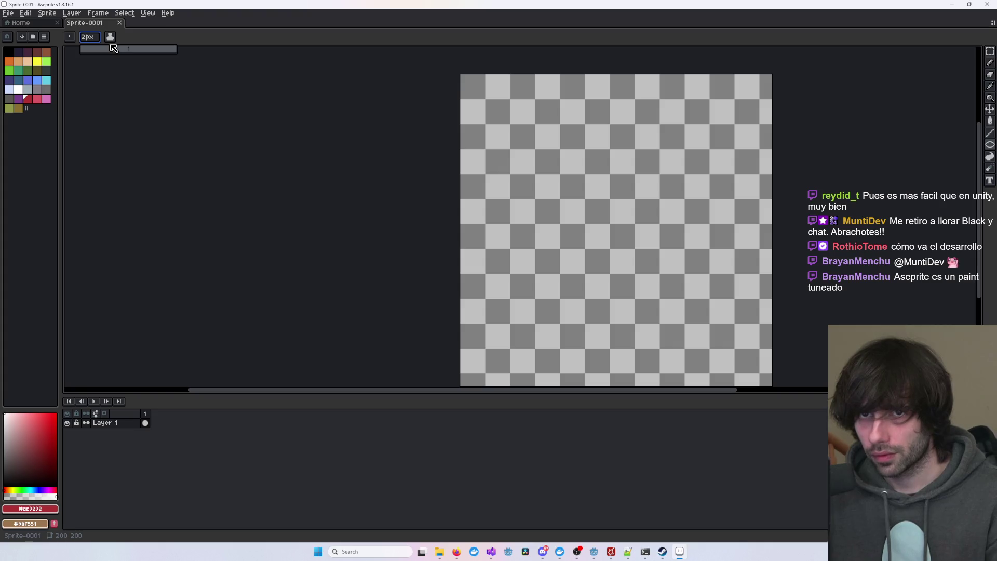
{"action": "left_click_drag", "start_coordinate": [461, 76], "coordinate": [771, 371]}
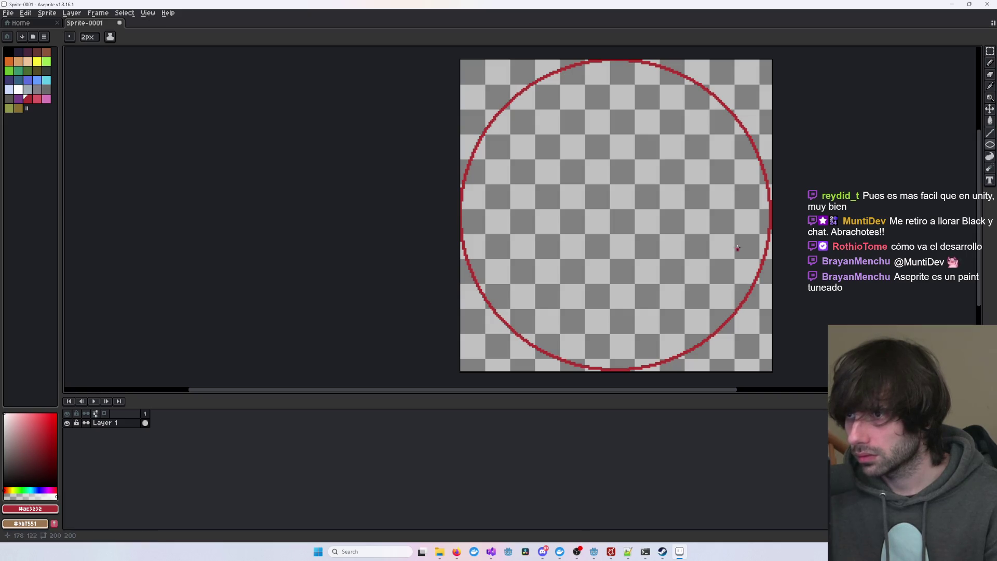
{"action": "key", "text": "ctrl+z"}
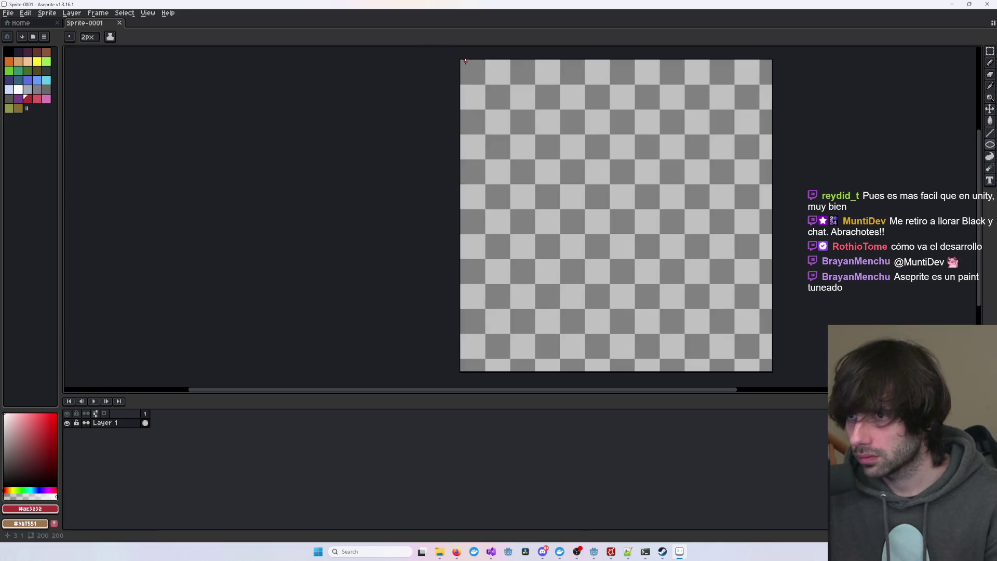
{"action": "mouse_move", "coordinate": [461, 61]}
{"action": "left_mouse_down"}
{"action": "mouse_move", "coordinate": [534, 123]}
{"action": "mouse_move", "coordinate": [639, 240]}
{"action": "mouse_move", "coordinate": [728, 363]}
{"action": "mouse_move", "coordinate": [731, 348]}
{"action": "mouse_move", "coordinate": [770, 370]}
{"action": "left_mouse_up"}
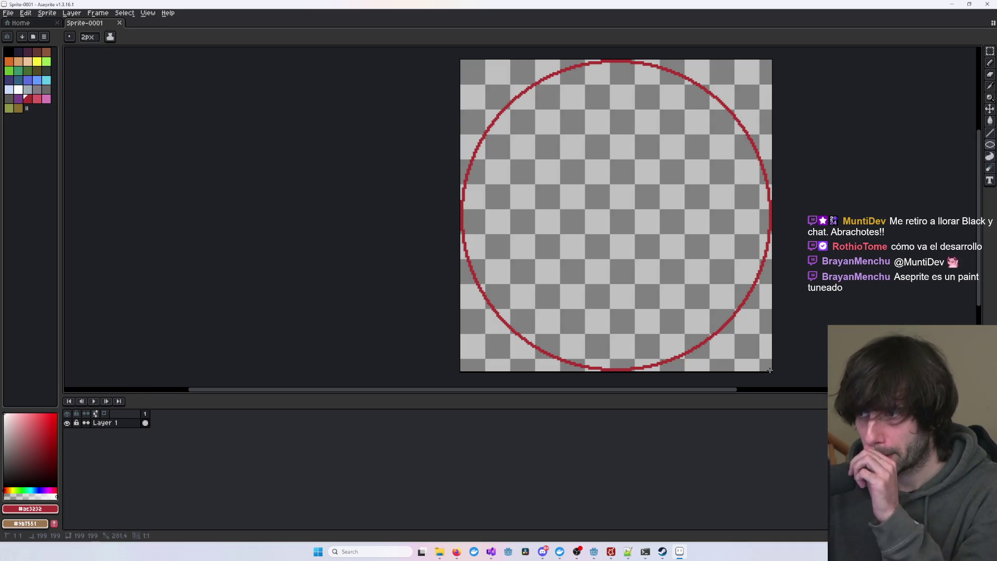
{"action": "left_click_drag", "start_coordinate": [770, 371], "coordinate": [772, 370]}
{"action": "mouse_move", "coordinate": [814, 309]}
{"action": "left_mouse_down"}
{"action": "mouse_move", "coordinate": [697, 312]}
{"action": "mouse_move", "coordinate": [718, 293]}
{"action": "left_mouse_up"}
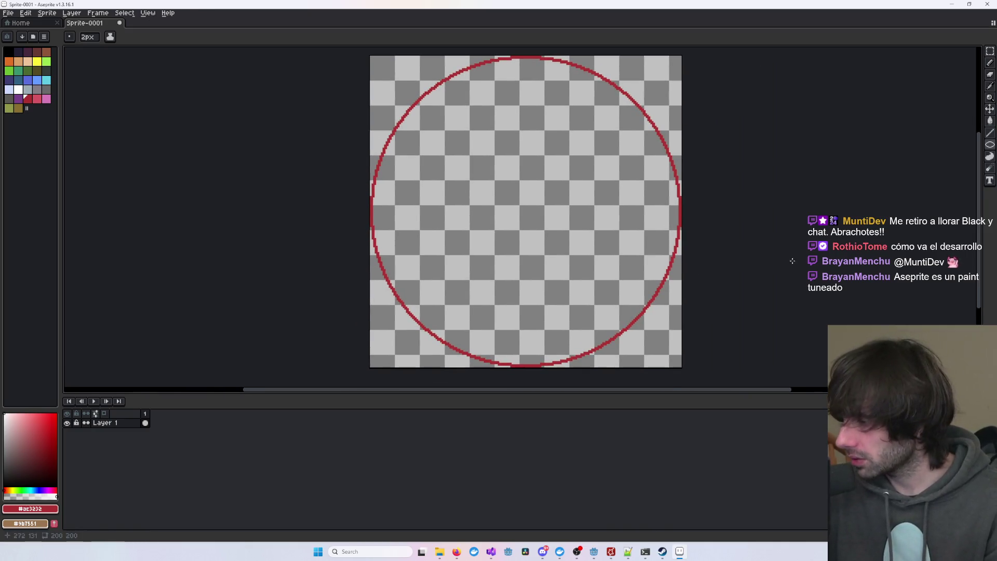
{"action": "left_click", "coordinate": [989, 86]}
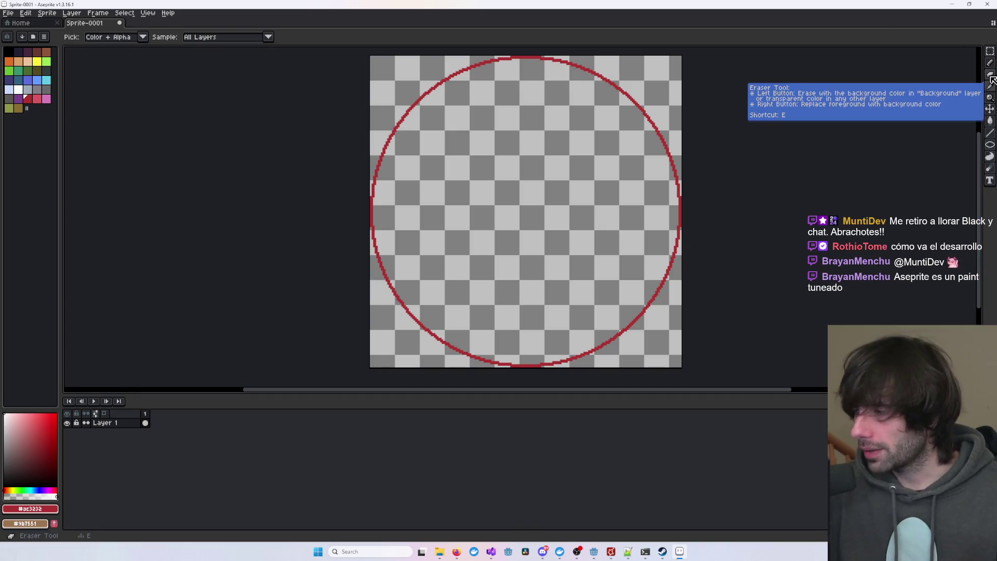
{"action": "left_click", "coordinate": [989, 133]}
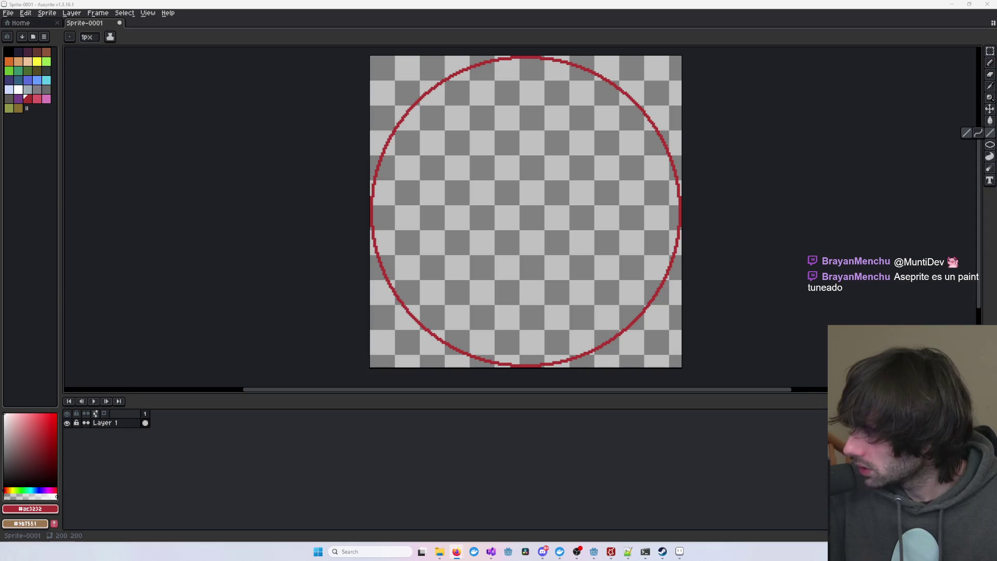
- Paste the magic-circles image into Sprite-0001, then cancel the paste
{"action": "key", "text": "ctrl+v"}
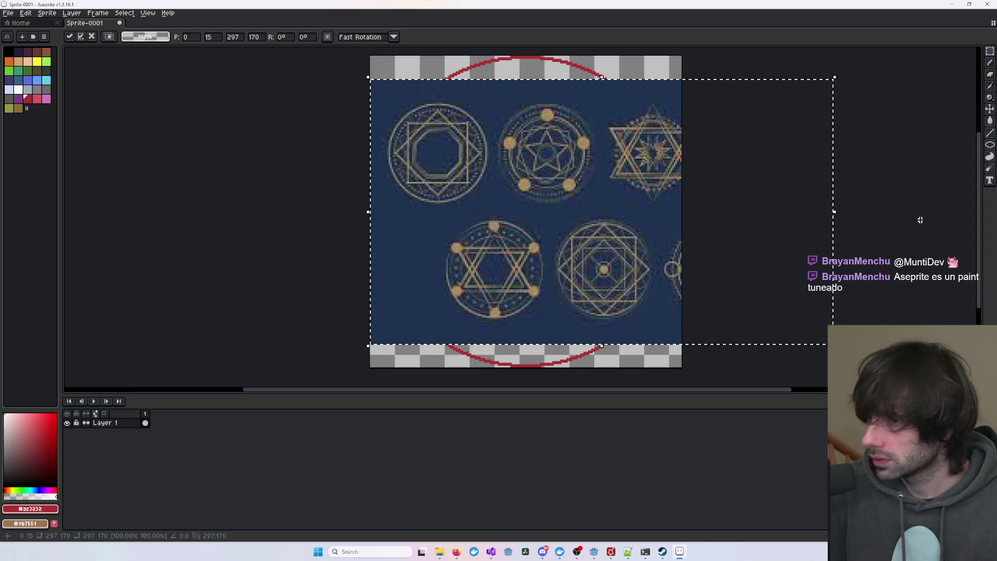
{"action": "scroll", "coordinate": [919, 218], "scroll_direction": "down", "scroll_amount": 4}
{"action": "scroll", "coordinate": [675, 213], "scroll_direction": "up", "scroll_amount": 2}
{"action": "scroll", "coordinate": [721, 224], "scroll_direction": "up", "scroll_amount": 1}
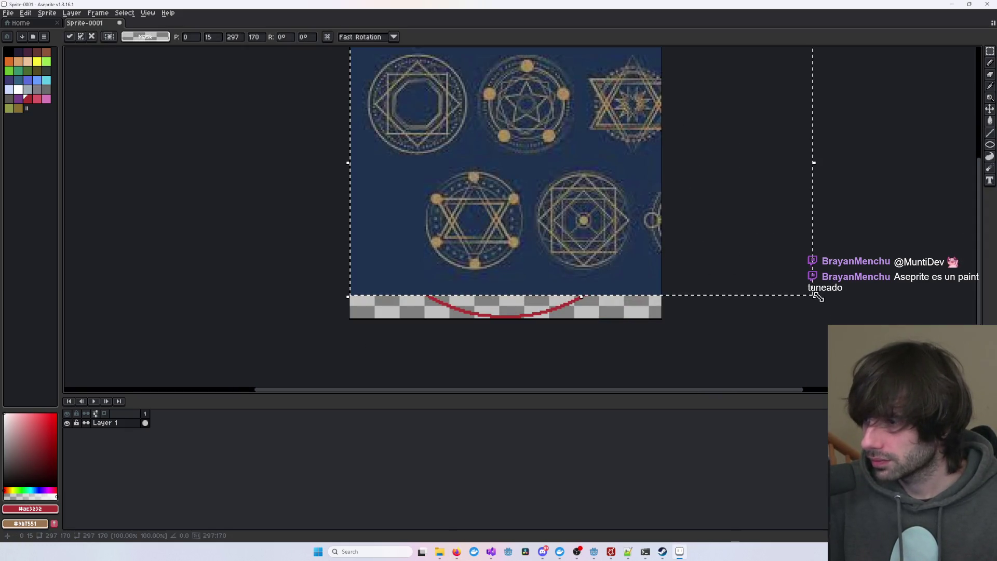
{"action": "left_click_drag", "start_coordinate": [814, 293], "coordinate": [644, 260]}
{"action": "key", "text": "Escape"}
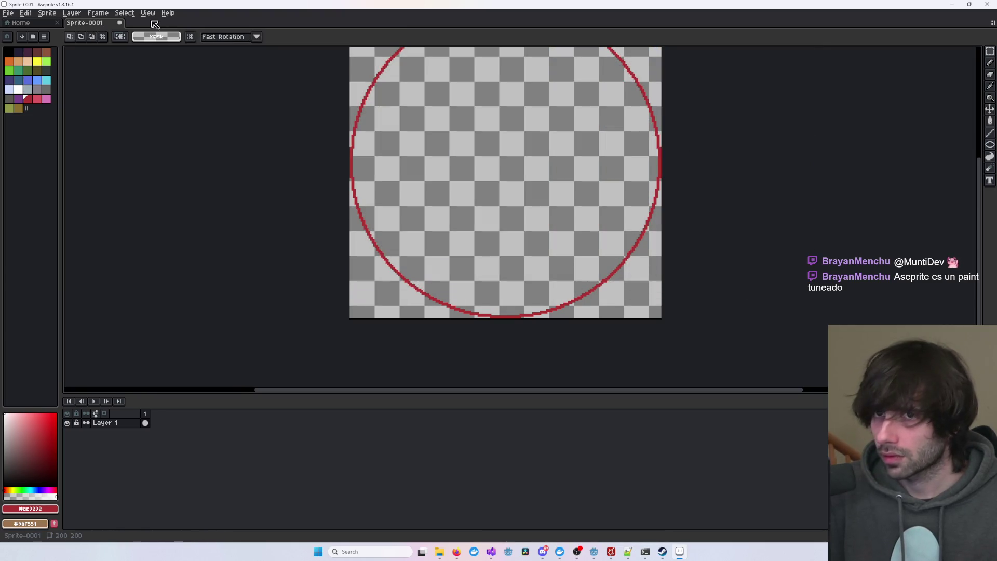
- Create a new sprite, Sprite-0002, and paste the magic-circles reference image into it
{"action": "key", "text": "ctrl+n"}
{"action": "left_click", "coordinate": [470, 344]}
{"action": "key", "text": "ctrl+v"}
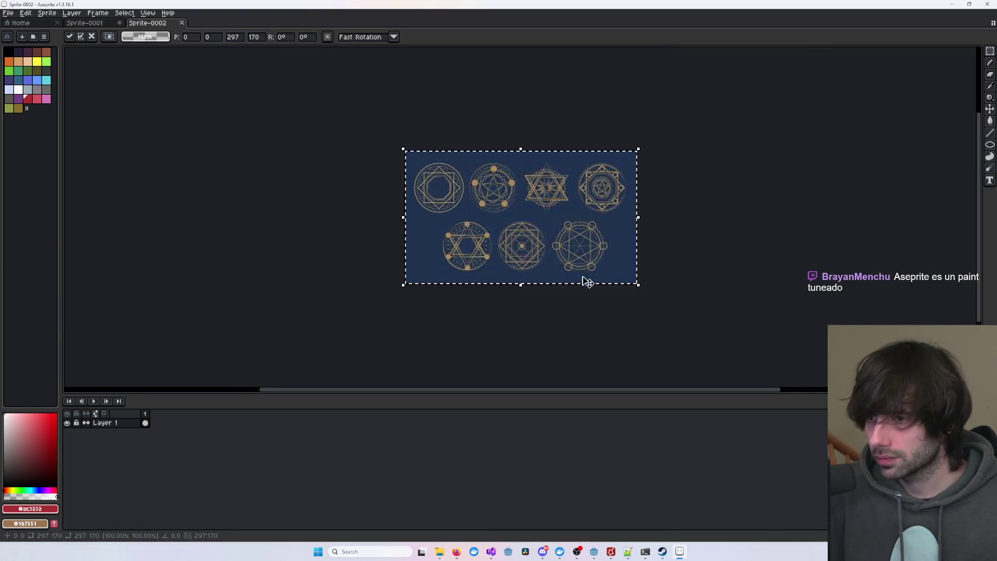
{"action": "scroll", "coordinate": [660, 246], "scroll_direction": "up", "scroll_amount": 3}
{"action": "scroll", "coordinate": [660, 246], "scroll_direction": "down", "scroll_amount": 3}
{"action": "left_click", "coordinate": [772, 258]}
{"action": "left_click_drag", "start_coordinate": [495, 203], "coordinate": [549, 223]}
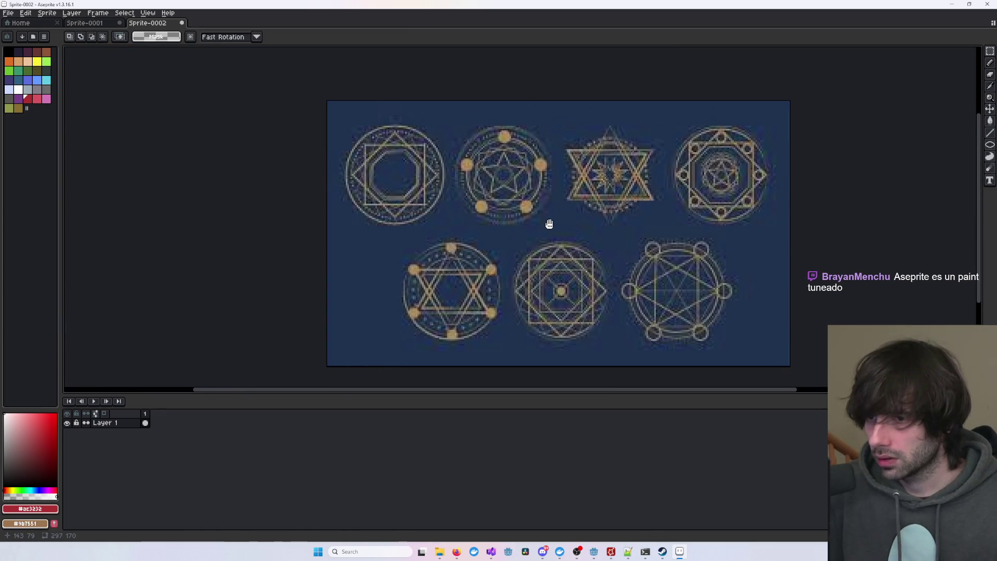
- Compare the magic-circle designs in Sprite-0002, then return to the red circle in Sprite-0001
{"action": "left_click", "coordinate": [96, 25]}
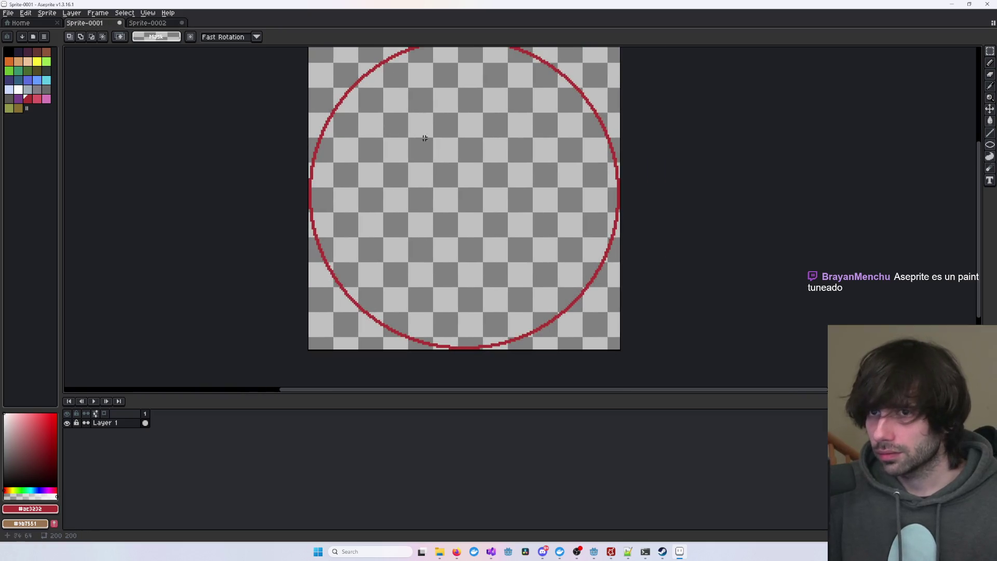
{"action": "left_click", "coordinate": [154, 26]}
{"action": "scroll", "coordinate": [376, 146], "scroll_direction": "up", "scroll_amount": 2}
{"action": "left_click_drag", "start_coordinate": [376, 147], "coordinate": [478, 150]}
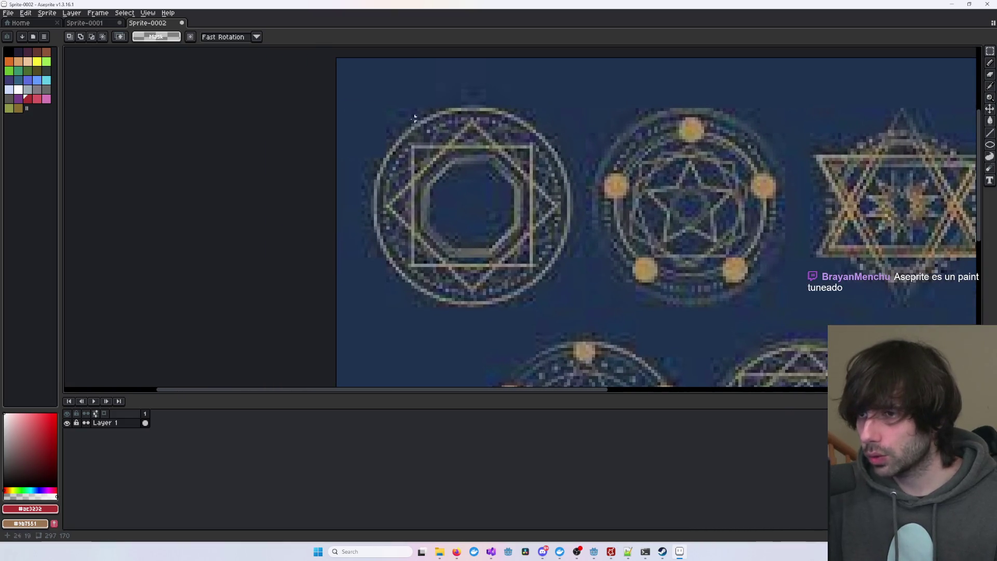
{"action": "left_click", "coordinate": [95, 24]}
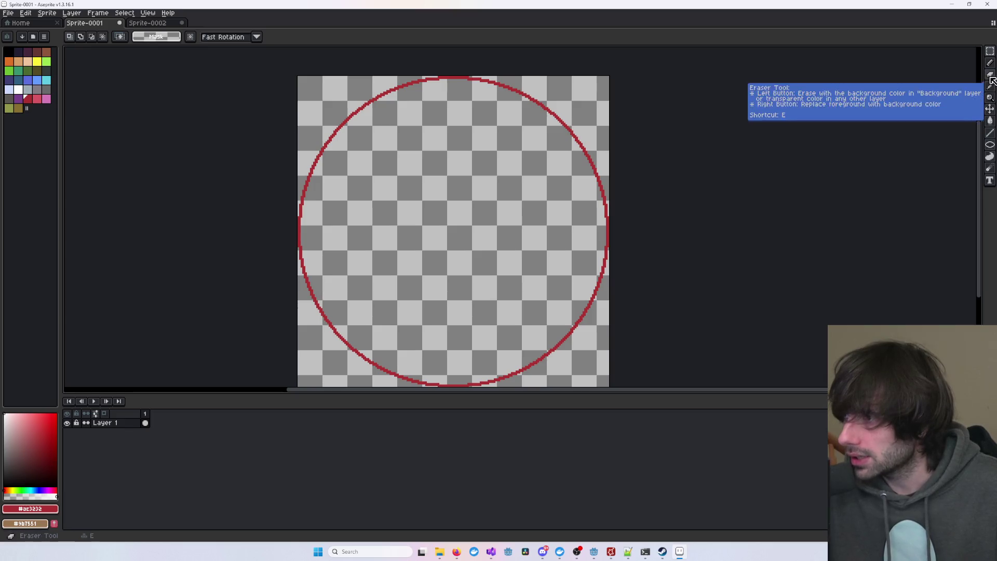
- Fill the red circle outline with black using the Paint Bucket and the black swatch
{"action": "left_click", "coordinate": [990, 121]}
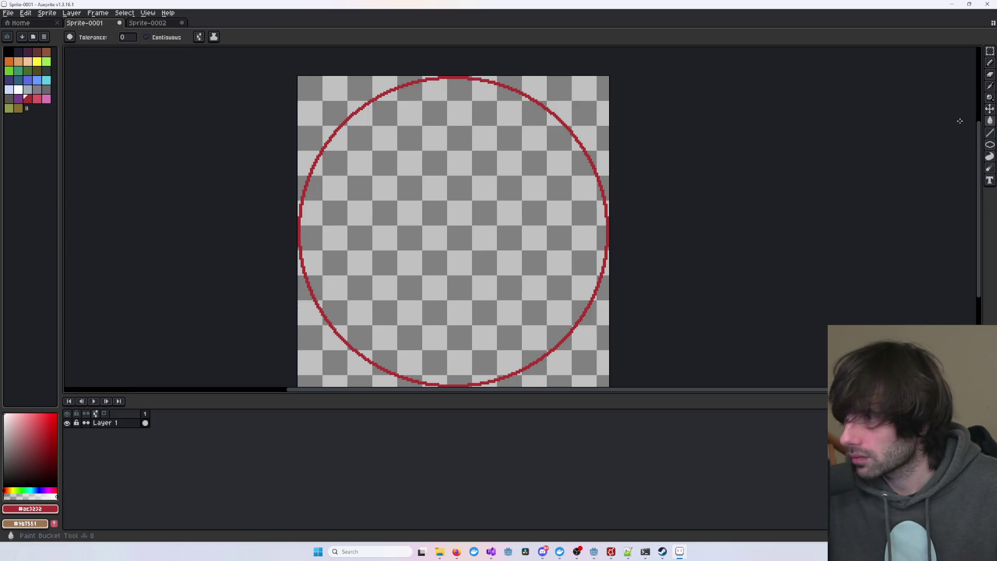
{"action": "left_click", "coordinate": [9, 52]}
{"action": "left_click", "coordinate": [365, 105]}
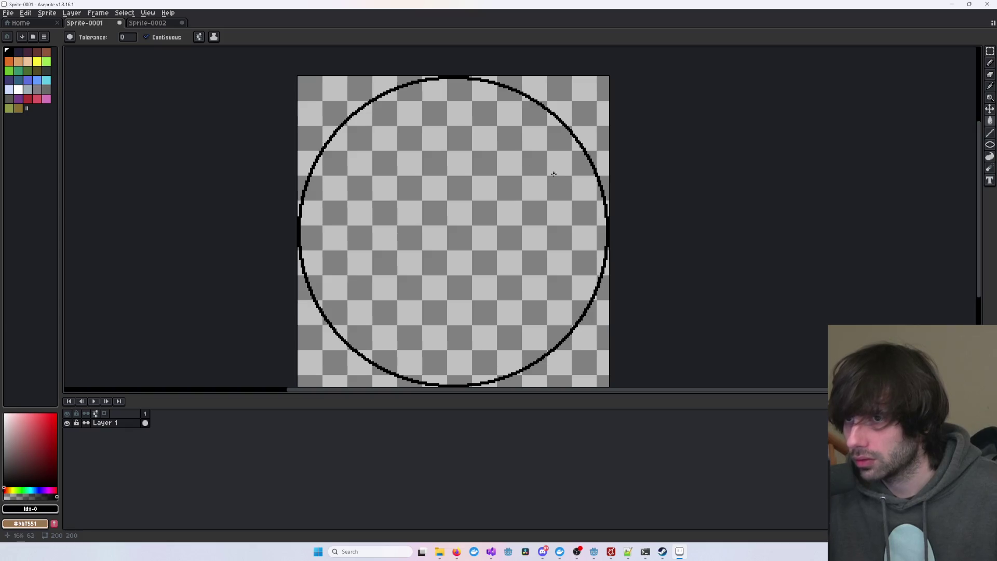
{"action": "left_click", "coordinate": [990, 64]}
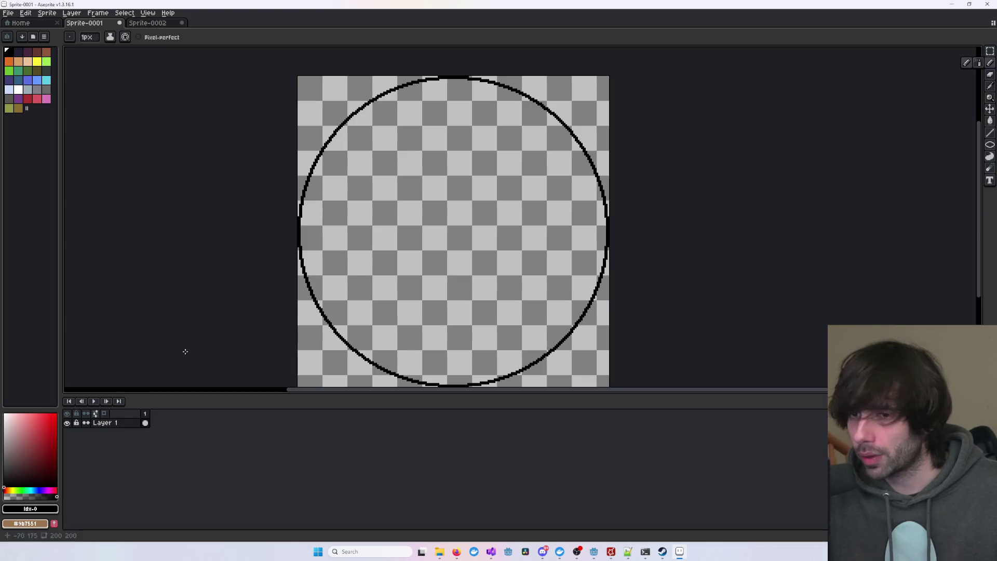
{"action": "left_click", "coordinate": [4, 483]}
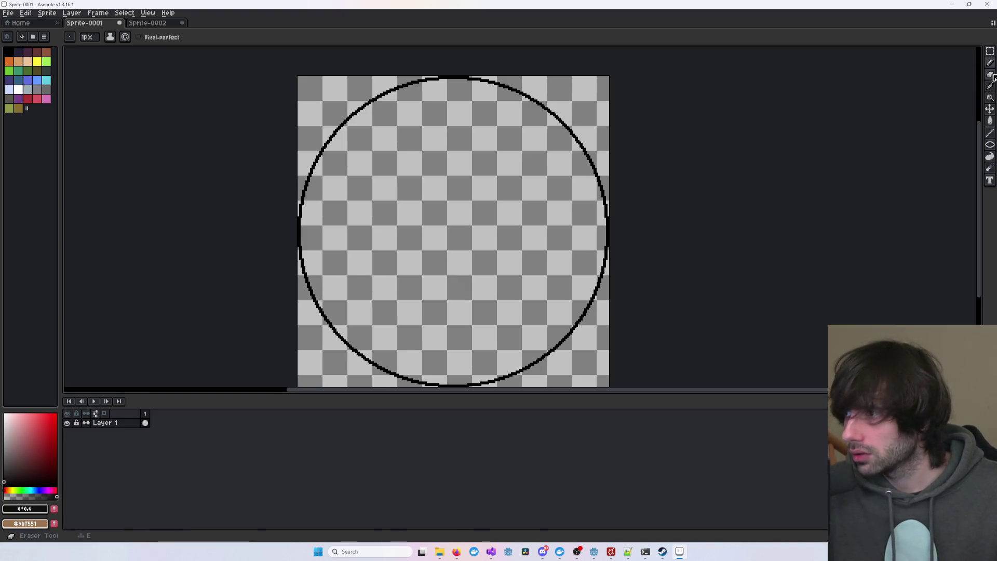
{"action": "left_click", "coordinate": [990, 133]}
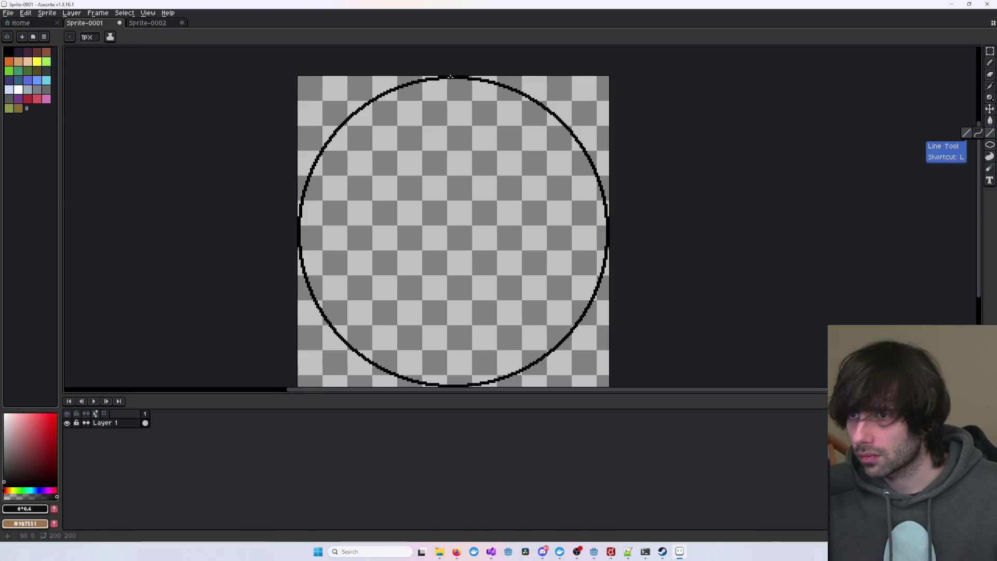
- Undo a trial line, set the brush to 2px, and check the Sprite-0002 reference
{"action": "mouse_move", "coordinate": [449, 78]}
{"action": "left_mouse_down"}
{"action": "mouse_move", "coordinate": [391, 174]}
{"action": "mouse_move", "coordinate": [302, 228]}
{"action": "left_mouse_up"}
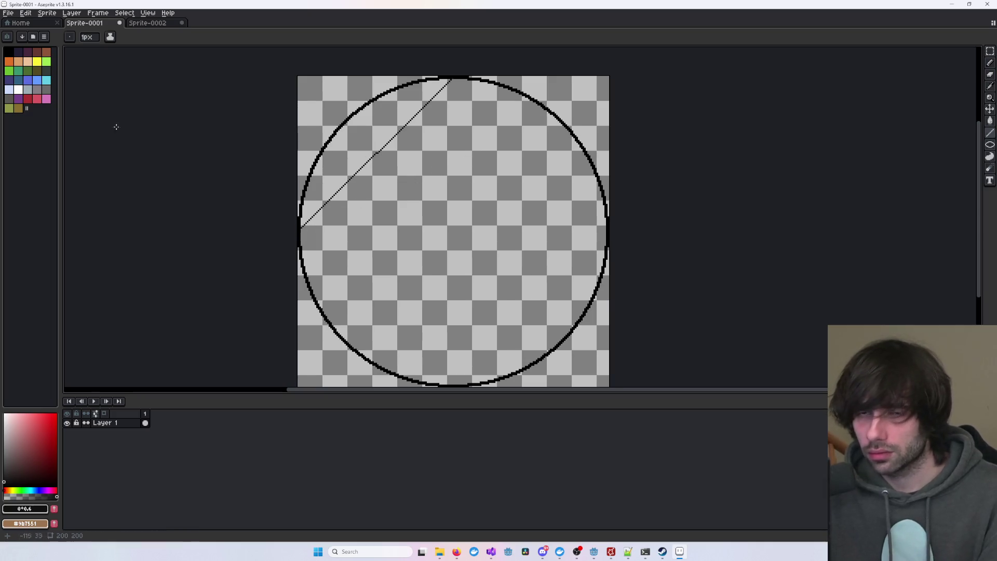
{"action": "key", "text": "ctrl+z"}
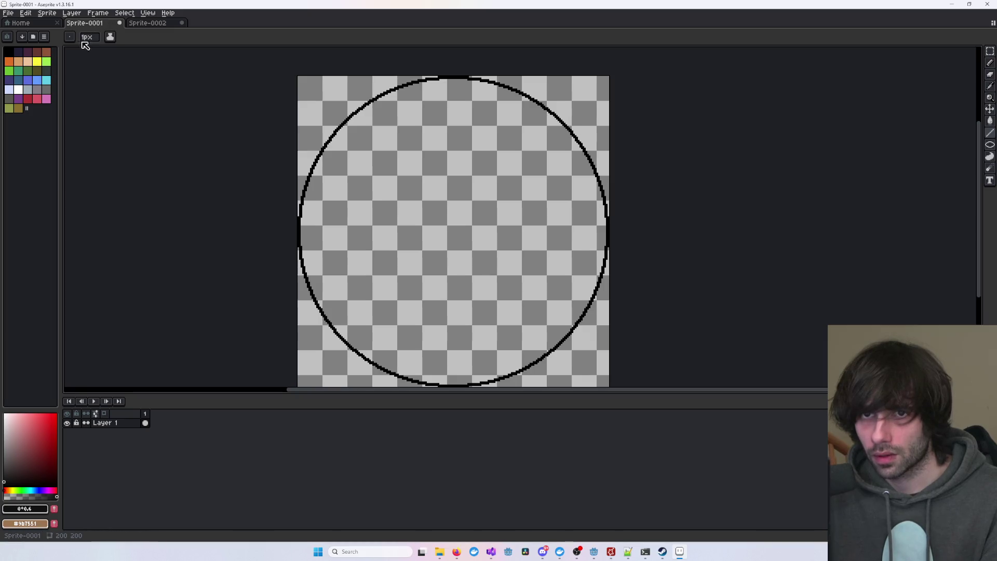
{"action": "left_click", "coordinate": [86, 42]}
{"action": "left_click", "coordinate": [125, 51]}
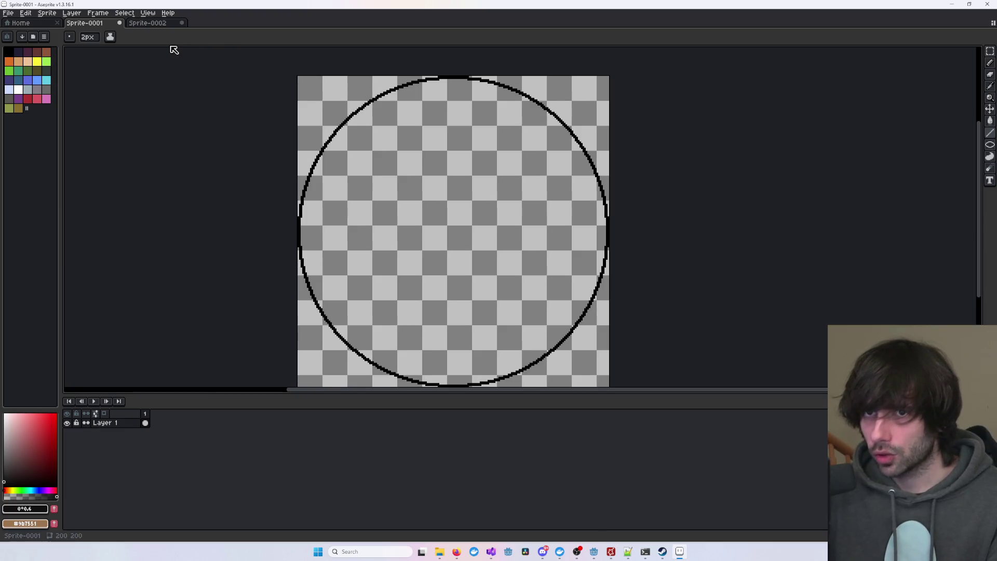
{"action": "left_click", "coordinate": [162, 27]}
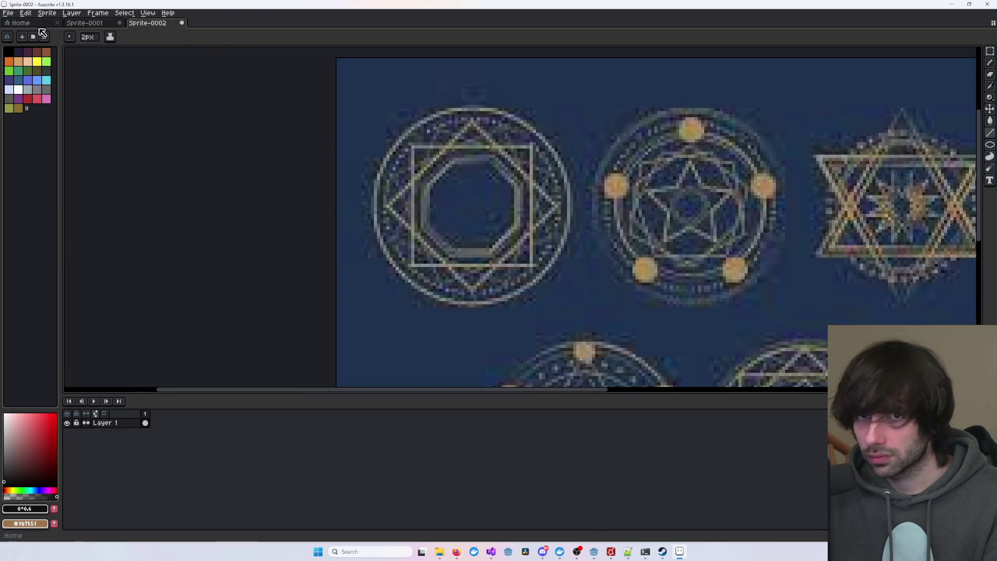
{"action": "scroll", "coordinate": [607, 278], "scroll_direction": "down", "scroll_amount": 1}
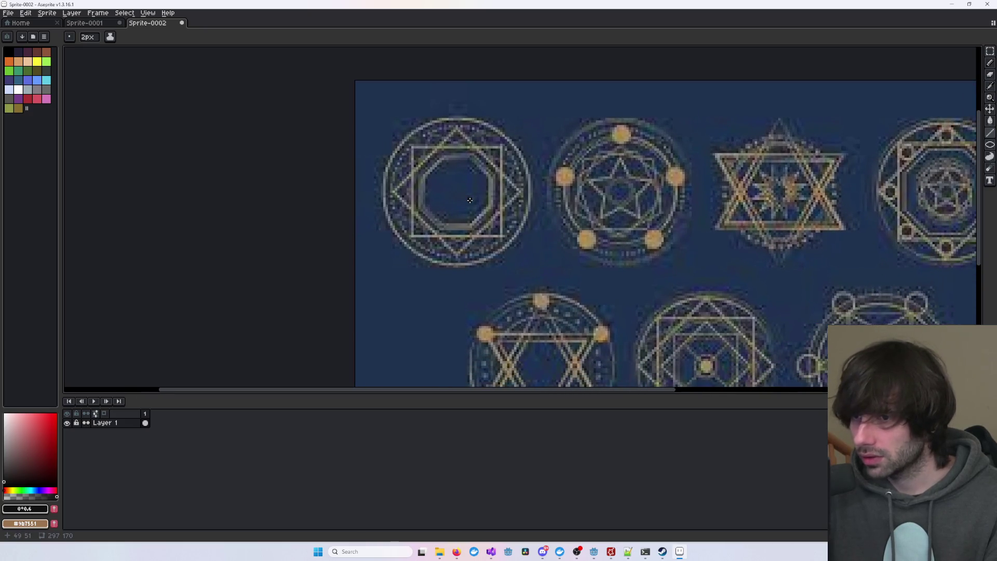
{"action": "scroll", "coordinate": [479, 191], "scroll_direction": "down", "scroll_amount": 1}
{"action": "scroll", "coordinate": [481, 245], "scroll_direction": "up", "scroll_amount": 2}
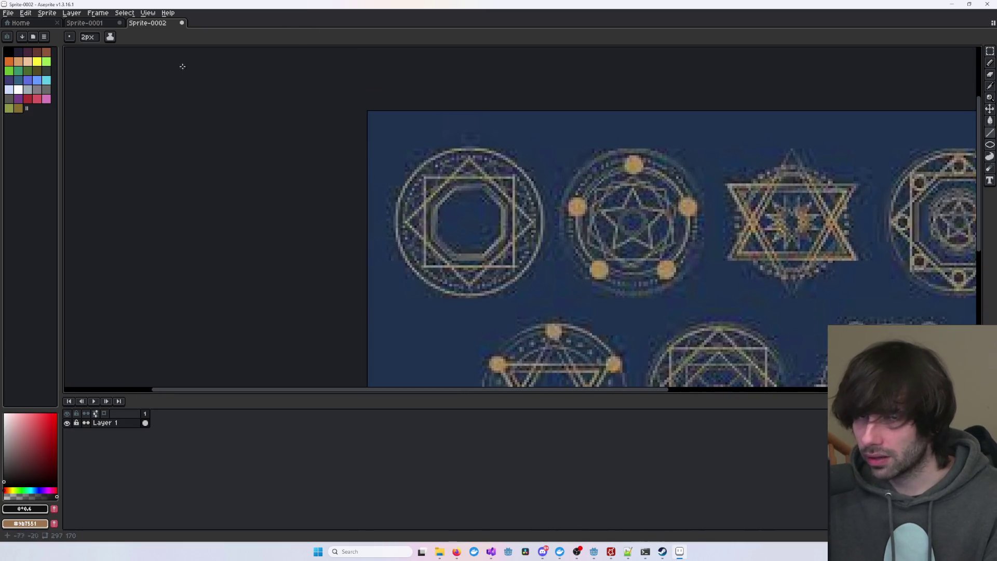
{"action": "left_click", "coordinate": [96, 26]}
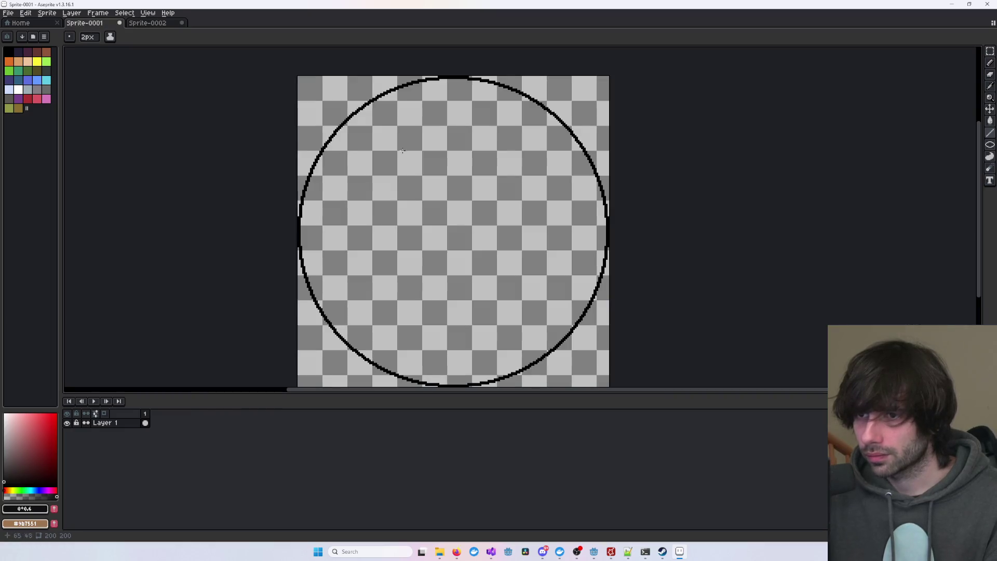
- Draw lines from the circle's top to its left point, then down to the bottom
{"action": "mouse_move", "coordinate": [452, 77]}
{"action": "left_mouse_down"}
{"action": "mouse_move", "coordinate": [397, 156]}
{"action": "mouse_move", "coordinate": [298, 231]}
{"action": "left_mouse_up"}
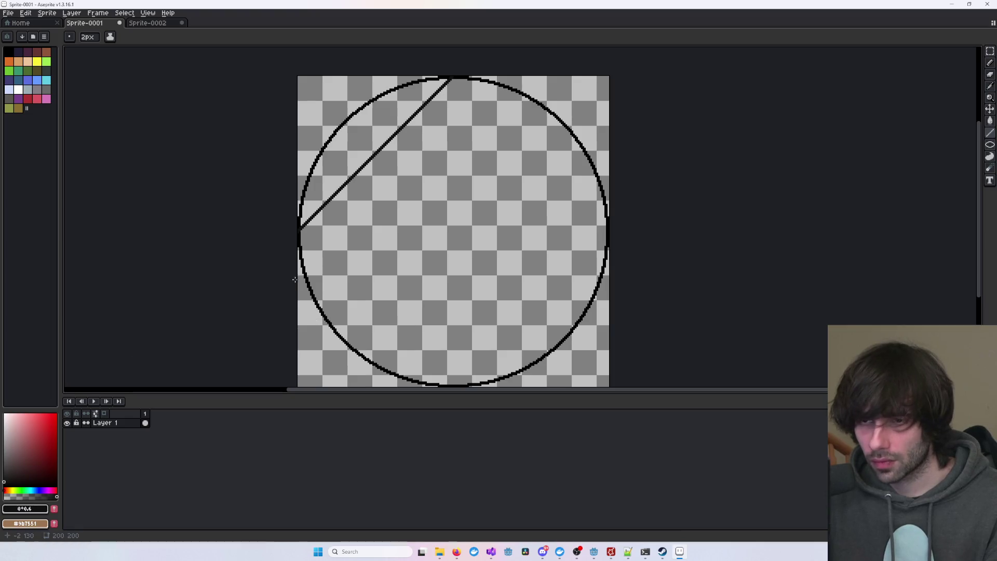
{"action": "left_click", "coordinate": [3, 477]}
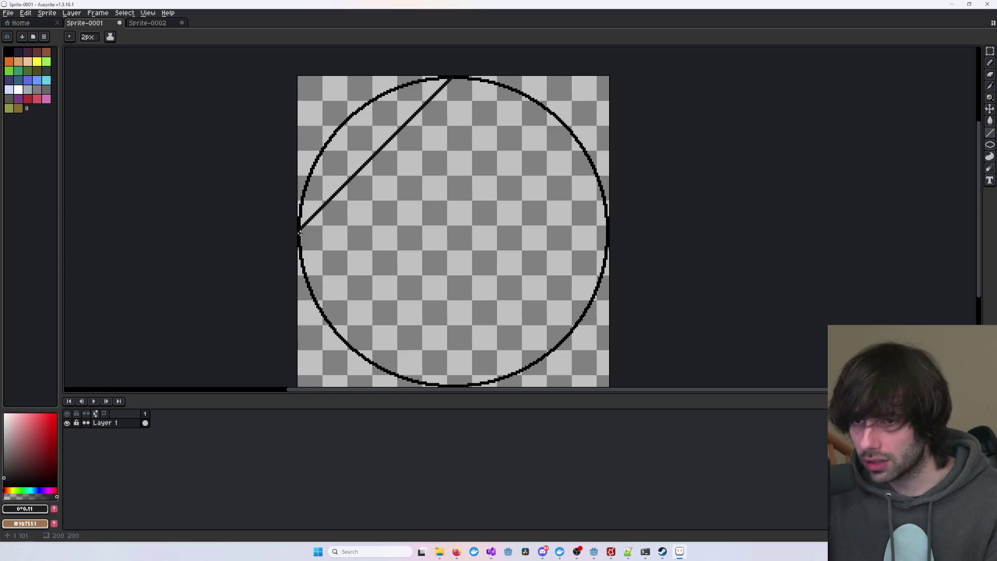
{"action": "mouse_move", "coordinate": [300, 229]}
{"action": "left_mouse_down"}
{"action": "mouse_move", "coordinate": [445, 338]}
{"action": "mouse_move", "coordinate": [445, 379]}
{"action": "mouse_move", "coordinate": [456, 385]}
{"action": "left_mouse_up"}
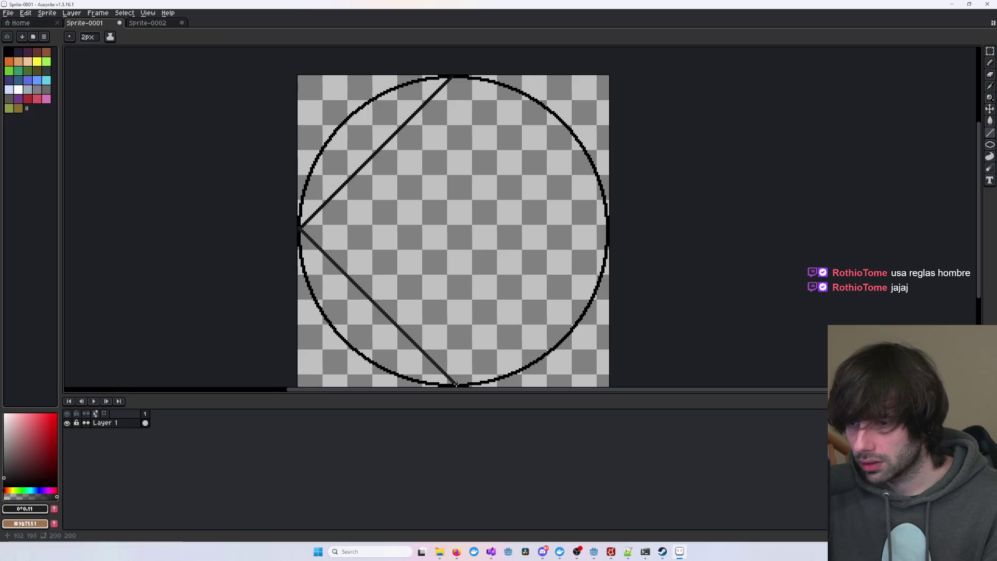
- Draw the bottom-to-right side, then a lighter grey side from the right point up to the top
{"action": "scroll", "coordinate": [478, 347], "scroll_direction": "down", "scroll_amount": 2}
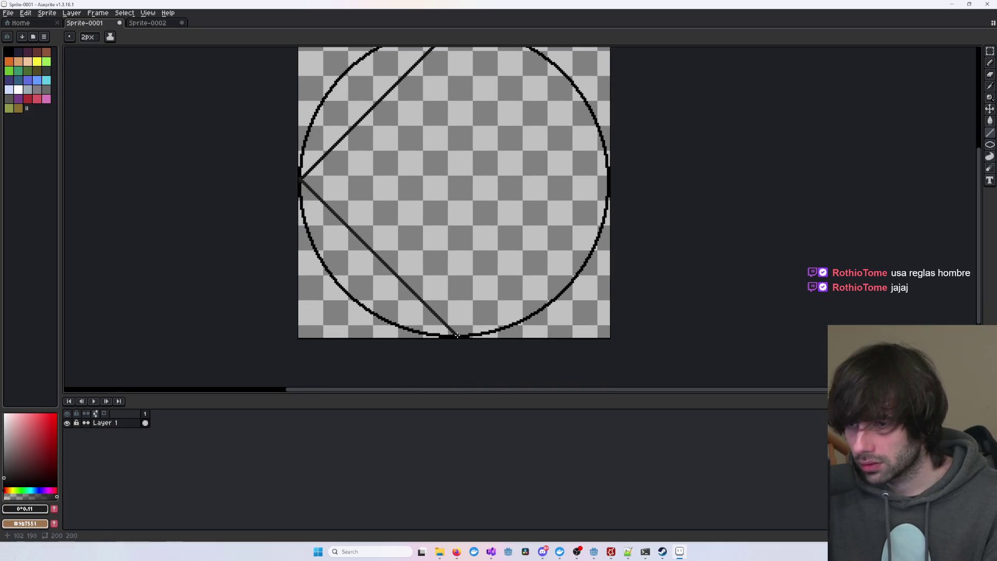
{"action": "left_click_drag", "start_coordinate": [456, 335], "coordinate": [602, 184]}
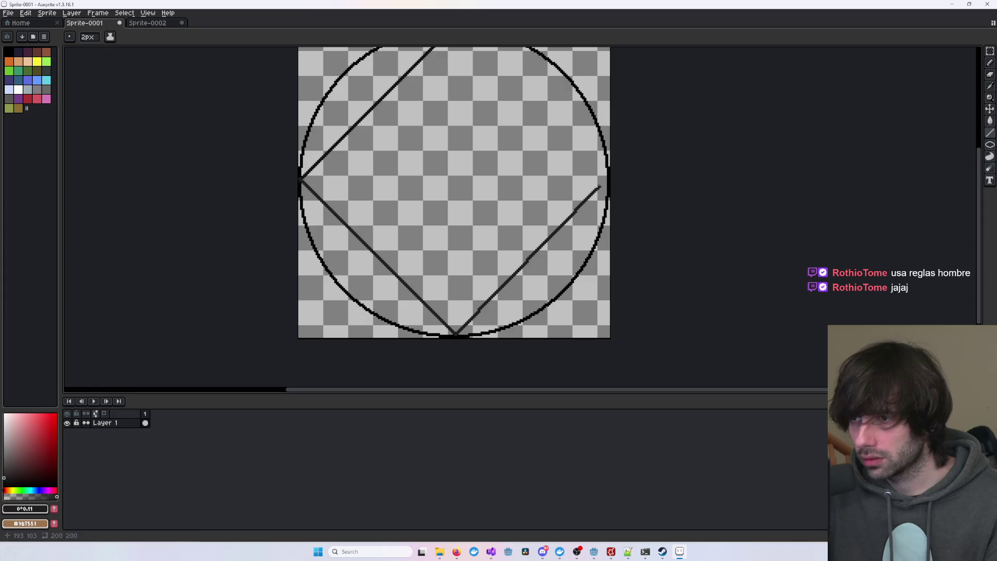
{"action": "key", "text": "ctrl+z"}
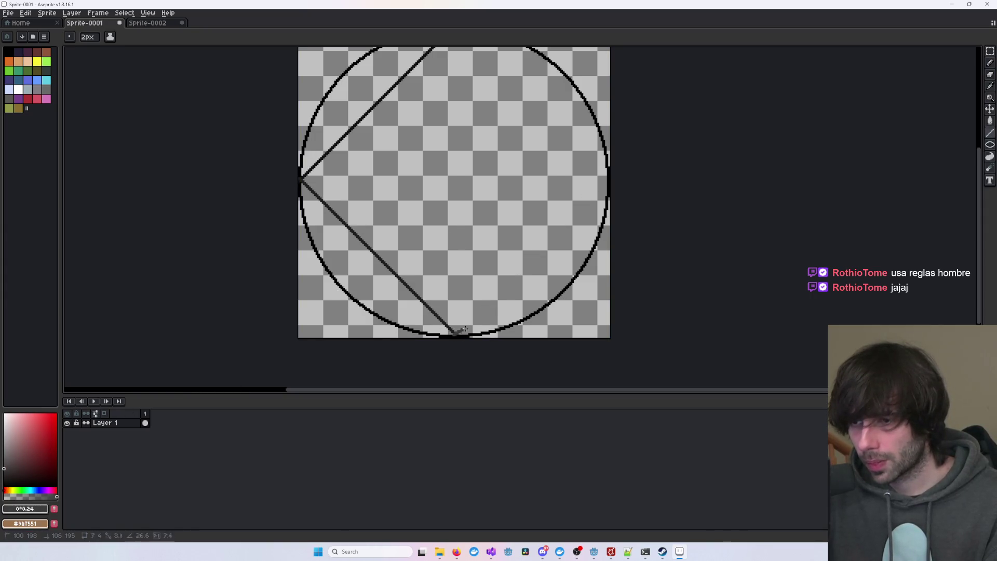
{"action": "mouse_move", "coordinate": [456, 335]}
{"action": "left_mouse_down"}
{"action": "mouse_move", "coordinate": [608, 178]}
{"action": "mouse_move", "coordinate": [551, 264]}
{"action": "left_mouse_up"}
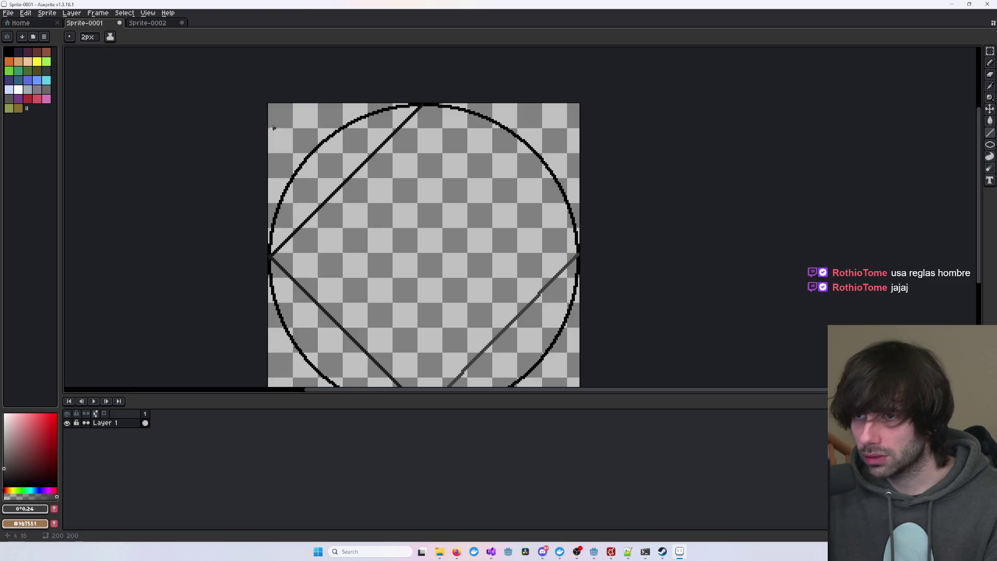
{"action": "left_click", "coordinate": [4, 455]}
{"action": "left_click_drag", "start_coordinate": [577, 255], "coordinate": [425, 107]}
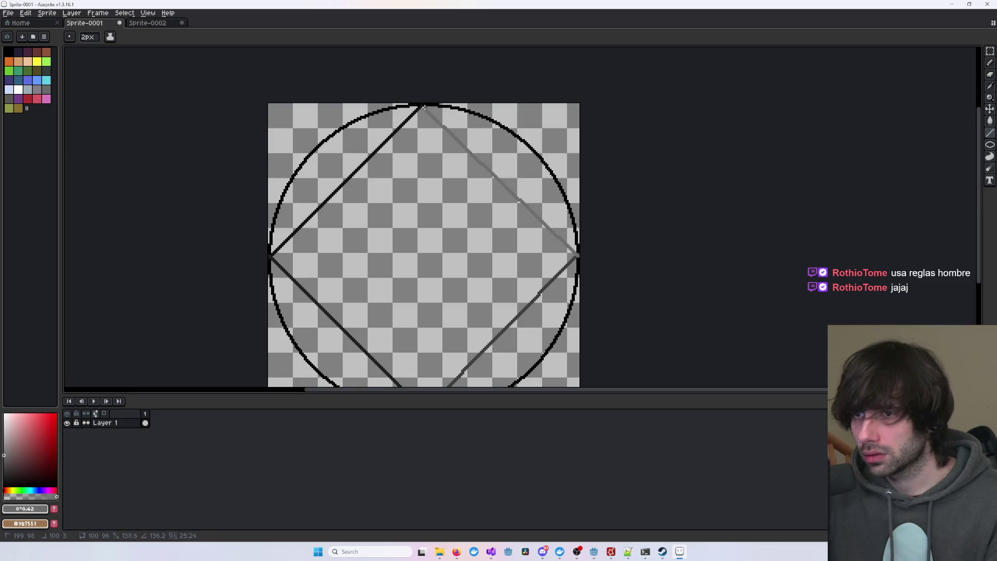
{"action": "left_click_drag", "start_coordinate": [684, 260], "coordinate": [729, 220]}
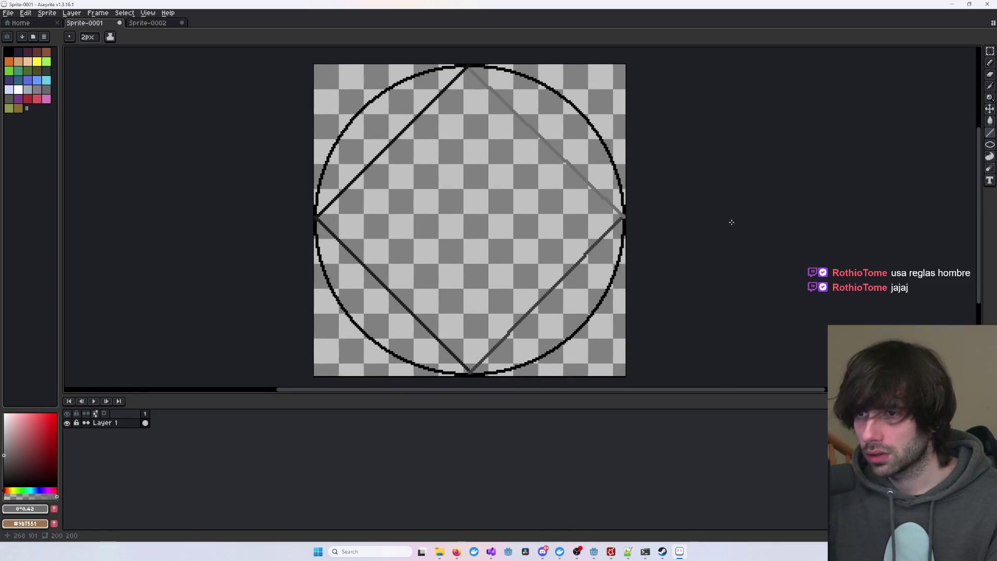
- Pick an even lighter grey and draw a horizontal line across the circle's upper part
{"action": "left_click", "coordinate": [4, 447]}
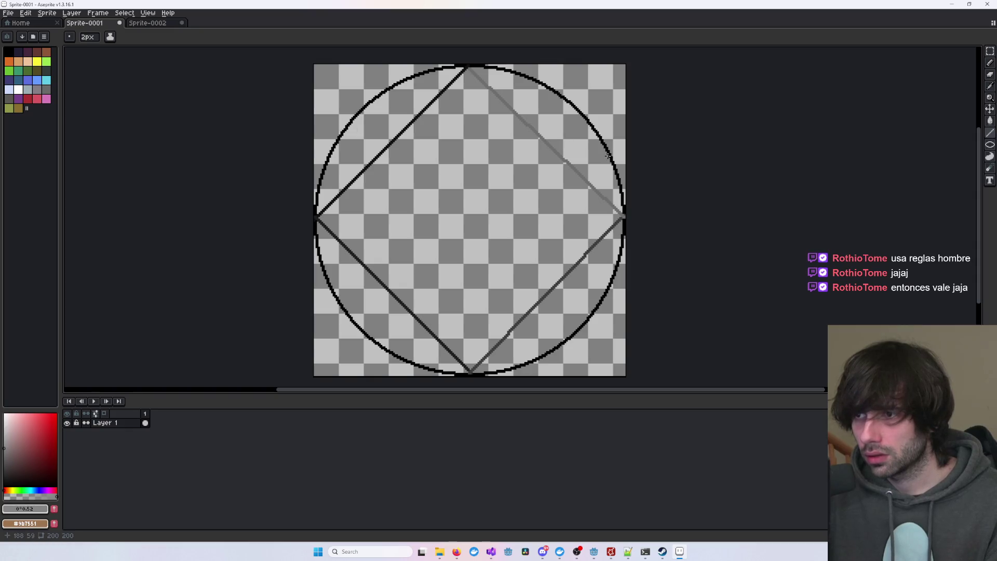
{"action": "left_click_drag", "start_coordinate": [609, 154], "coordinate": [332, 148]}
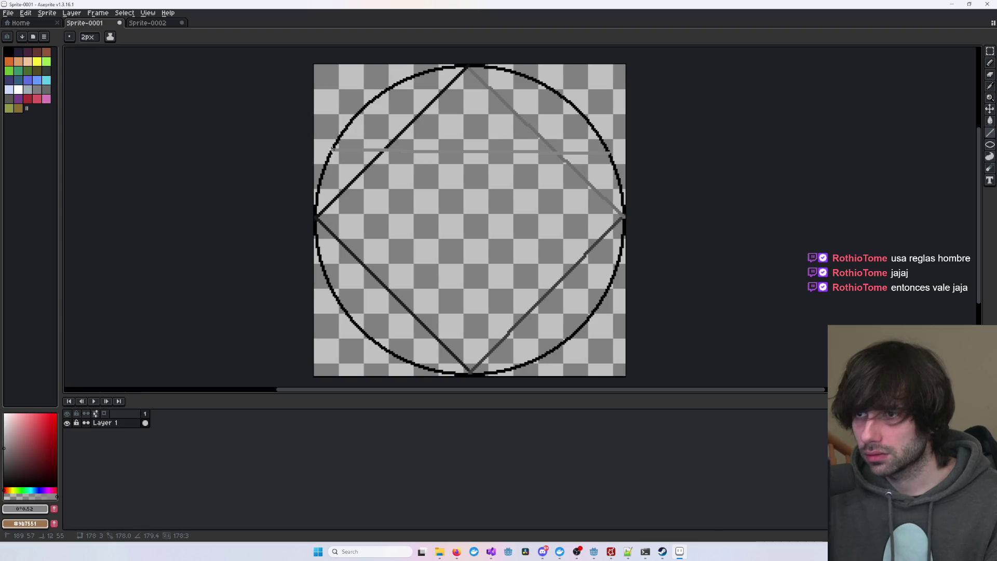
{"action": "key", "text": "Escape"}
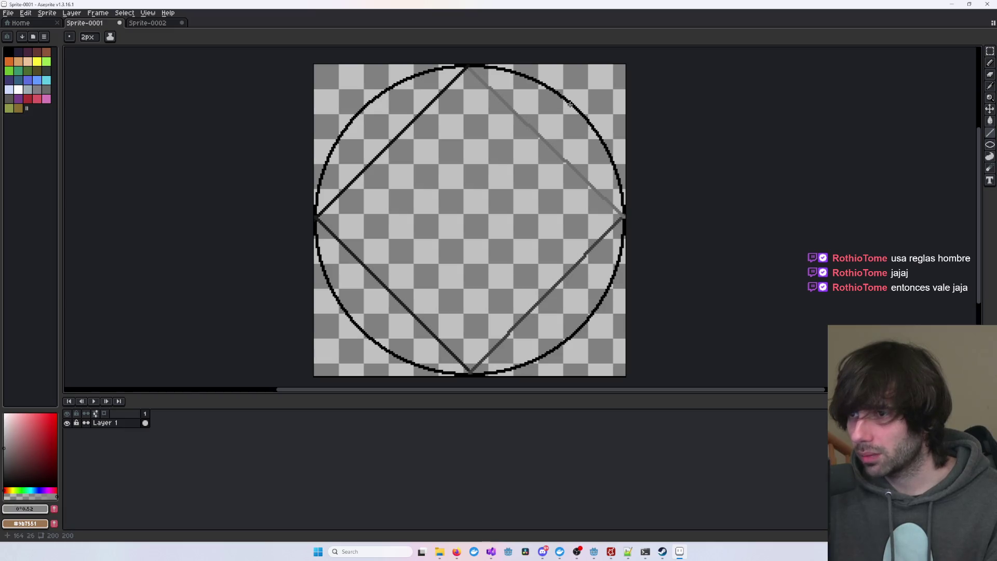
{"action": "left_click_drag", "start_coordinate": [573, 106], "coordinate": [365, 109]}
- Dismiss the accidental Save dialog and draw the square's top side inside the circle
{"action": "key", "text": "ctrl+s"}
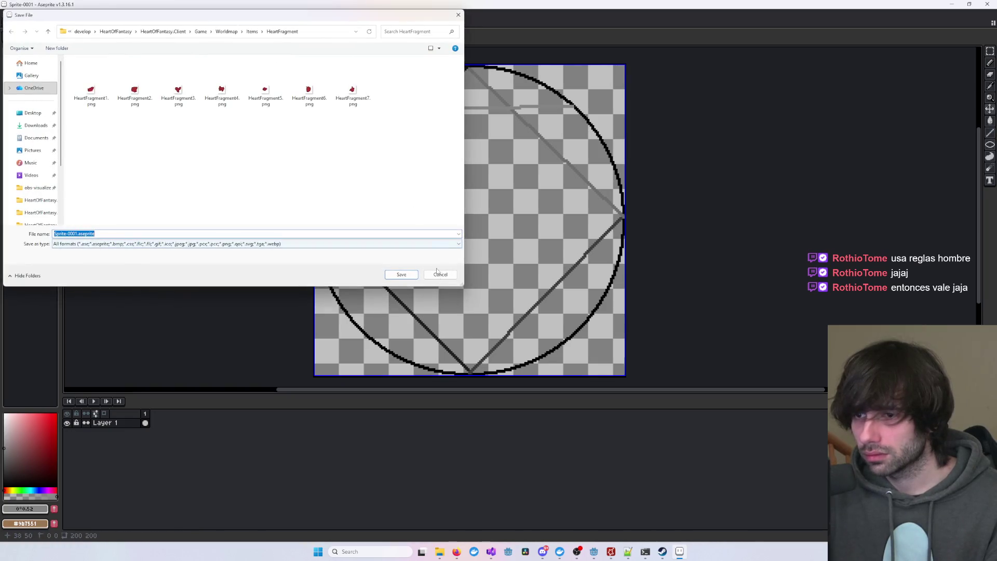
{"action": "left_click", "coordinate": [437, 272]}
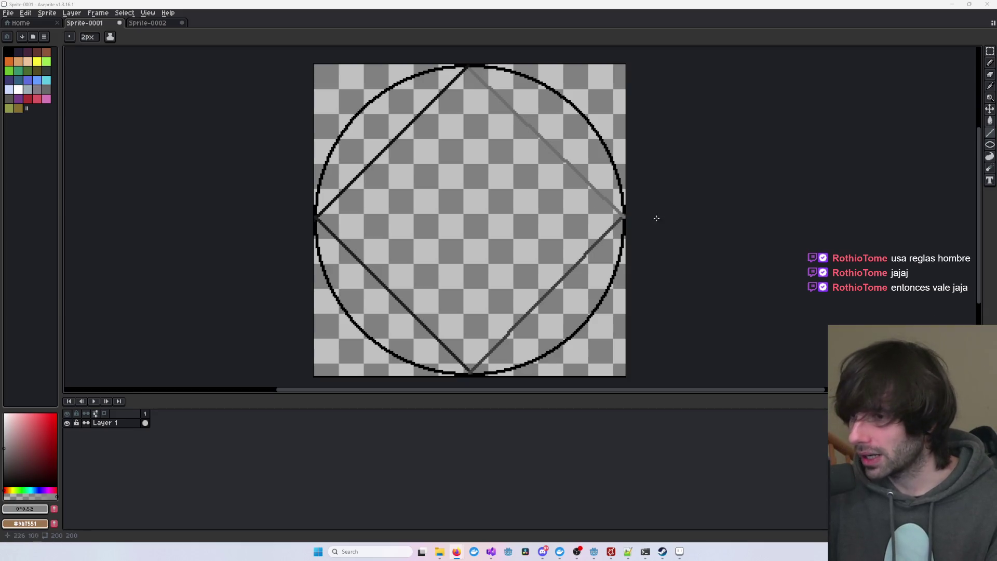
{"action": "left_click_drag", "start_coordinate": [367, 105], "coordinate": [570, 105]}
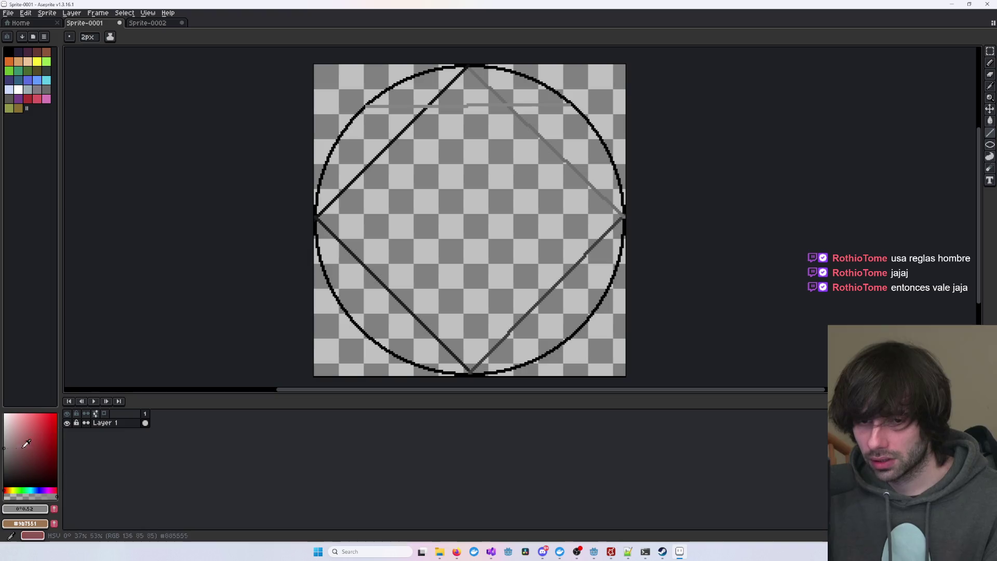
- Draw the square's left, bottom and right sides in progressively lighter greys
{"action": "left_click", "coordinate": [4, 439]}
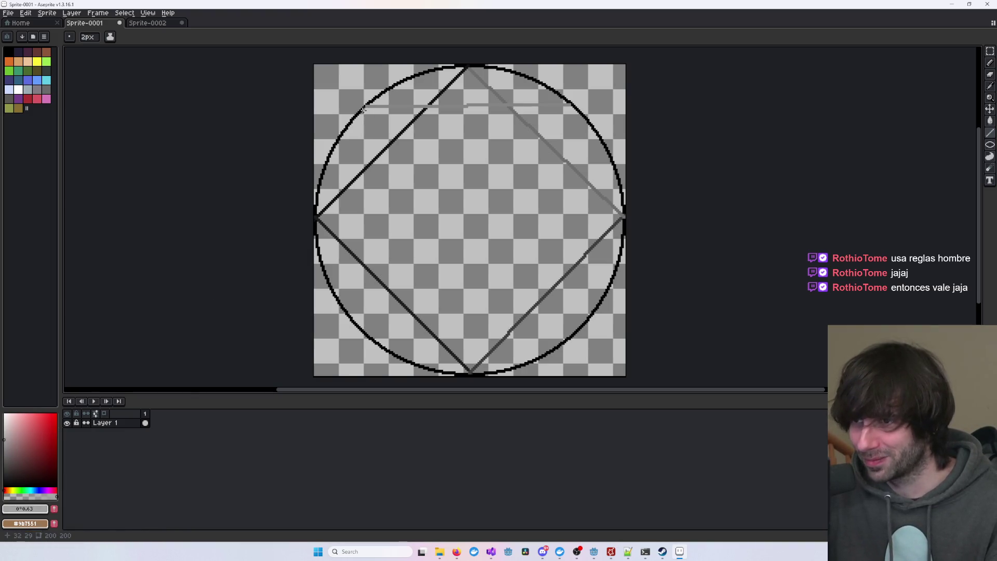
{"action": "left_click_drag", "start_coordinate": [365, 107], "coordinate": [364, 330]}
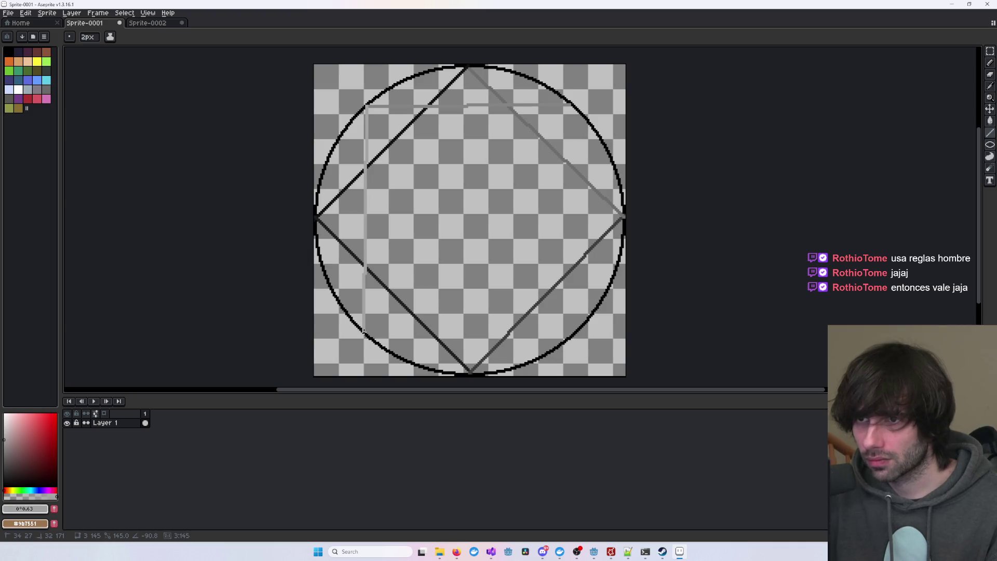
{"action": "left_click_drag", "start_coordinate": [365, 331], "coordinate": [367, 330]}
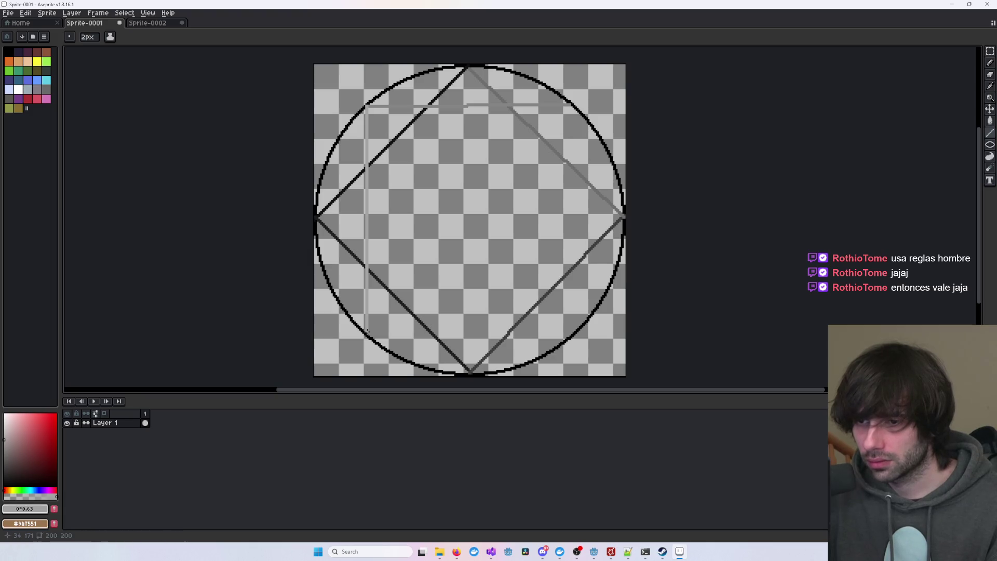
{"action": "left_click", "coordinate": [8, 430]}
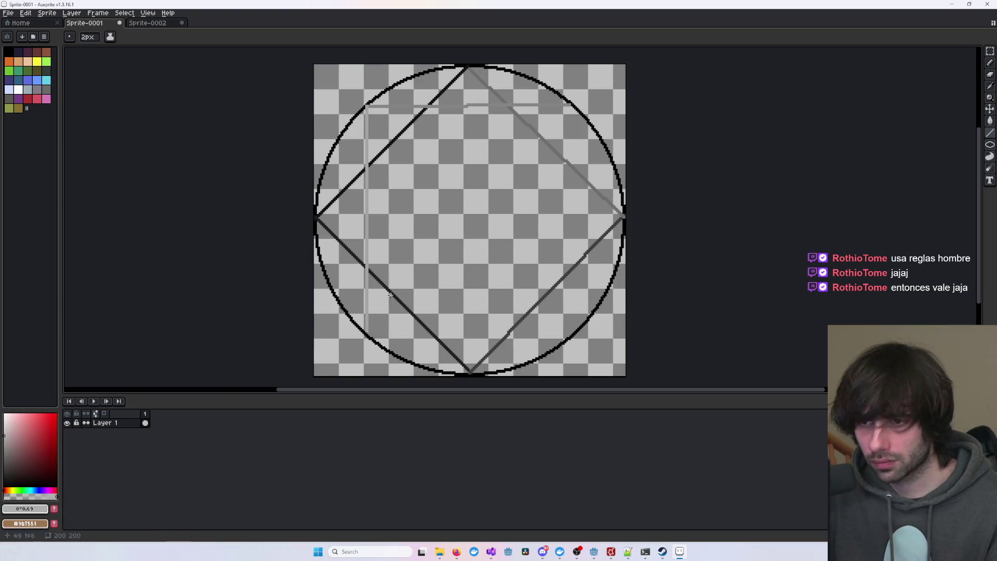
{"action": "mouse_move", "coordinate": [367, 330]}
{"action": "left_mouse_down"}
{"action": "mouse_move", "coordinate": [590, 323]}
{"action": "mouse_move", "coordinate": [577, 330]}
{"action": "left_mouse_up"}
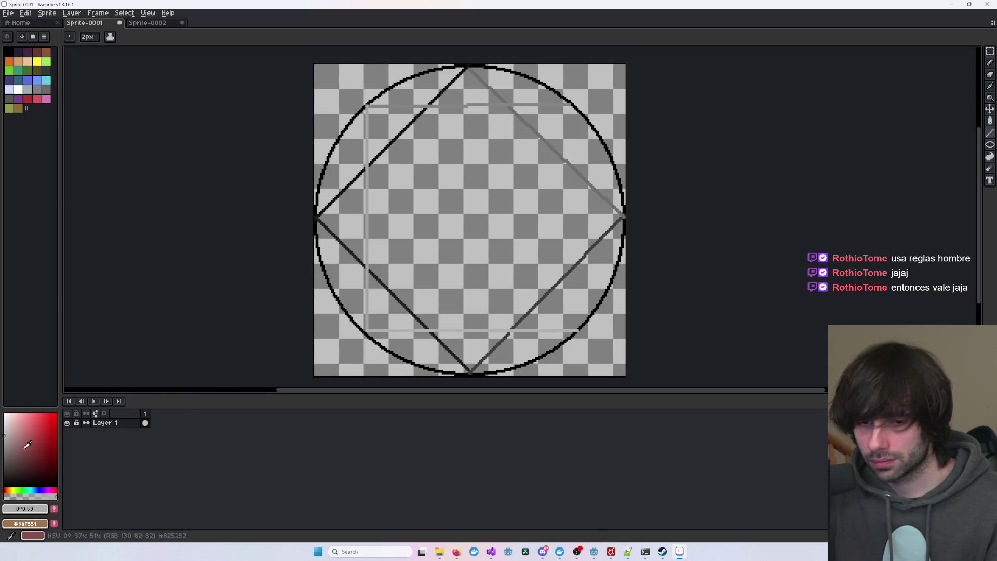
{"action": "left_click", "coordinate": [9, 422]}
{"action": "left_click_drag", "start_coordinate": [10, 422], "coordinate": [4, 421]}
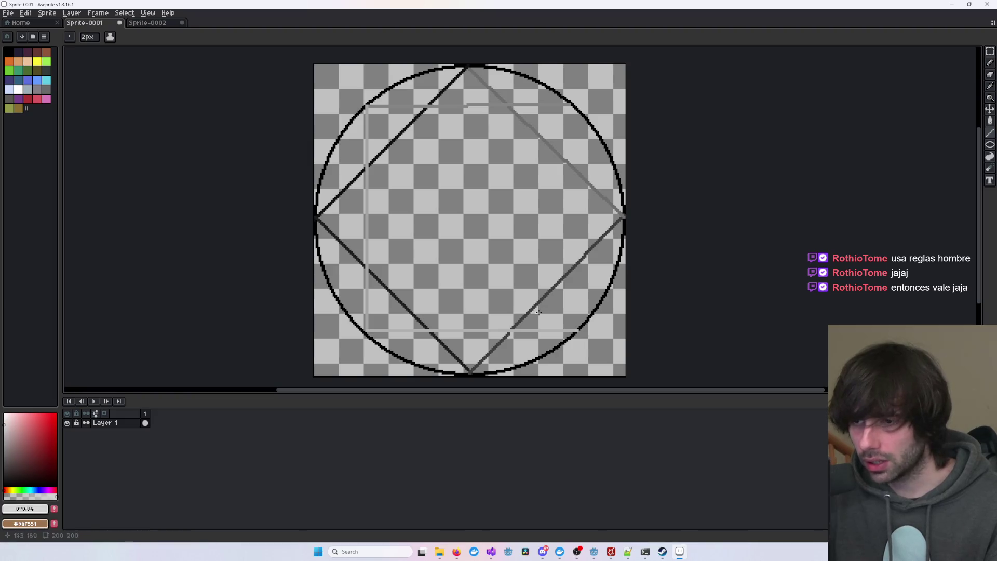
{"action": "left_click_drag", "start_coordinate": [576, 330], "coordinate": [573, 105]}
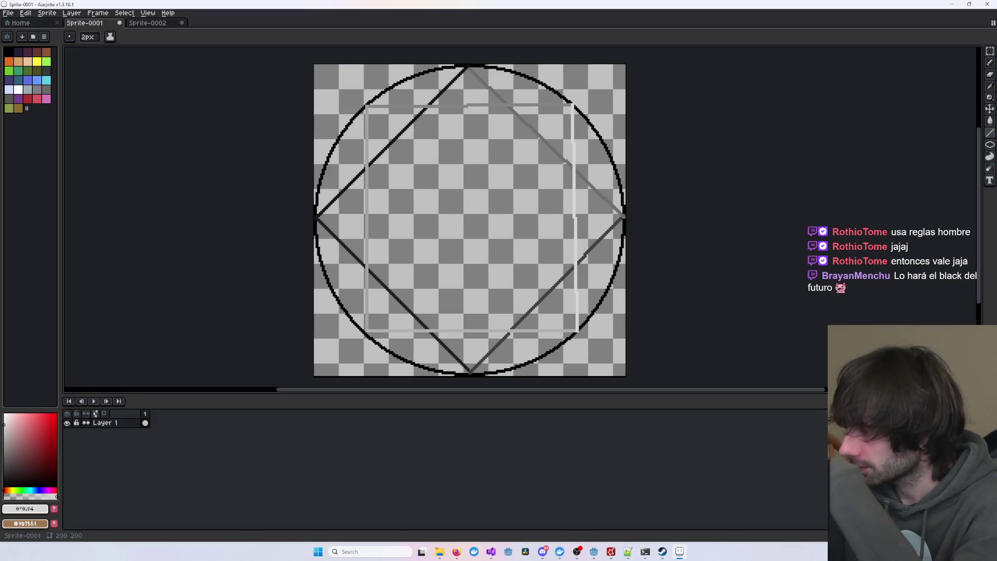
{"action": "scroll", "coordinate": [794, 160], "scroll_direction": "down", "scroll_amount": 3}
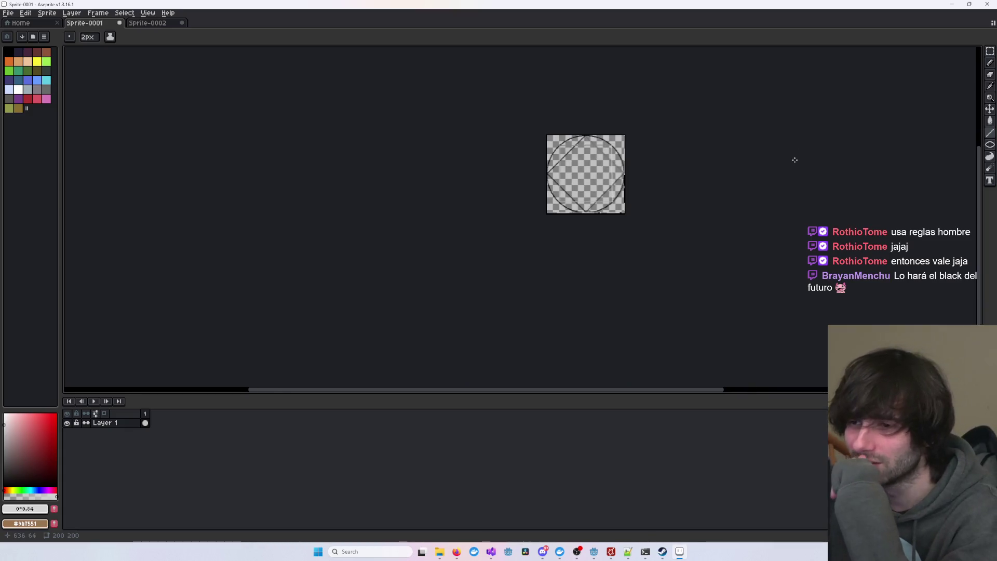
{"action": "scroll", "coordinate": [772, 225], "scroll_direction": "up", "scroll_amount": 4}
{"action": "left_click_drag", "start_coordinate": [687, 181], "coordinate": [739, 267]}
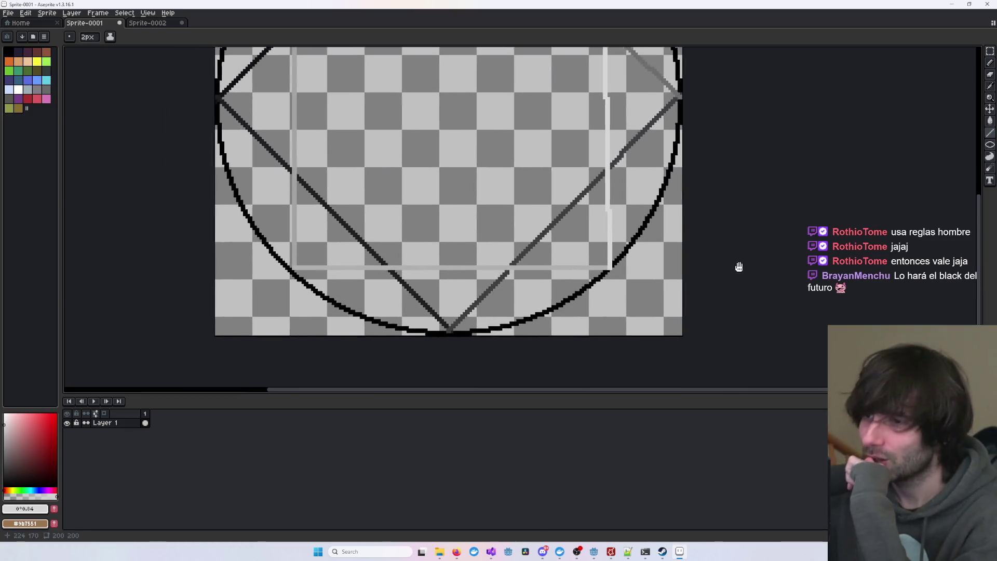
{"action": "scroll", "coordinate": [738, 267], "scroll_direction": "down", "scroll_amount": 1}
{"action": "left_click_drag", "start_coordinate": [768, 216], "coordinate": [770, 256]}
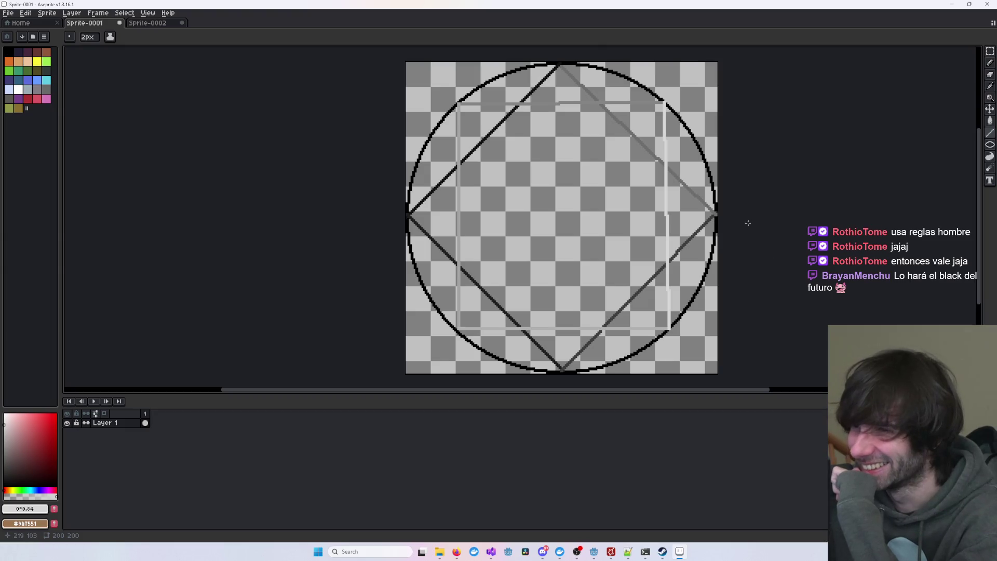
{"action": "scroll", "coordinate": [778, 216], "scroll_direction": "down", "scroll_amount": 2}
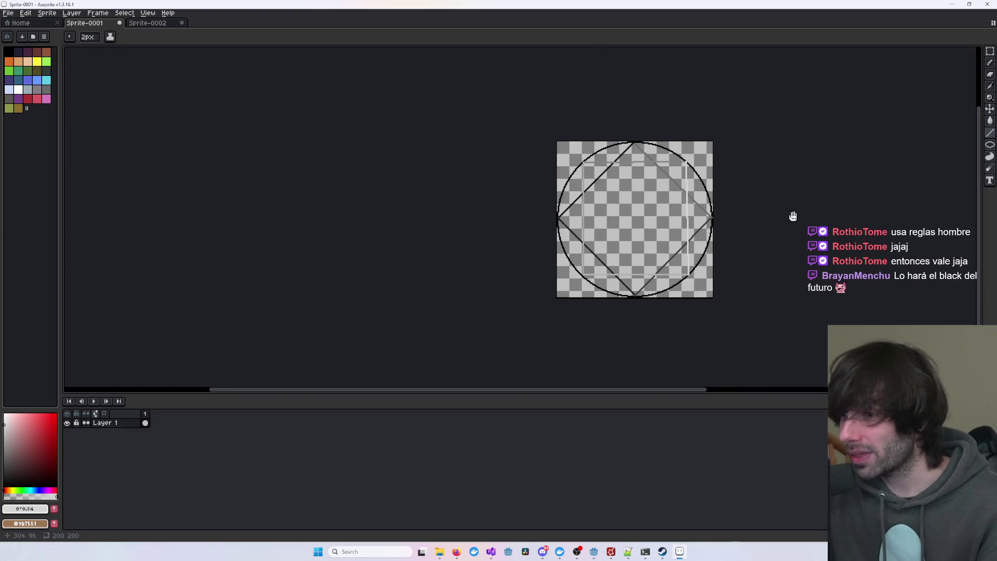
{"action": "left_click_drag", "start_coordinate": [790, 216], "coordinate": [740, 246]}
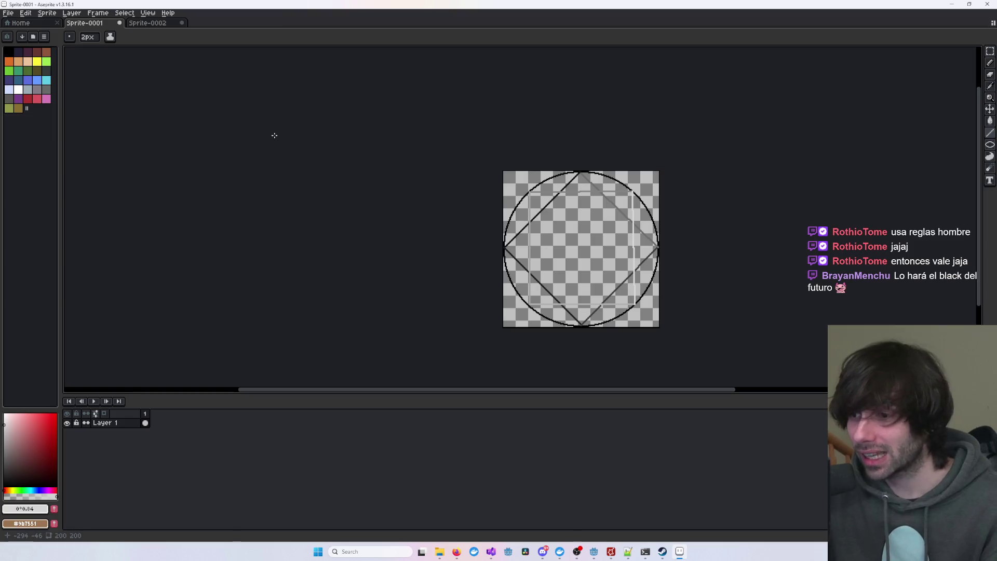
{"action": "scroll", "coordinate": [410, 181], "scroll_direction": "up", "scroll_amount": 2}
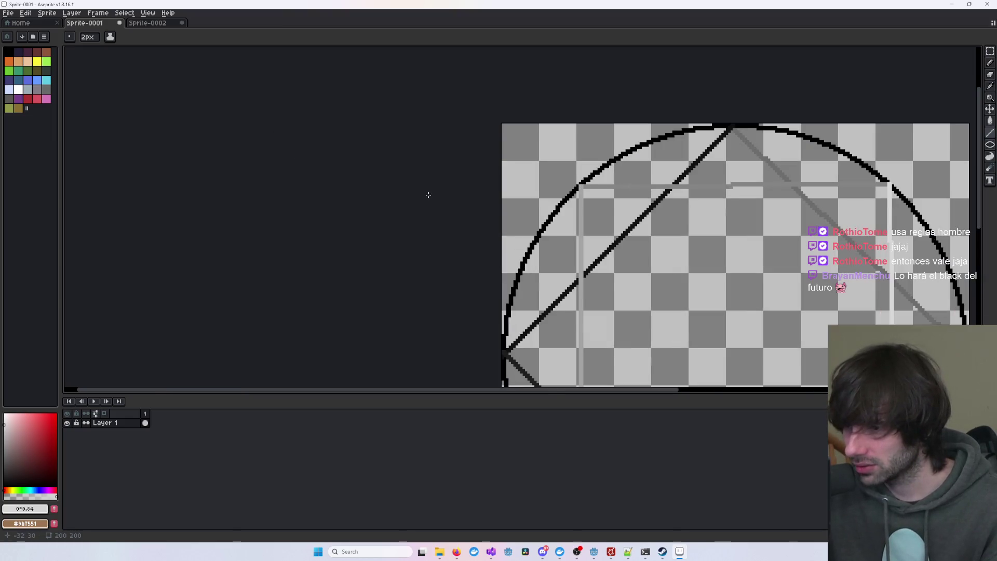
{"action": "left_click_drag", "start_coordinate": [428, 192], "coordinate": [364, 195]}
{"action": "scroll", "coordinate": [475, 198], "scroll_direction": "down", "scroll_amount": 1}
{"action": "mouse_move", "coordinate": [475, 198]}
{"action": "left_mouse_down"}
{"action": "mouse_move", "coordinate": [436, 164]}
{"action": "mouse_move", "coordinate": [439, 188]}
{"action": "left_mouse_up"}
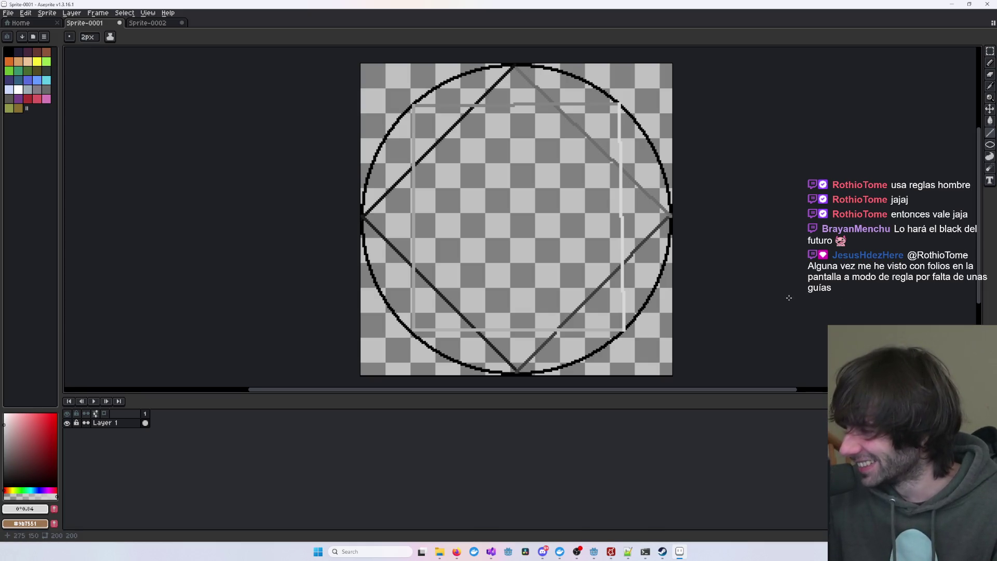
{"action": "scroll", "coordinate": [758, 252], "scroll_direction": "down", "scroll_amount": 2}
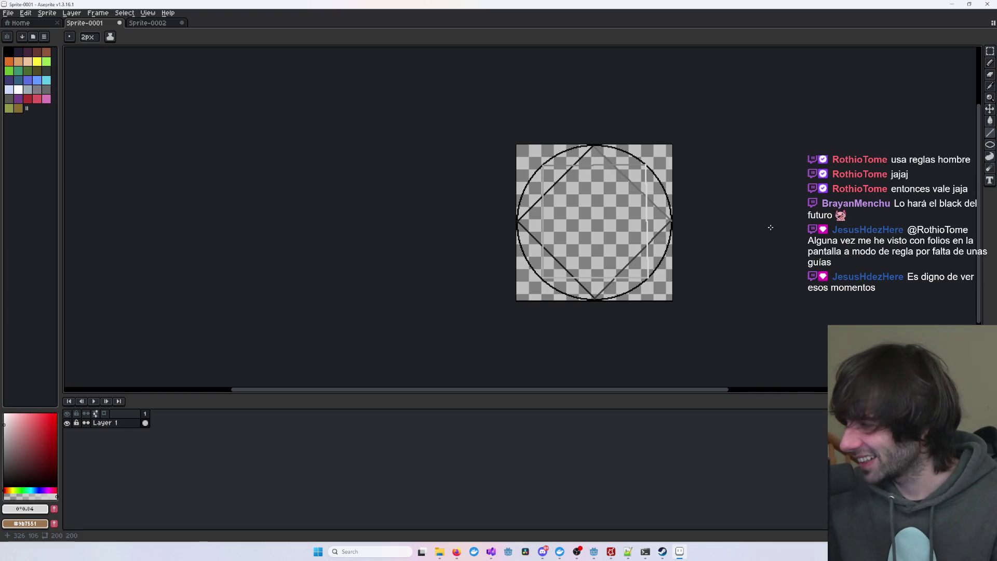
{"action": "scroll", "coordinate": [768, 215], "scroll_direction": "up", "scroll_amount": 3}
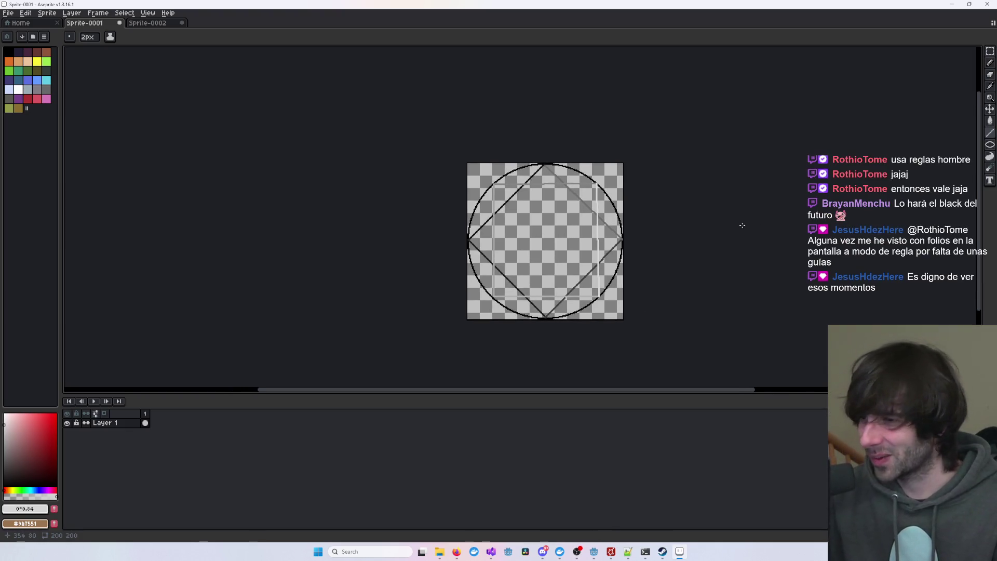
{"action": "left_click_drag", "start_coordinate": [691, 226], "coordinate": [698, 214]}
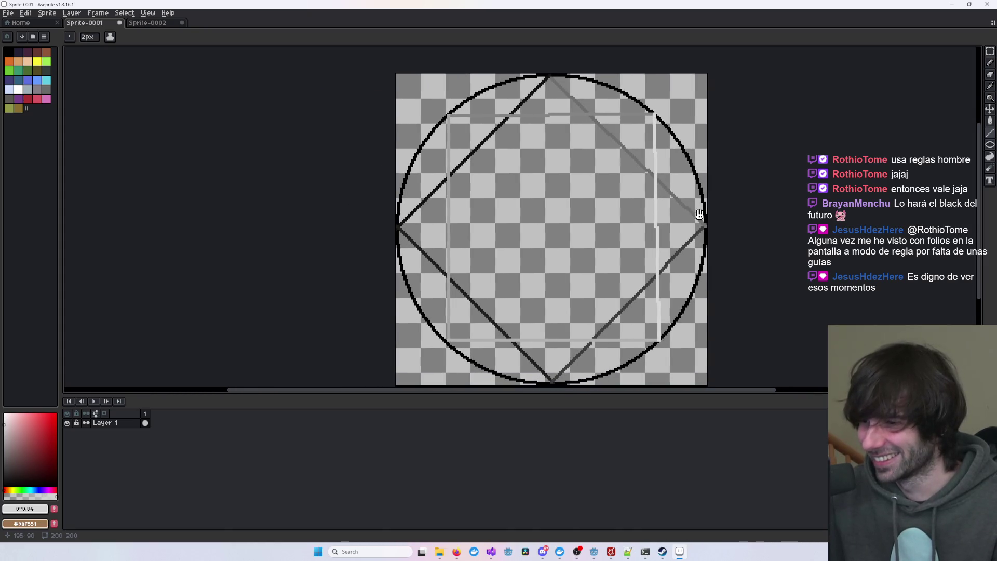
{"action": "scroll", "coordinate": [698, 214], "scroll_direction": "down", "scroll_amount": 3}
{"action": "left_click_drag", "start_coordinate": [776, 217], "coordinate": [714, 219]}
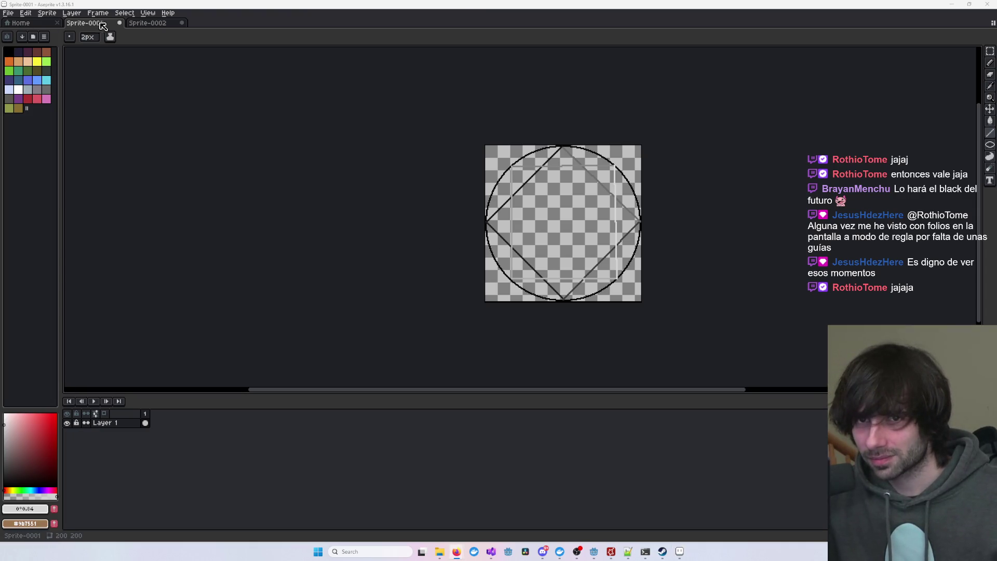
- Start a Save As of the sprite in the client project's Game folder, then switch to Godot
{"action": "left_click", "coordinate": [9, 13]}
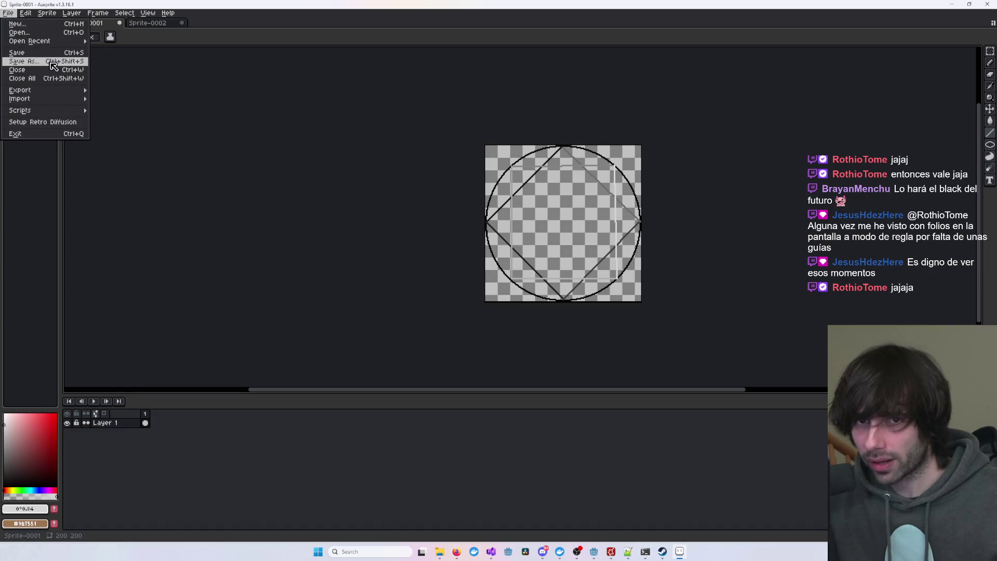
{"action": "left_click", "coordinate": [46, 61]}
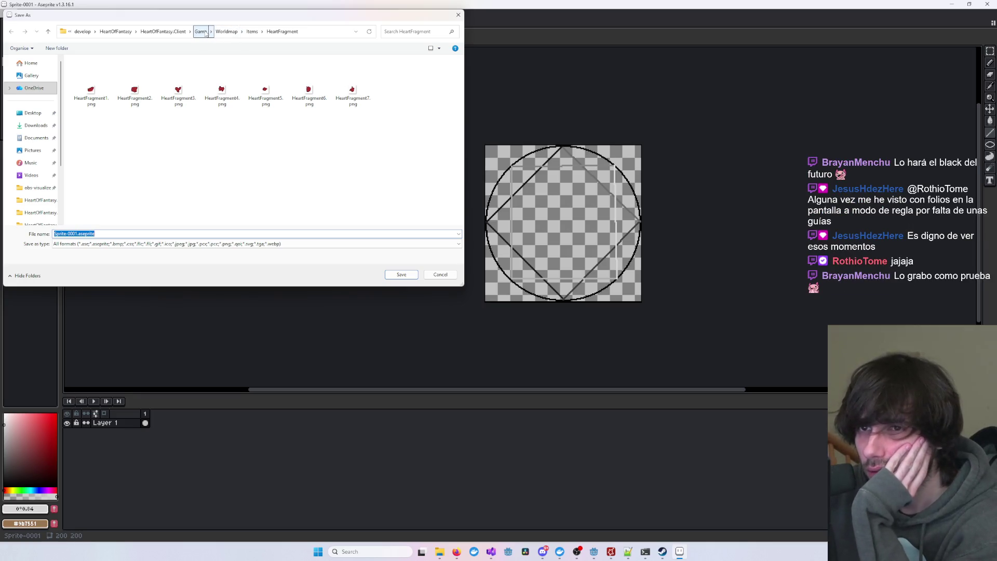
{"action": "left_click", "coordinate": [201, 31]}
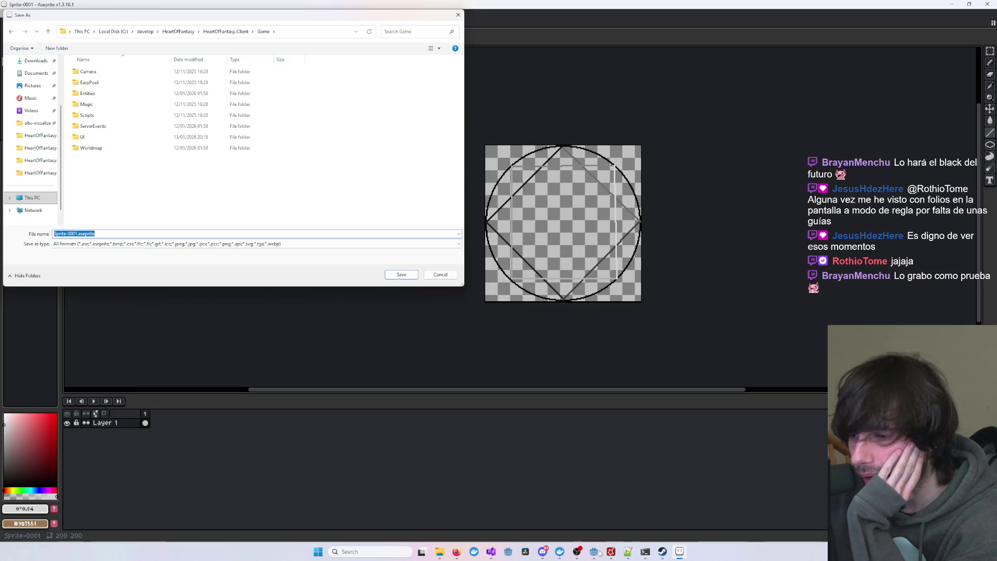
{"action": "mouse_move", "coordinate": [600, 552]}
{"action": "left_click", "coordinate": [555, 511]}
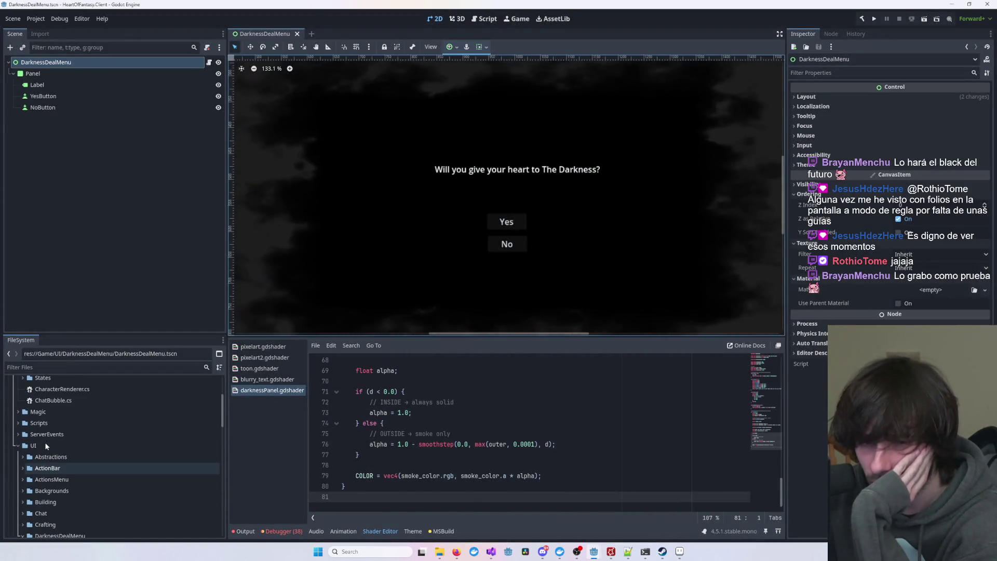
- Collapse Entities, expand Magic/Shield/Models, and open Shield.tscn
{"action": "scroll", "coordinate": [44, 441], "scroll_direction": "up", "scroll_amount": 5}
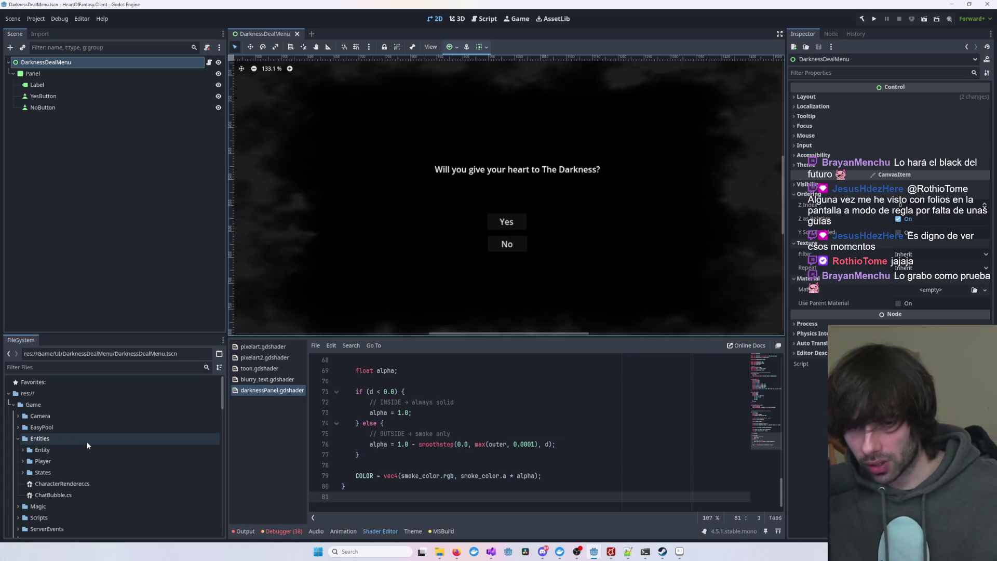
{"action": "left_click", "coordinate": [83, 442]}
{"action": "left_click", "coordinate": [19, 439]}
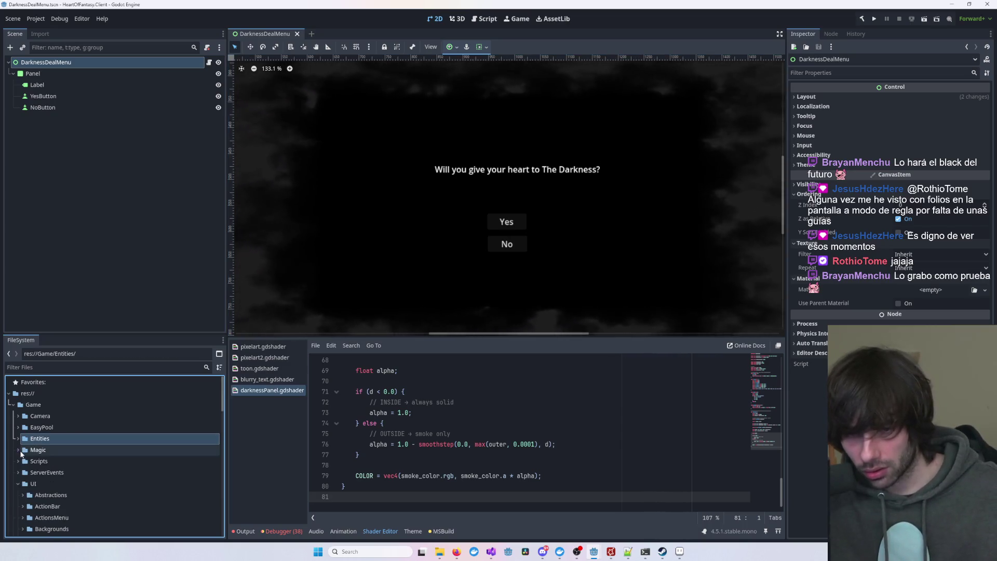
{"action": "left_click", "coordinate": [18, 449]}
{"action": "left_click", "coordinate": [55, 462]}
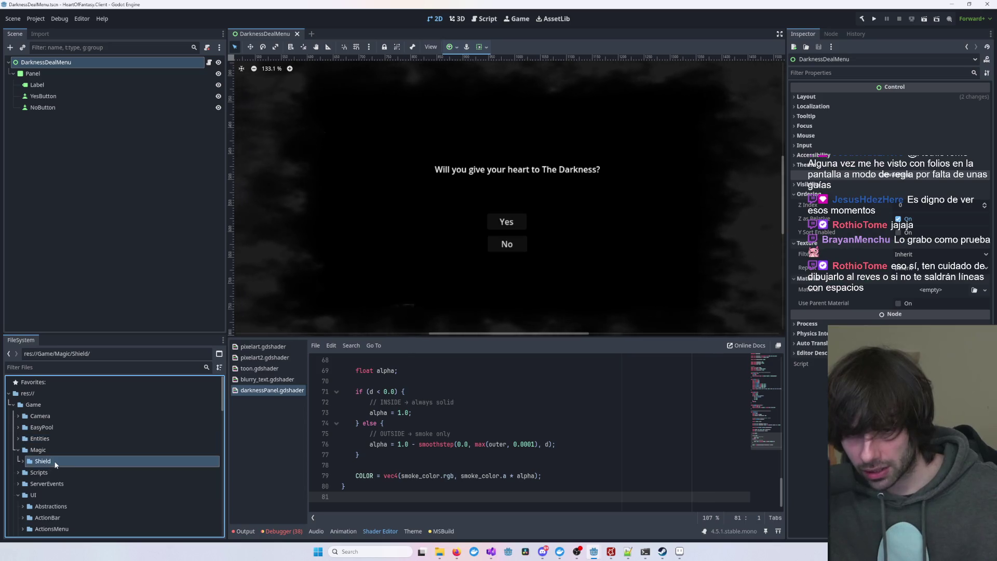
{"action": "left_click", "coordinate": [23, 461]}
{"action": "left_click", "coordinate": [28, 483]}
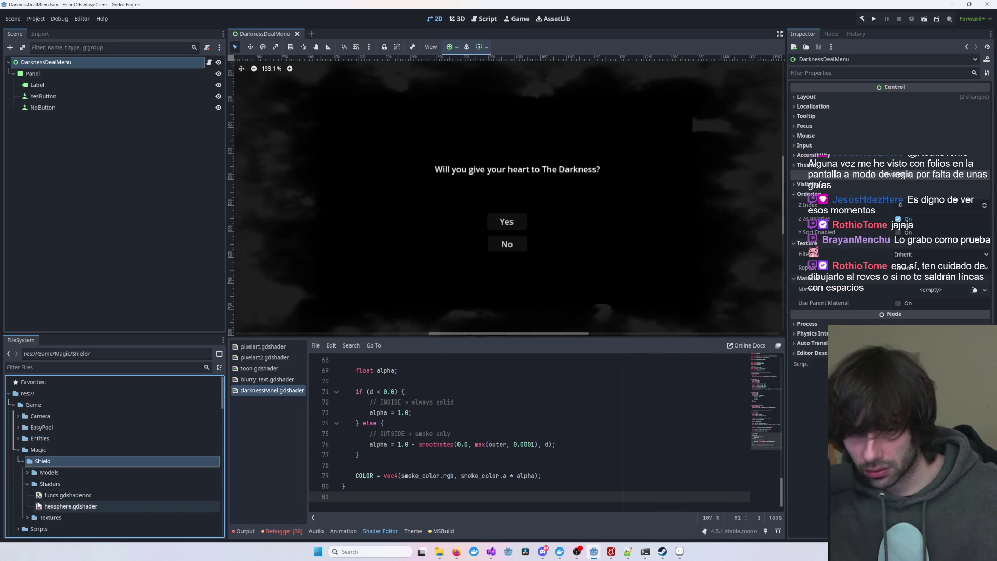
{"action": "left_click", "coordinate": [27, 472]}
{"action": "left_click", "coordinate": [57, 485]}
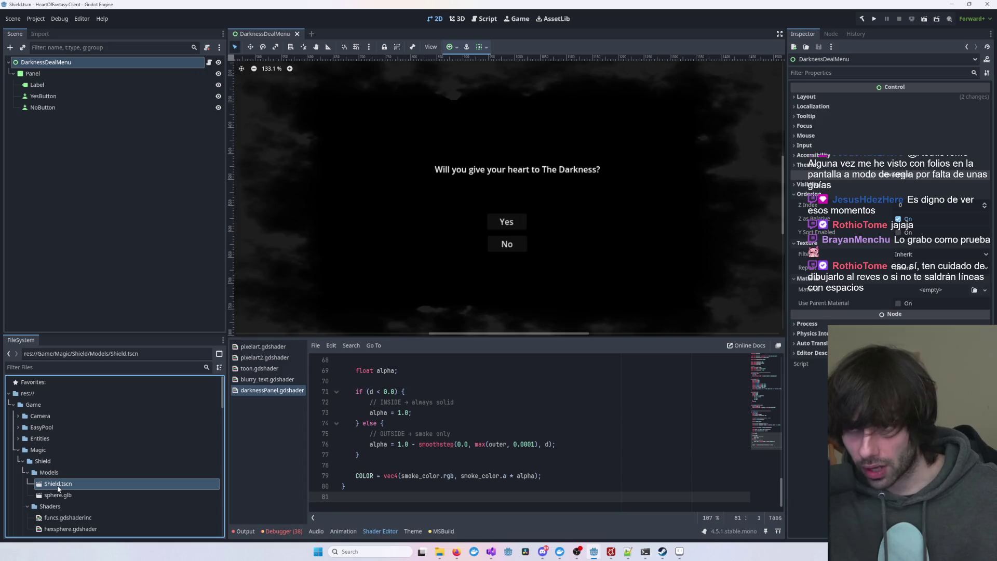
{"action": "double_click", "coordinate": [57, 485]}
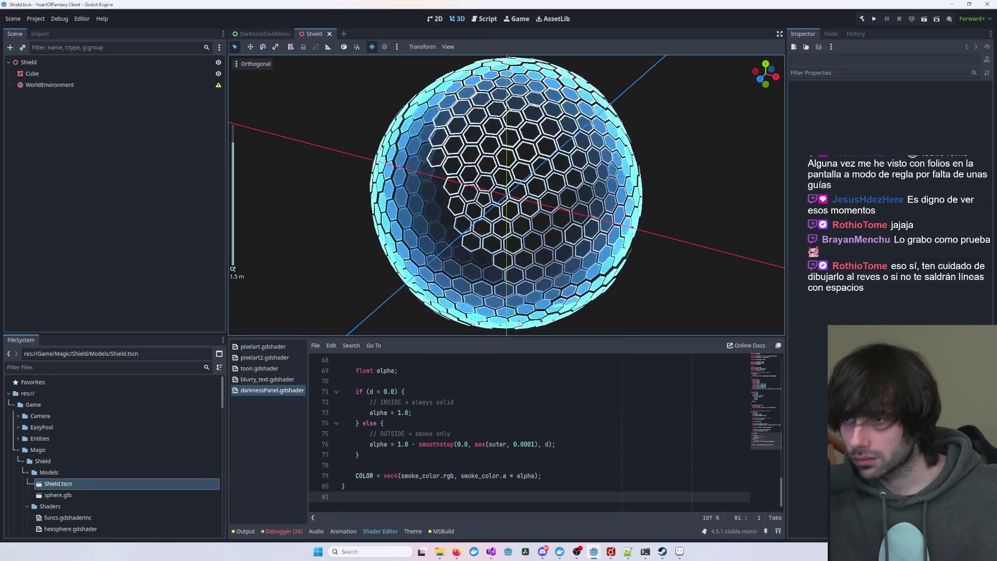
- Orbit around the hexagon shield sphere, then collapse the Models and Shield folders
{"action": "left_click_drag", "start_coordinate": [662, 300], "coordinate": [460, 284]}
{"action": "scroll", "coordinate": [460, 284], "scroll_direction": "down", "scroll_amount": 2}
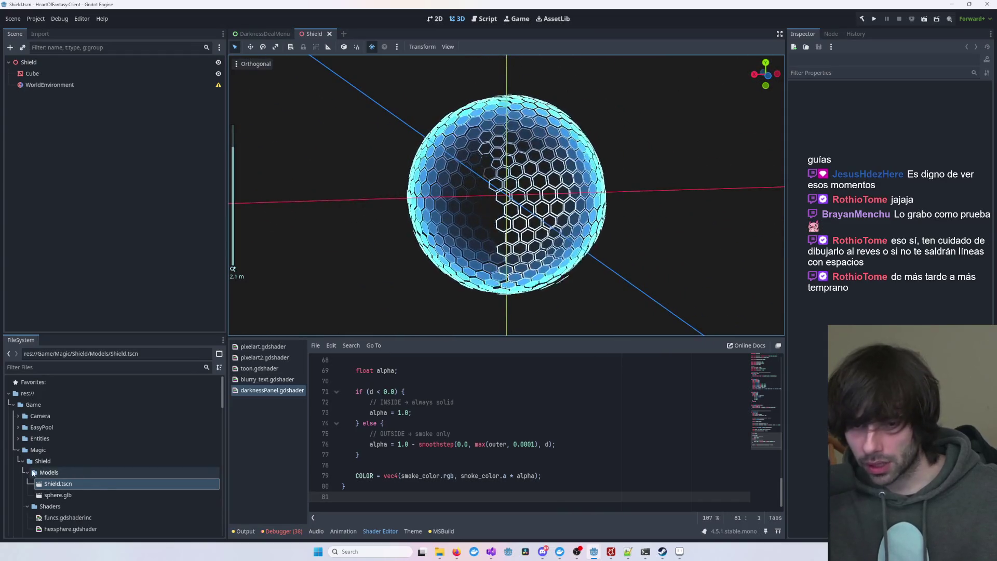
{"action": "double_click", "coordinate": [49, 472]}
{"action": "double_click", "coordinate": [44, 460]}
- Create a folder named MagicCircle inside Magic, select it, and return to Aseprite
{"action": "right_click", "coordinate": [45, 453]}
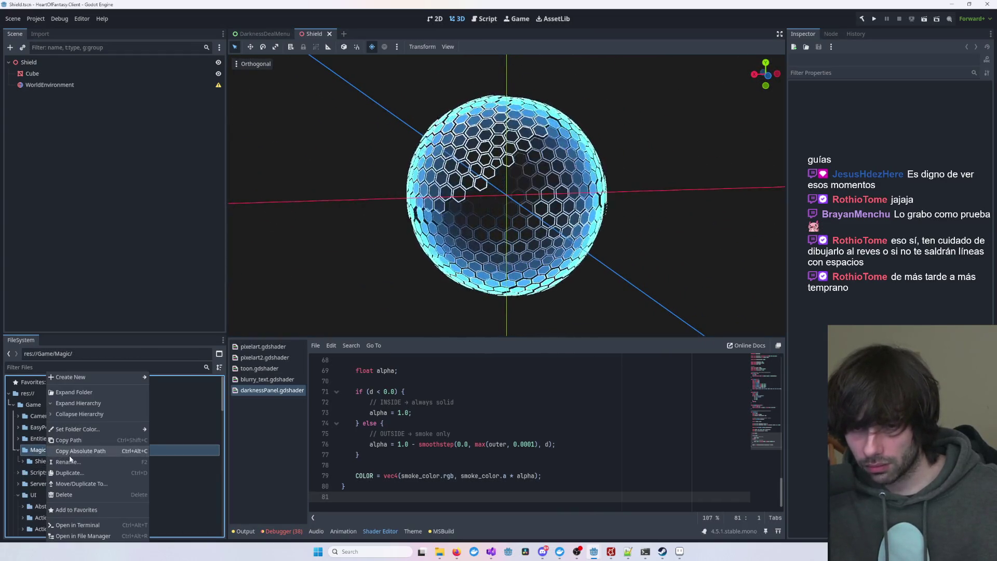
{"action": "mouse_move", "coordinate": [102, 377]}
{"action": "left_click", "coordinate": [169, 378]}
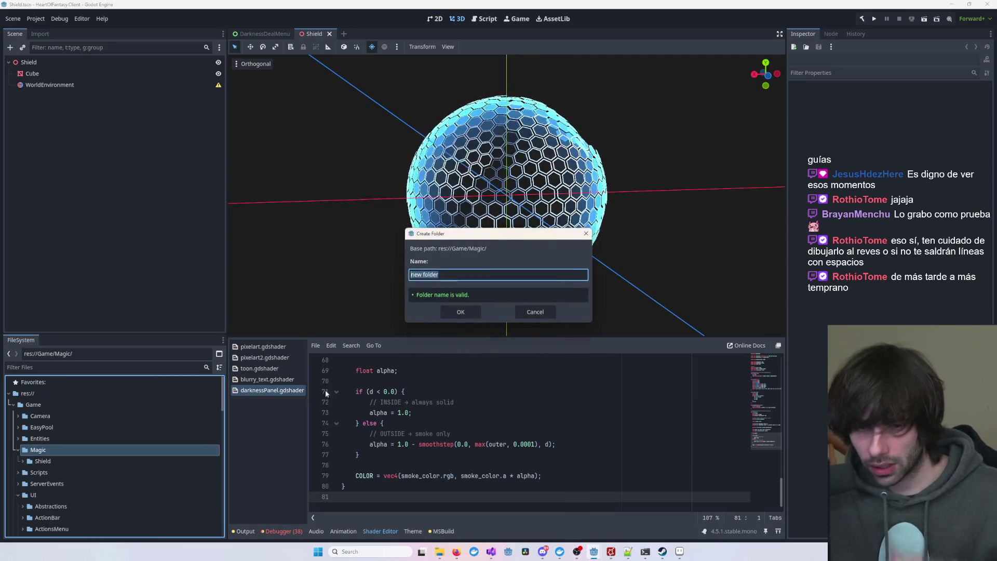
{"action": "type", "text": "M"}
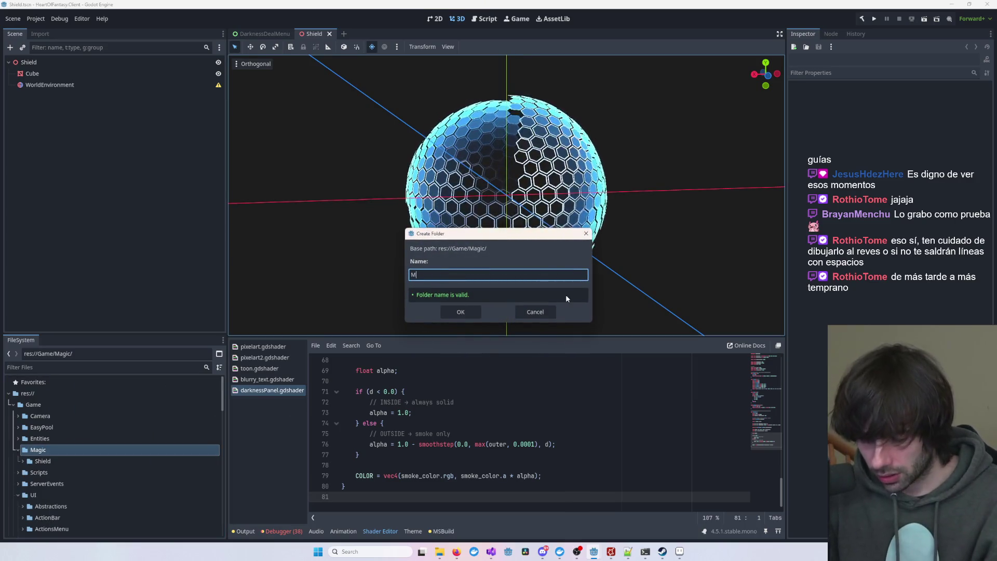
{"action": "type", "text": "agic"}
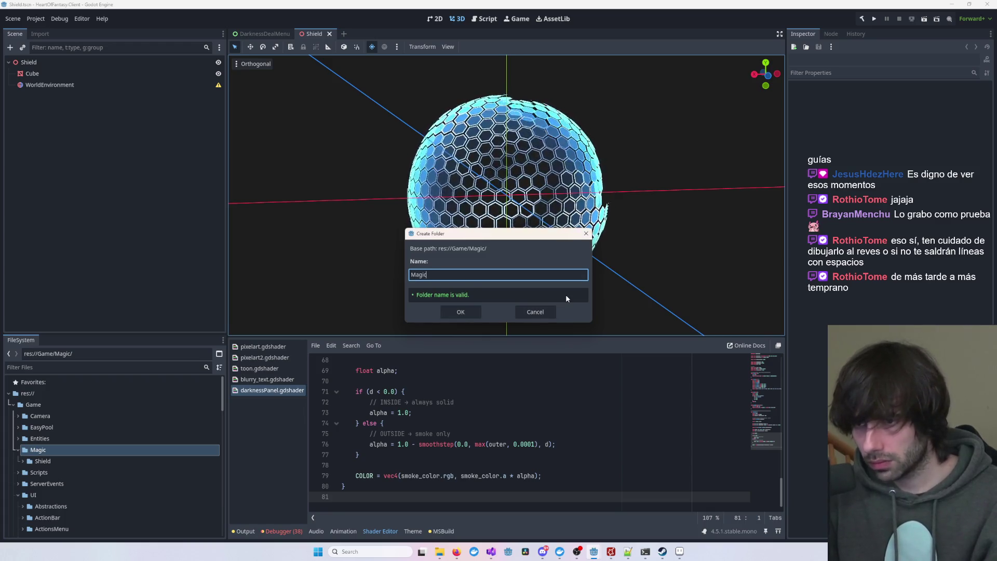
{"action": "type", "text": "Circle"}
{"action": "key", "text": "Return"}
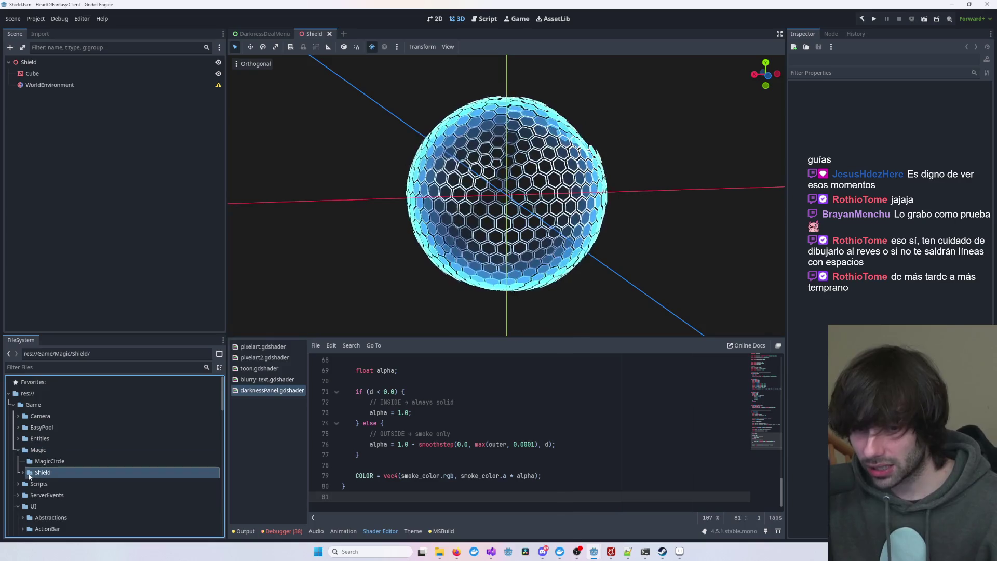
{"action": "left_click", "coordinate": [63, 461]}
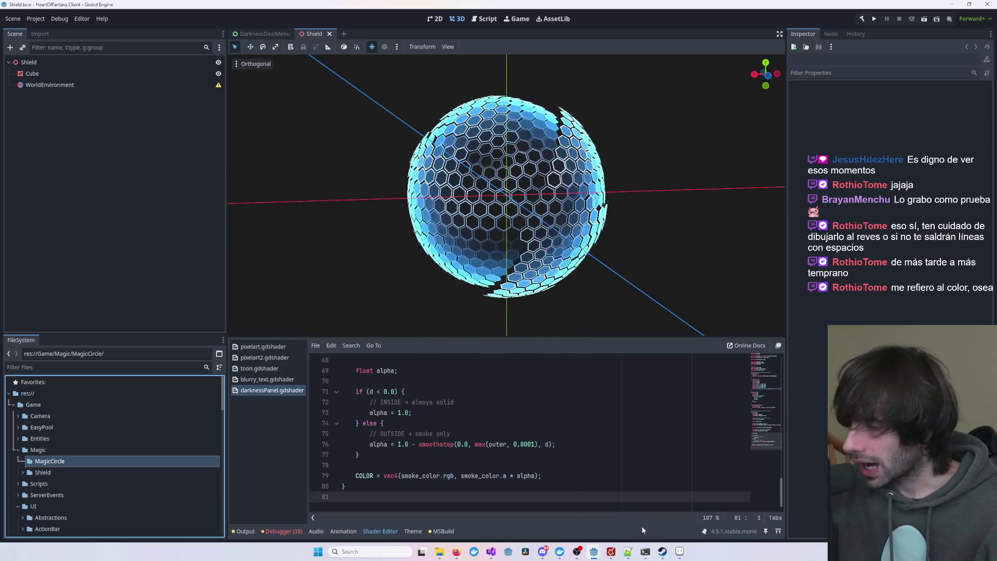
{"action": "left_click", "coordinate": [682, 554]}
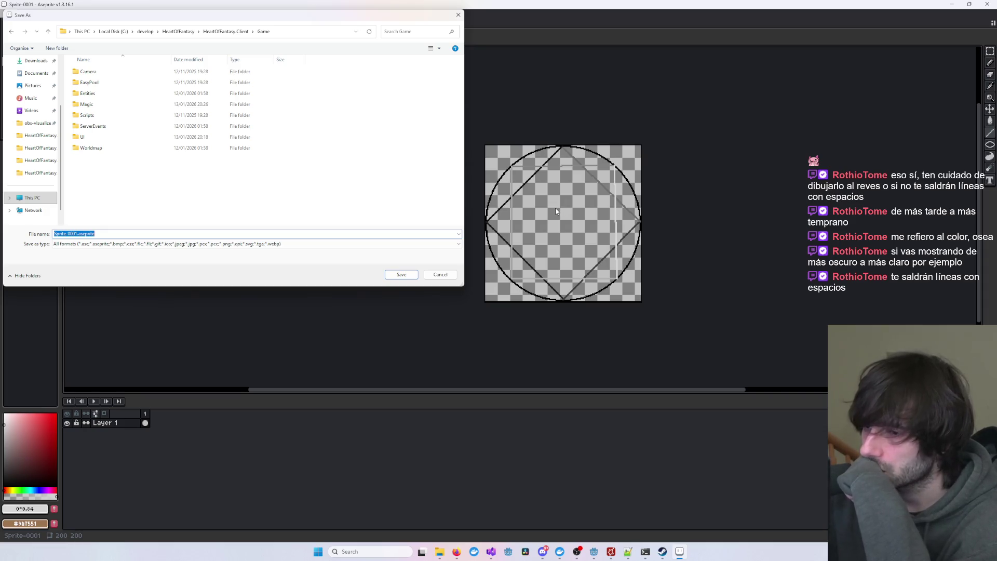
- Dismiss the Save As dialog and zoom back into the magic-circle sprite
{"action": "left_click", "coordinate": [458, 15]}
{"action": "scroll", "coordinate": [538, 201], "scroll_direction": "up", "scroll_amount": 5}
{"action": "scroll", "coordinate": [538, 201], "scroll_direction": "down", "scroll_amount": 3}
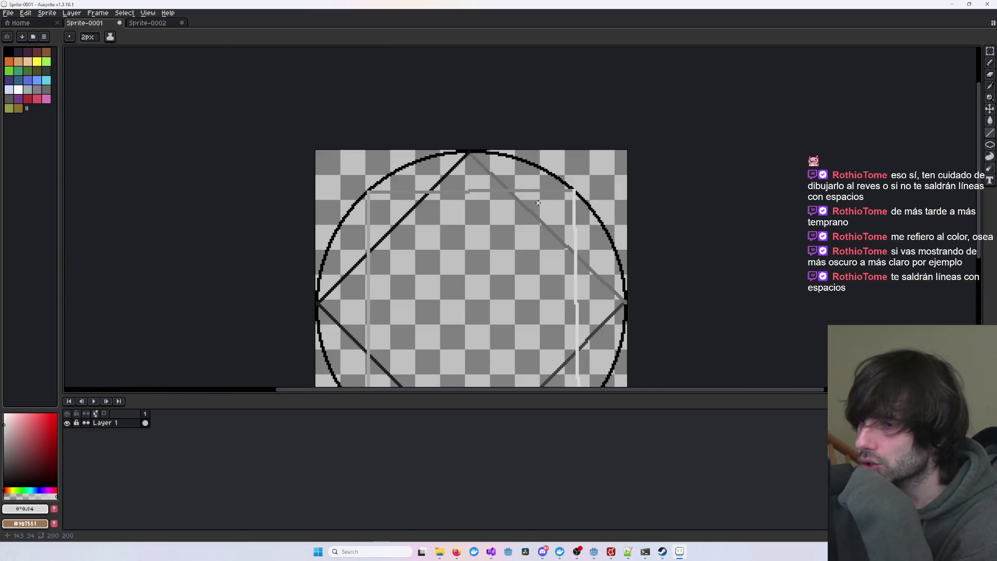
{"action": "left_click_drag", "start_coordinate": [538, 201], "coordinate": [565, 182]}
{"action": "scroll", "coordinate": [565, 182], "scroll_direction": "up", "scroll_amount": 6}
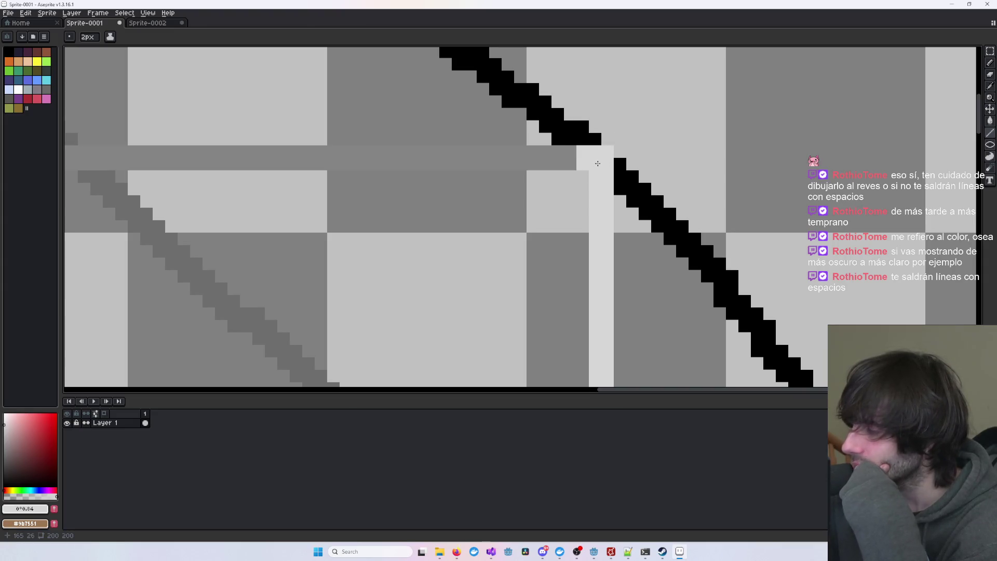
{"action": "scroll", "coordinate": [596, 168], "scroll_direction": "down", "scroll_amount": 7}
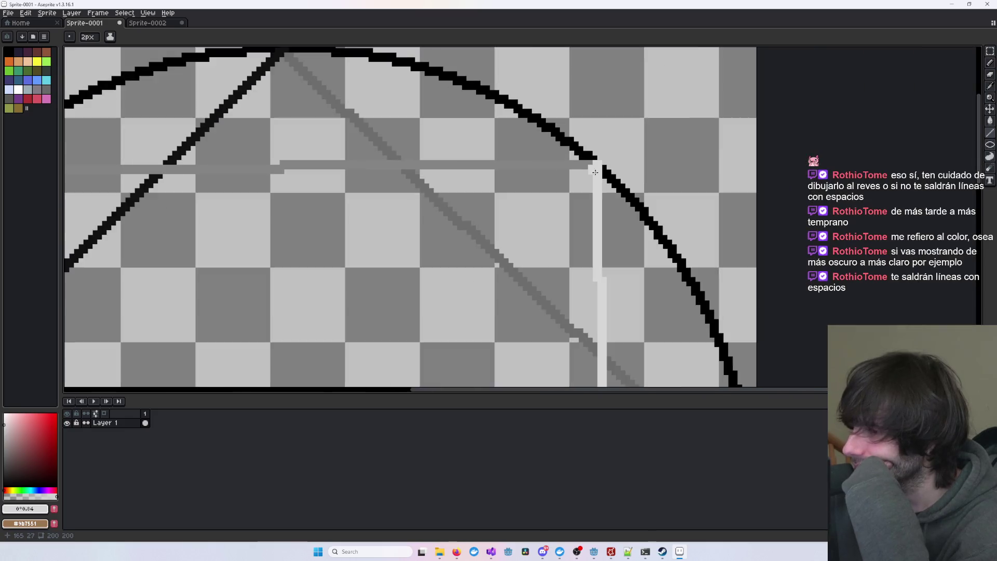
{"action": "scroll", "coordinate": [579, 176], "scroll_direction": "up", "scroll_amount": 4}
{"action": "scroll", "coordinate": [579, 176], "scroll_direction": "down", "scroll_amount": 1}
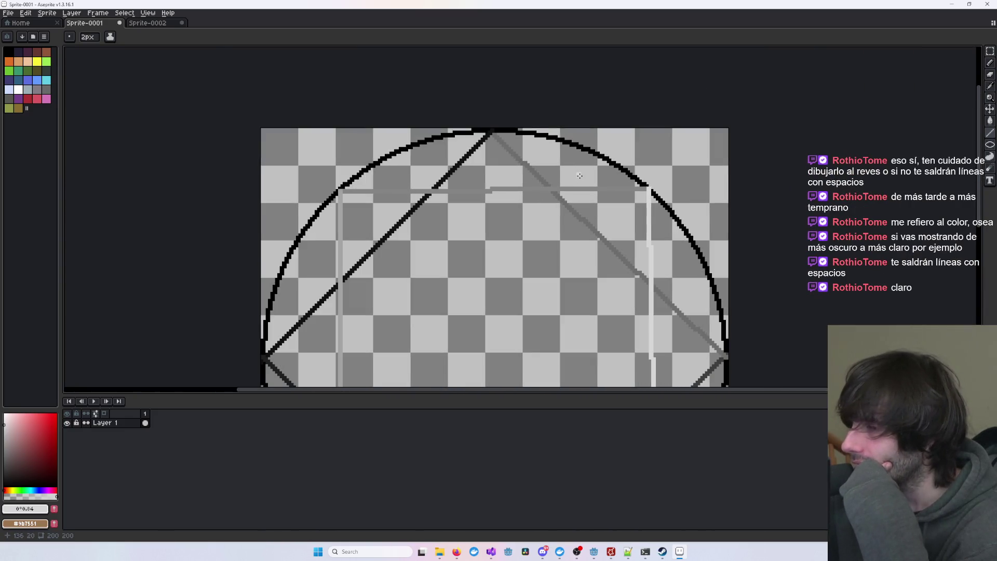
{"action": "scroll", "coordinate": [308, 248], "scroll_direction": "down", "scroll_amount": 1}
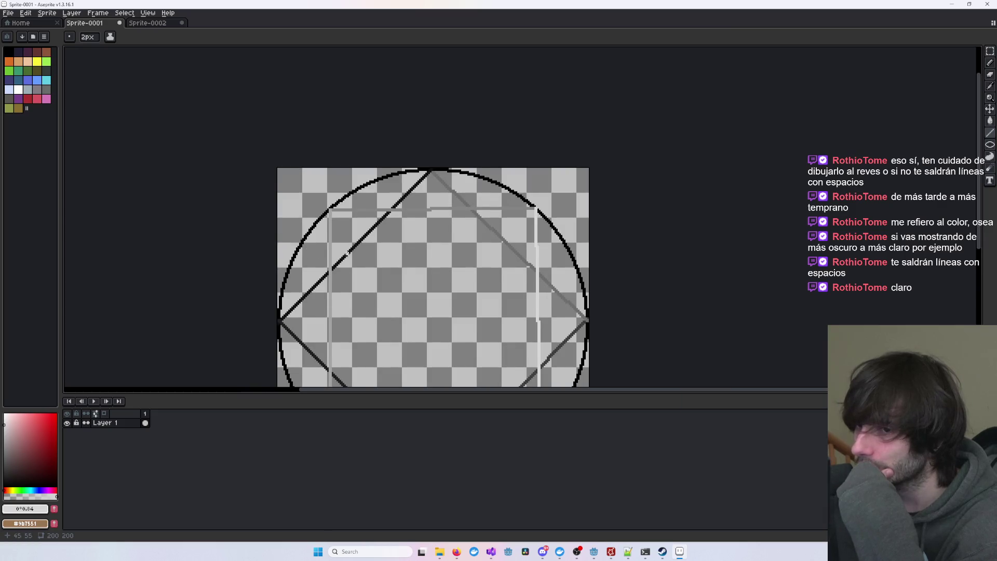
{"action": "scroll", "coordinate": [457, 251], "scroll_direction": "down", "scroll_amount": 3}
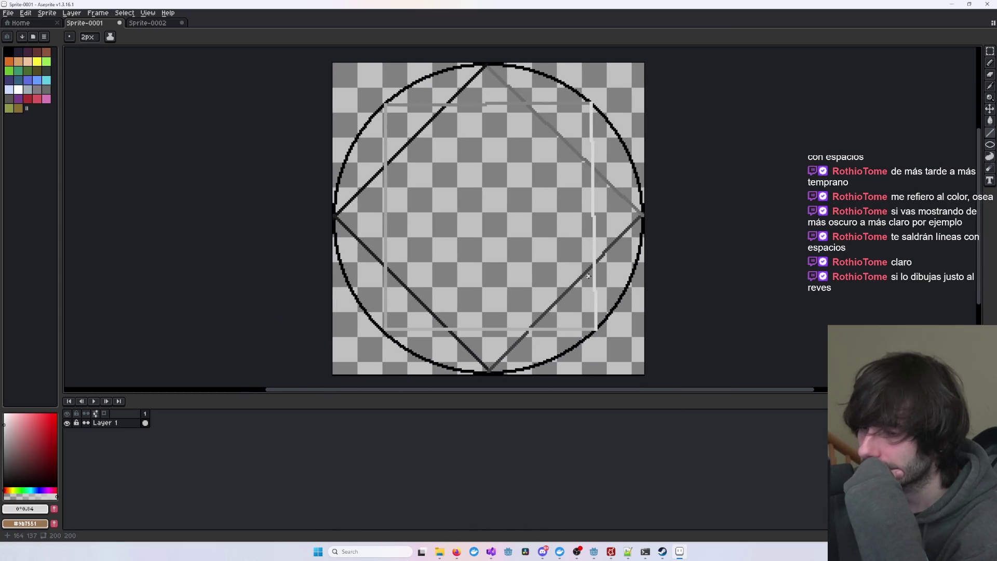
{"action": "scroll", "coordinate": [385, 340], "scroll_direction": "up", "scroll_amount": 3}
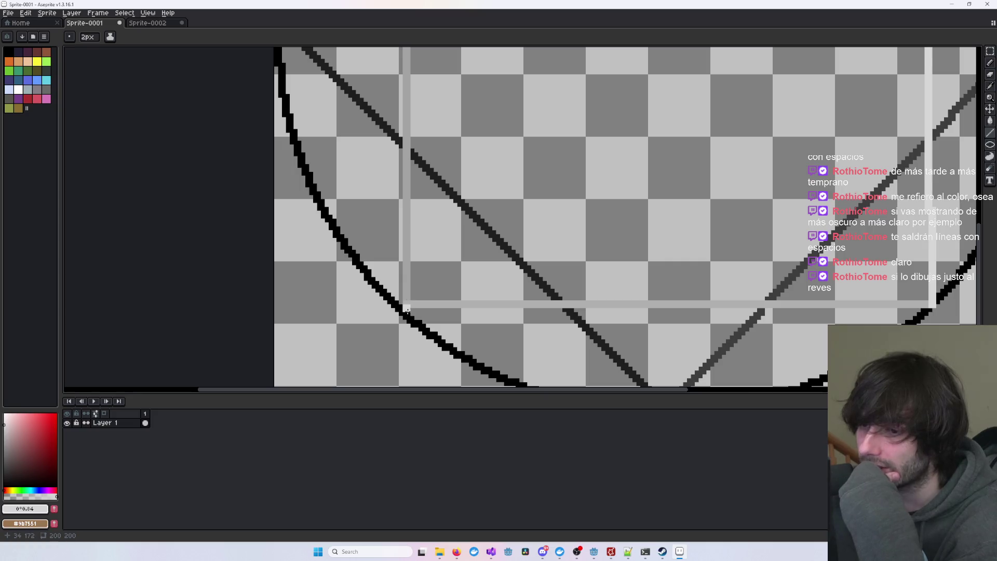
{"action": "scroll", "coordinate": [408, 310], "scroll_direction": "up", "scroll_amount": 1}
{"action": "scroll", "coordinate": [712, 216], "scroll_direction": "down", "scroll_amount": 5}
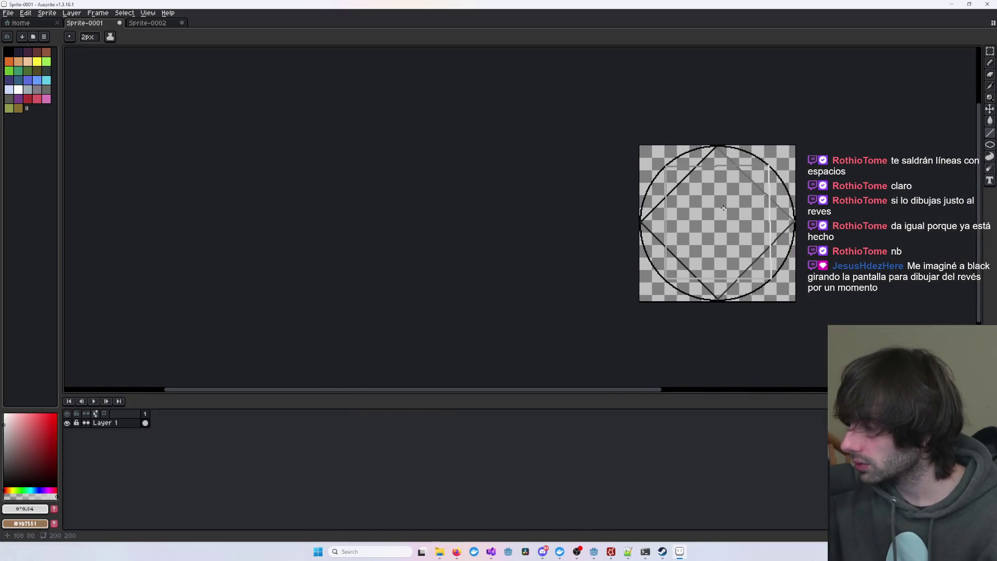
{"action": "scroll", "coordinate": [713, 227], "scroll_direction": "up", "scroll_amount": 3}
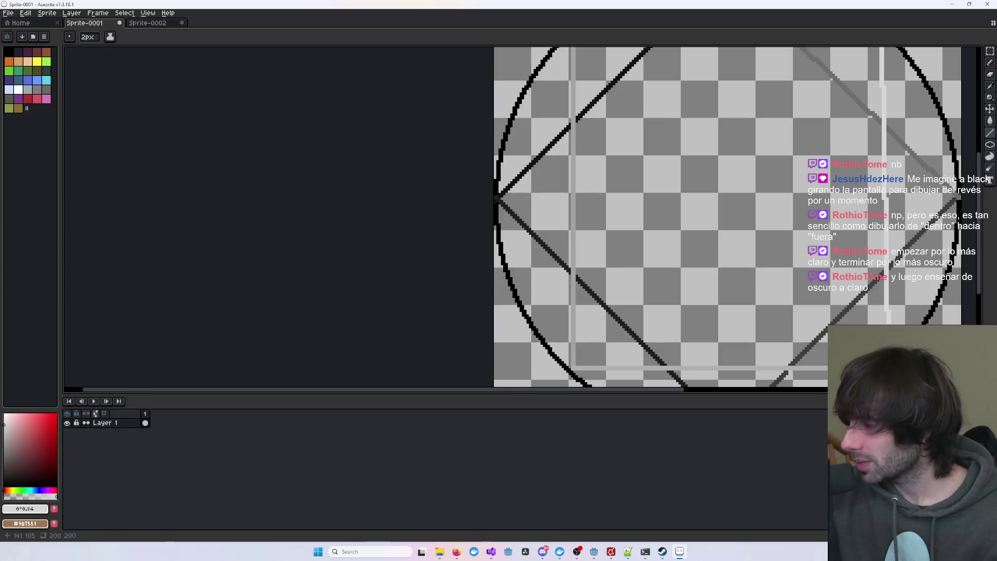
{"action": "scroll", "coordinate": [820, 217], "scroll_direction": "down", "scroll_amount": 2}
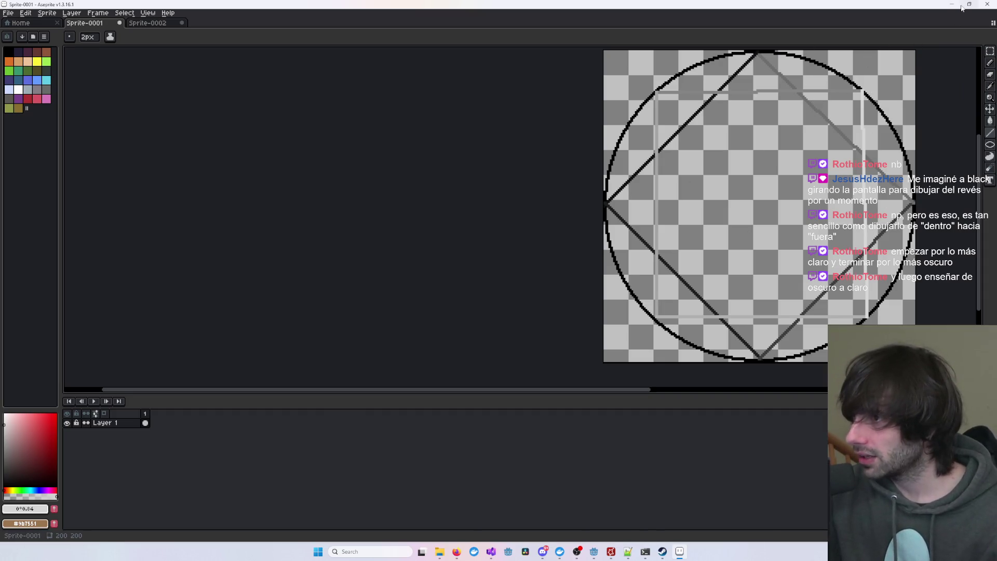
- Recenter the circle, cancel a Ctrl+S save, and minimize Aseprite to reveal Godot
{"action": "left_click_drag", "start_coordinate": [766, 132], "coordinate": [560, 172]}
{"action": "key", "text": "v"}
{"action": "key", "text": "ctrl+s"}
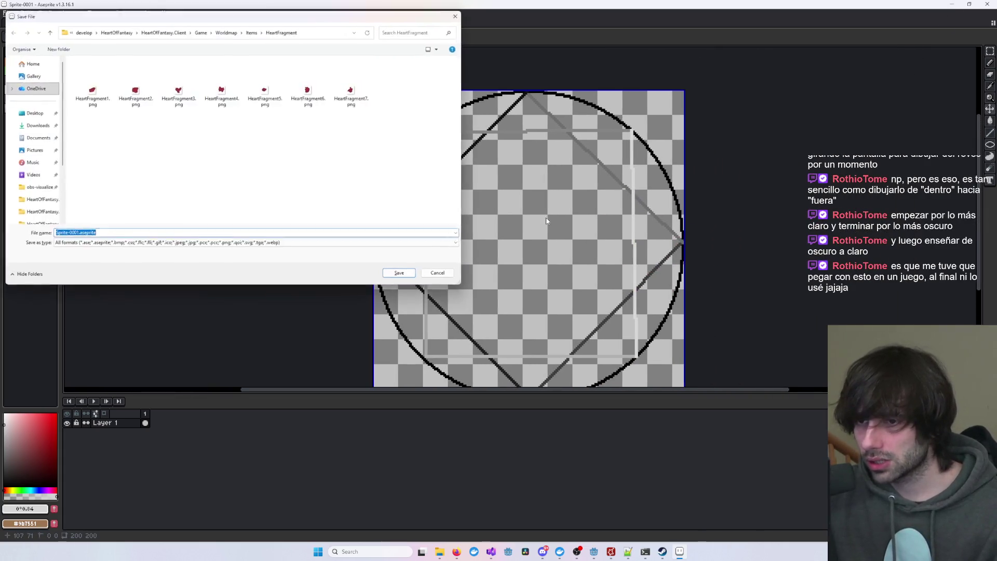
{"action": "key", "text": "Escape"}
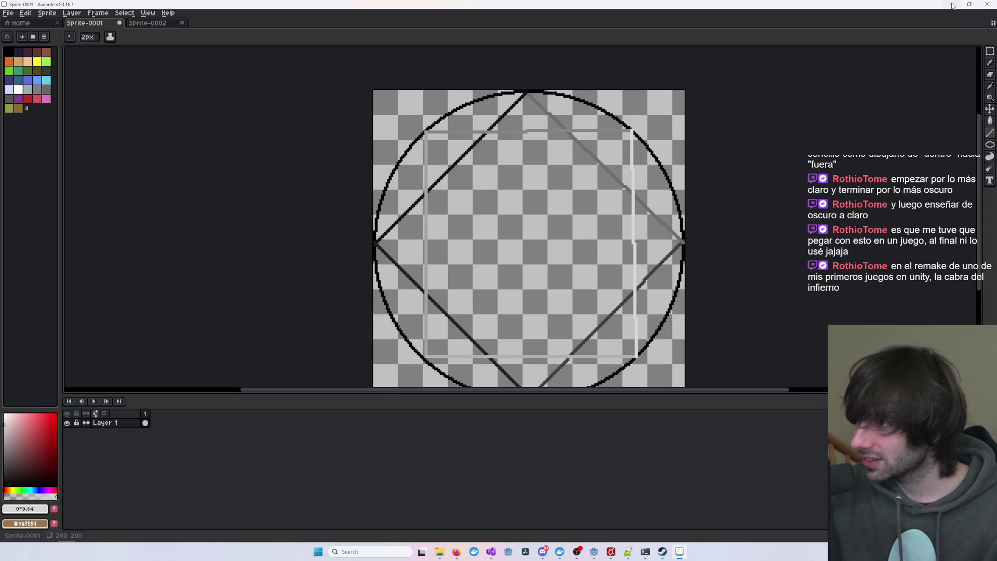
{"action": "left_click", "coordinate": [952, 5]}
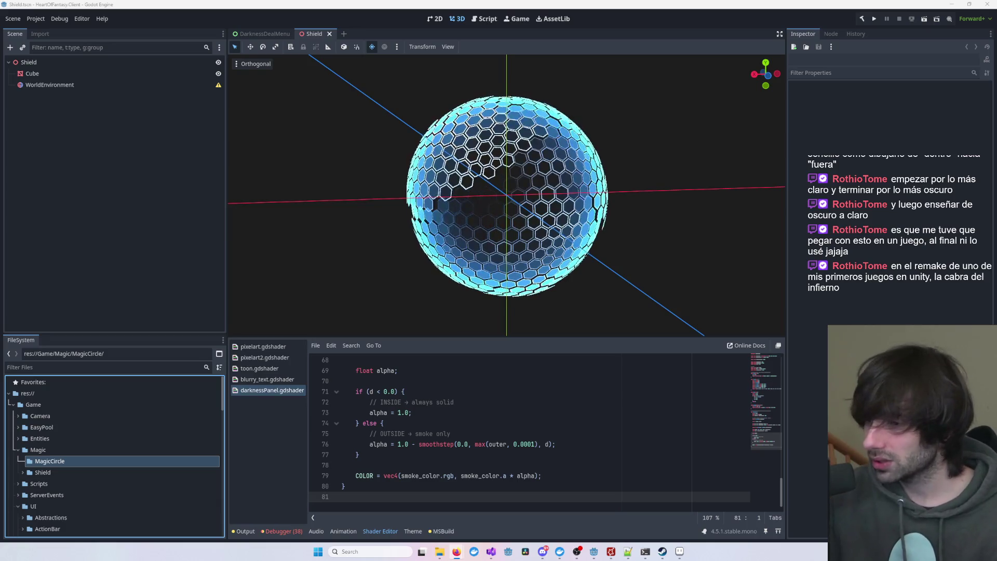
- Scroll through the darknessPanel shader code, then select the MagicCircle folder in FileSystem
{"action": "scroll", "coordinate": [700, 236], "scroll_direction": "up", "scroll_amount": 3}
{"action": "scroll", "coordinate": [675, 239], "scroll_direction": "down", "scroll_amount": 3}
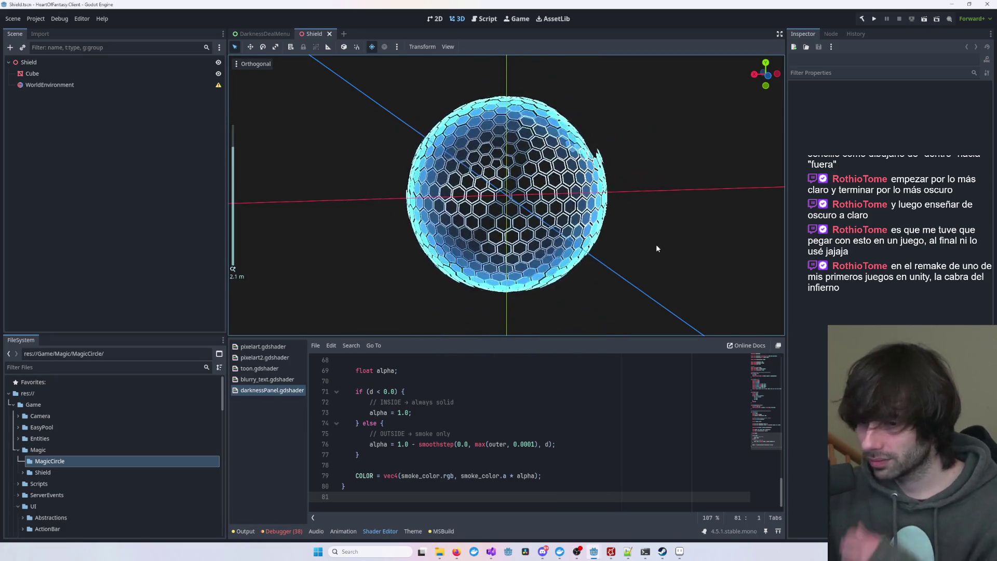
{"action": "left_click", "coordinate": [438, 422]}
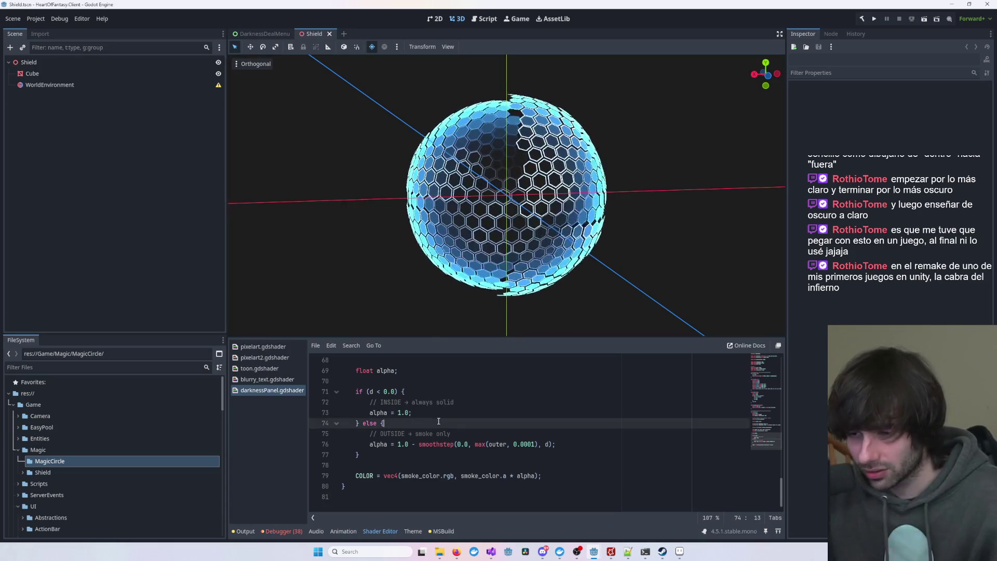
{"action": "scroll", "coordinate": [336, 443], "scroll_direction": "up", "scroll_amount": 1}
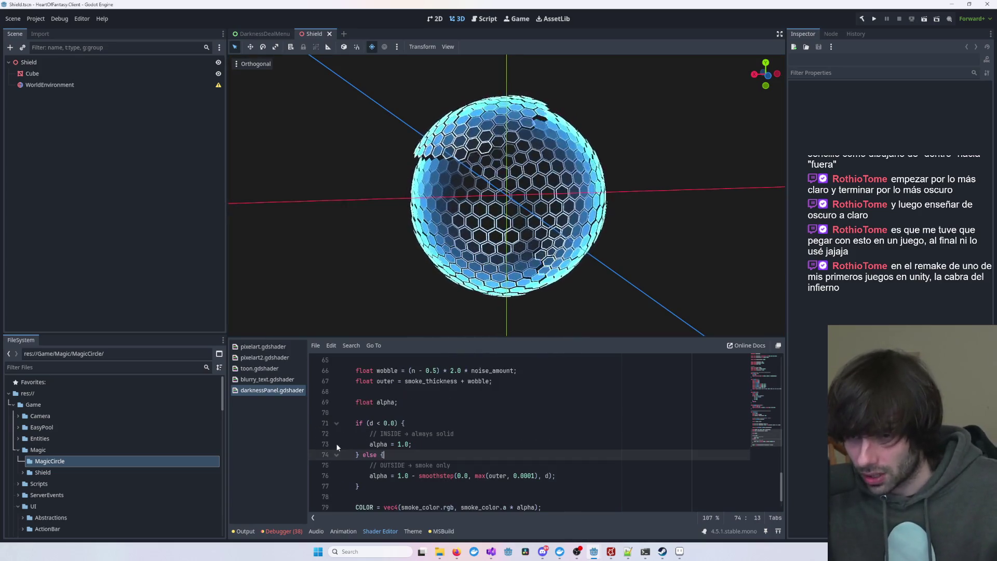
{"action": "scroll", "coordinate": [335, 443], "scroll_direction": "up", "scroll_amount": 2}
{"action": "left_click", "coordinate": [64, 462]}
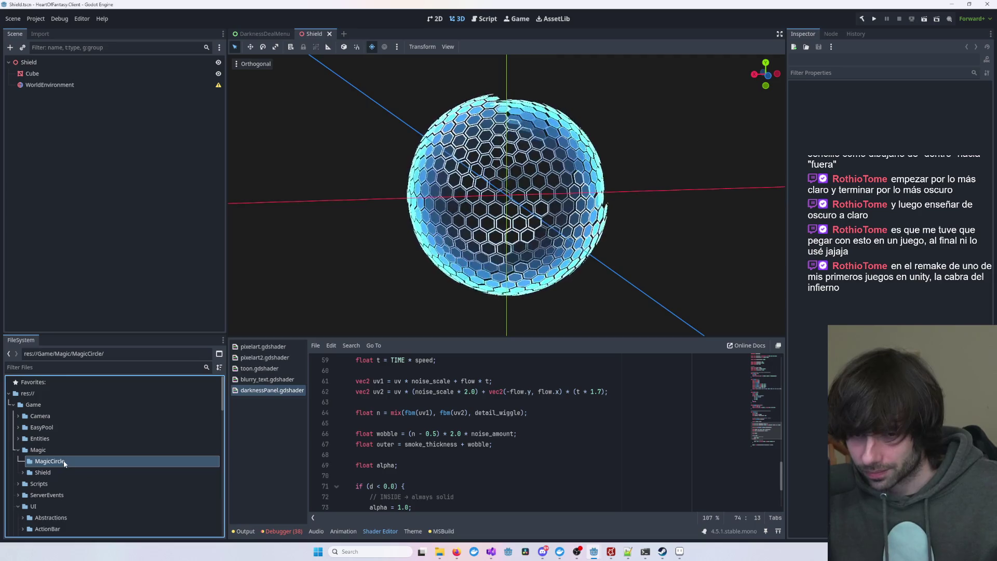
- In Aseprite's Save As dialog, navigate to Game > Magic > MagicCircle
{"action": "left_click", "coordinate": [679, 552]}
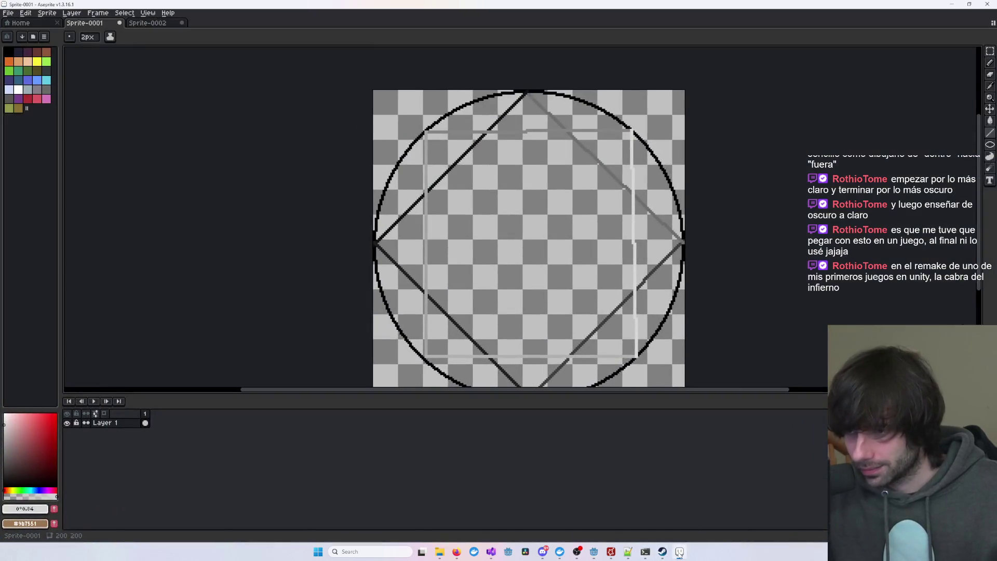
{"action": "left_click", "coordinate": [9, 13]}
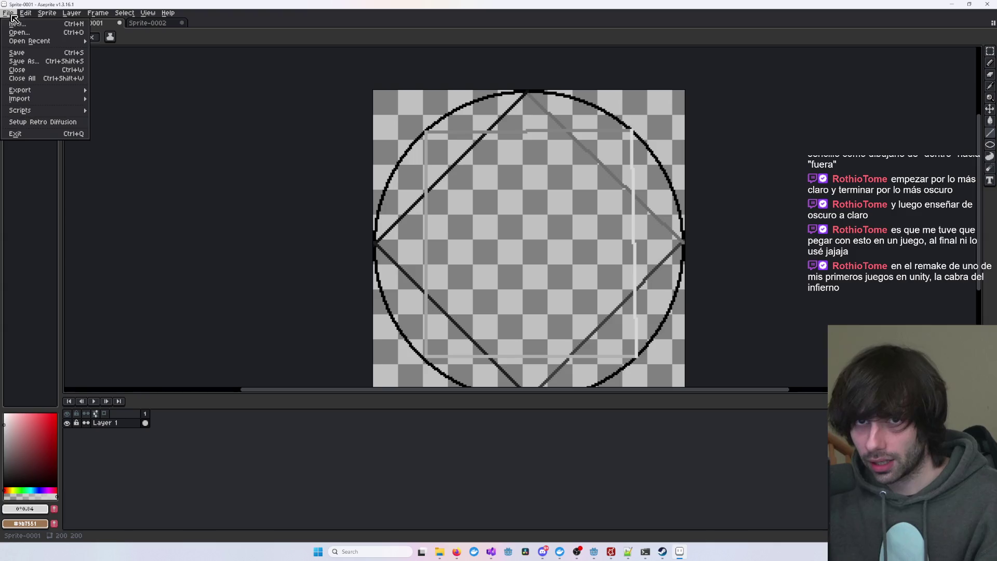
{"action": "left_click", "coordinate": [33, 65]}
{"action": "left_click", "coordinate": [230, 32]}
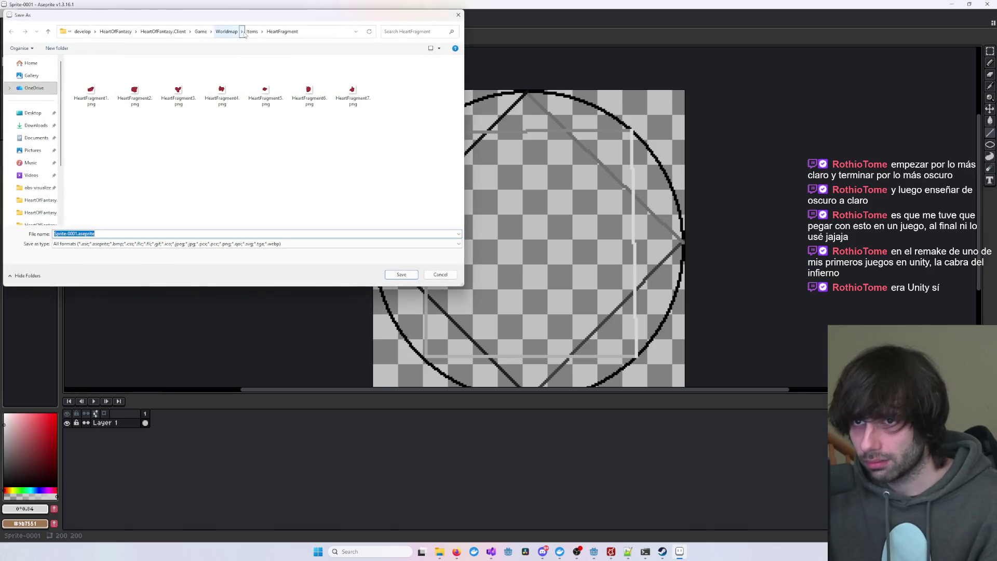
{"action": "left_click", "coordinate": [263, 32]}
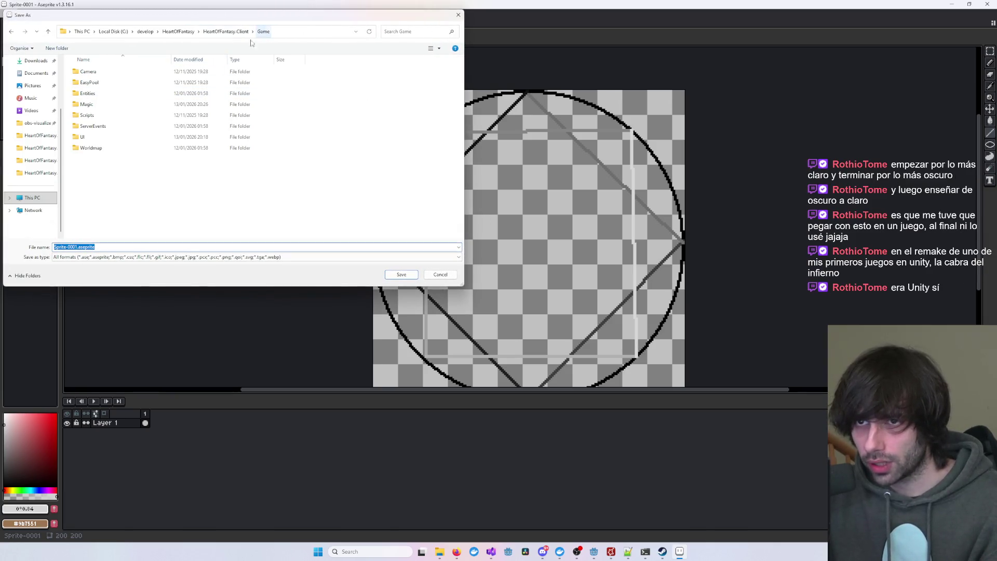
{"action": "double_click", "coordinate": [90, 104]}
{"action": "double_click", "coordinate": [94, 71]}
{"action": "type", "text": "M"}
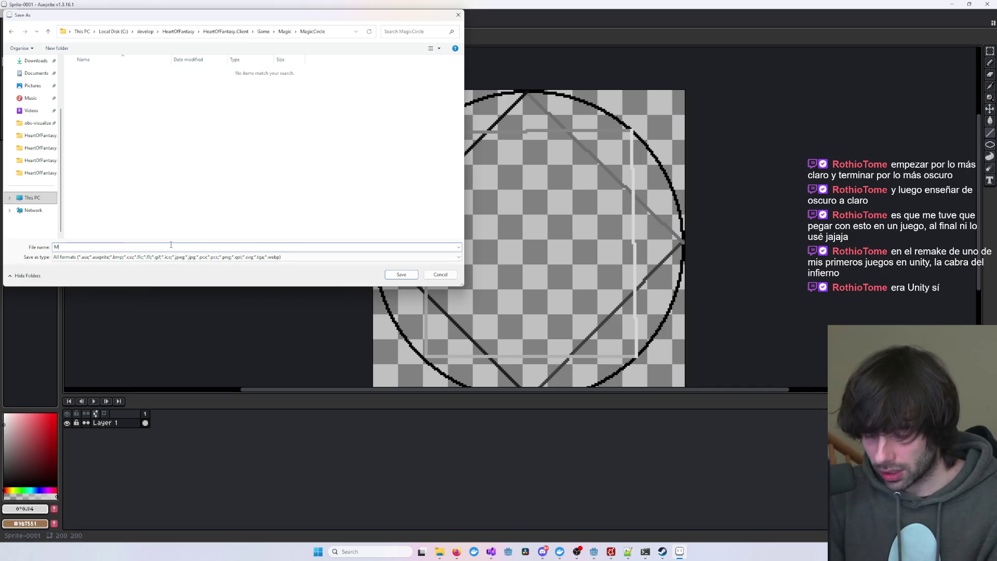
- Name the file MagicCircle, set type to PNG, save, and accept the PNG options
{"action": "type", "text": "agicCircle"}
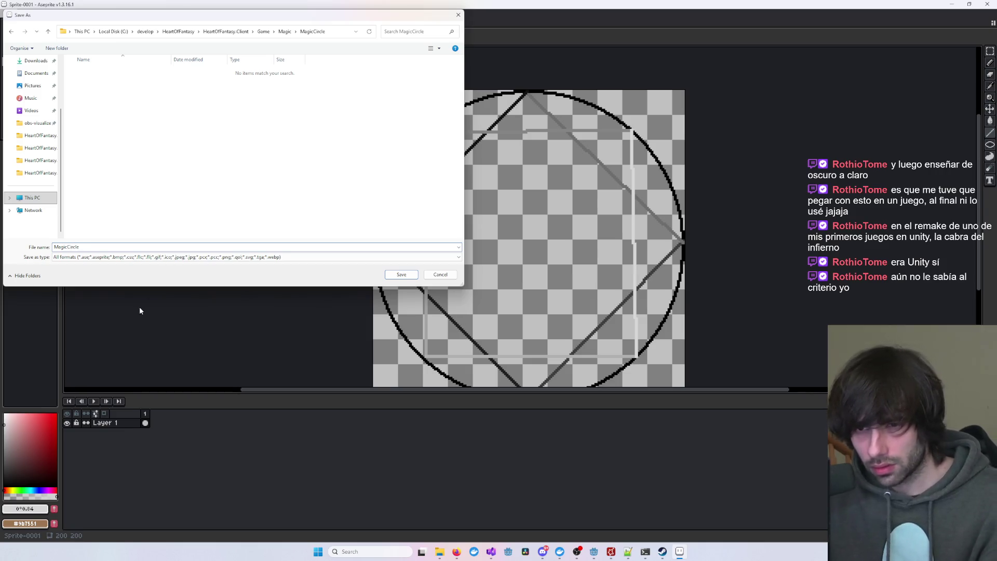
{"action": "left_click", "coordinate": [93, 257]}
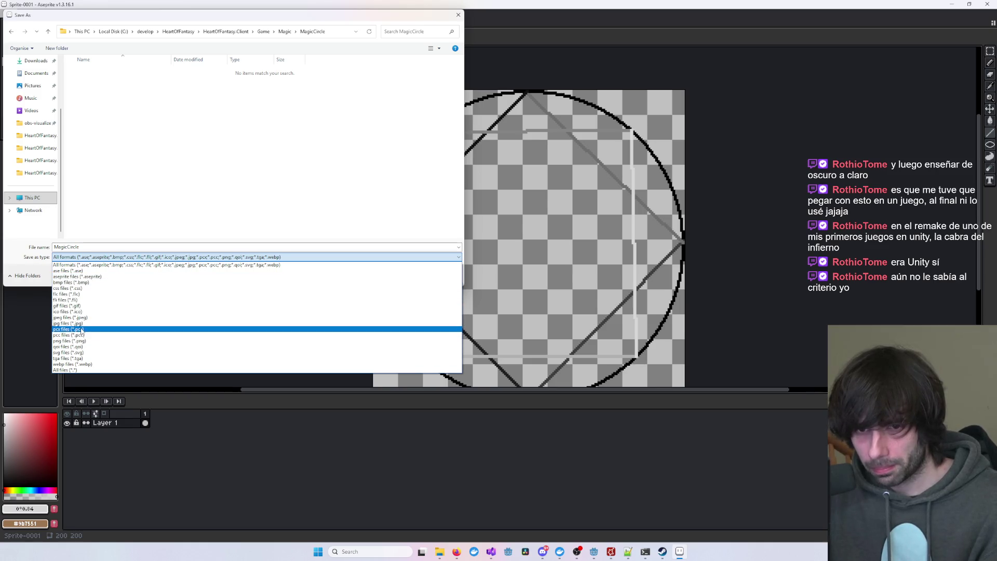
{"action": "left_click", "coordinate": [89, 340]}
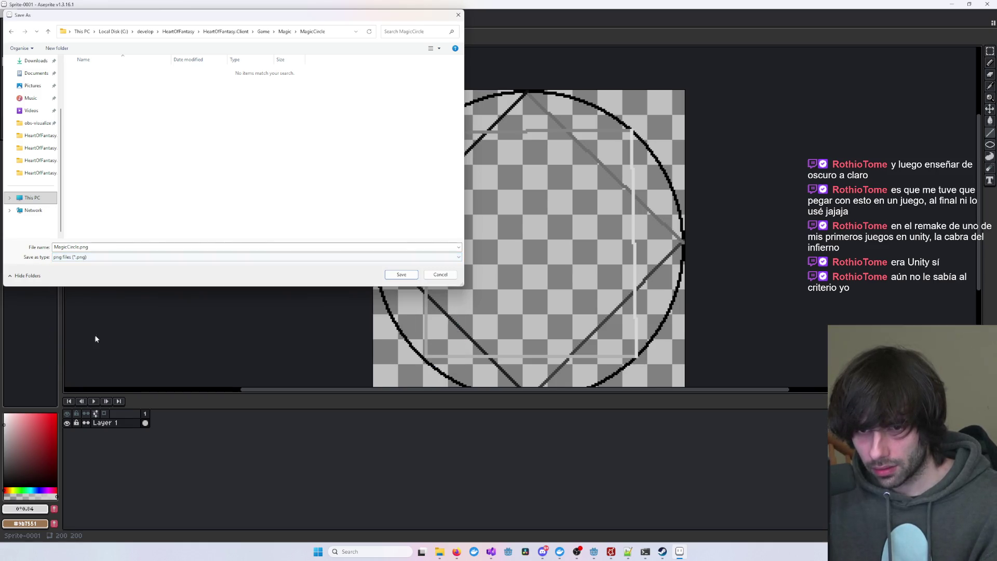
{"action": "left_click", "coordinate": [418, 275]}
{"action": "key", "text": "Return"}
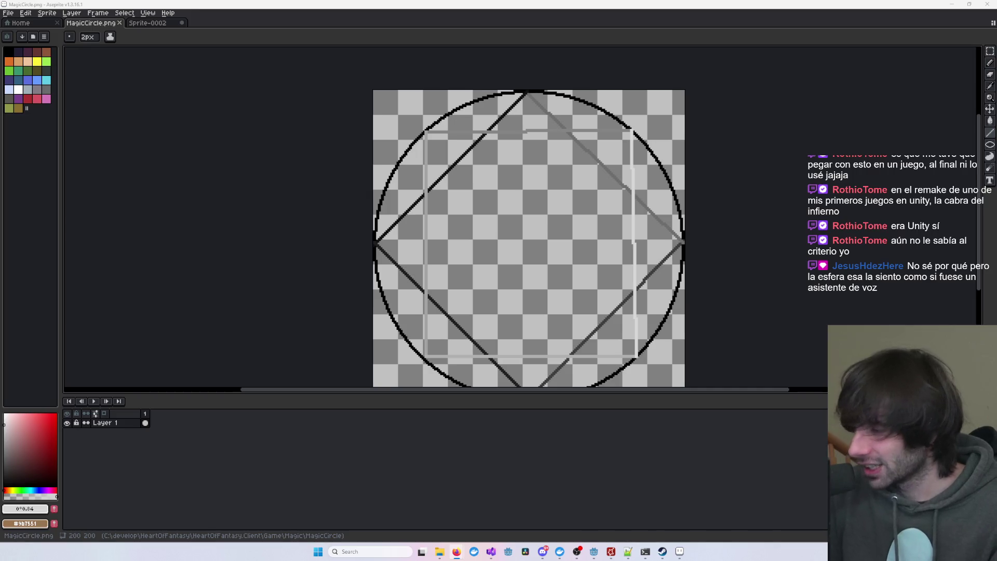
- Zoom and pan around the saved MagicCircle sprite, then minimize Aseprite back to Godot
{"action": "scroll", "coordinate": [826, 290], "scroll_direction": "down", "scroll_amount": 2}
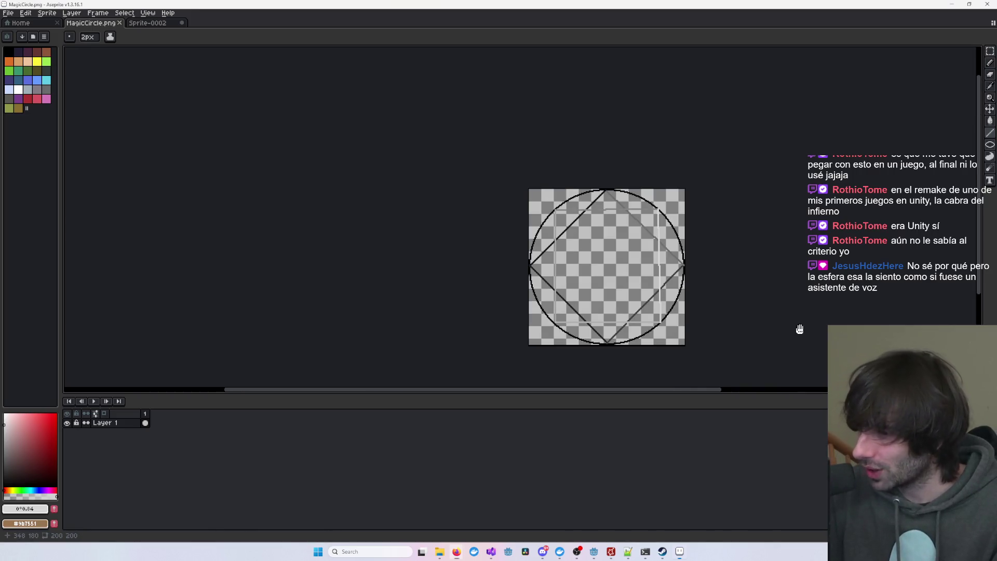
{"action": "left_click_drag", "start_coordinate": [799, 329], "coordinate": [775, 284]}
{"action": "mouse_move", "coordinate": [711, 268]}
{"action": "left_mouse_down"}
{"action": "mouse_move", "coordinate": [761, 309]}
{"action": "mouse_move", "coordinate": [740, 304]}
{"action": "left_mouse_up"}
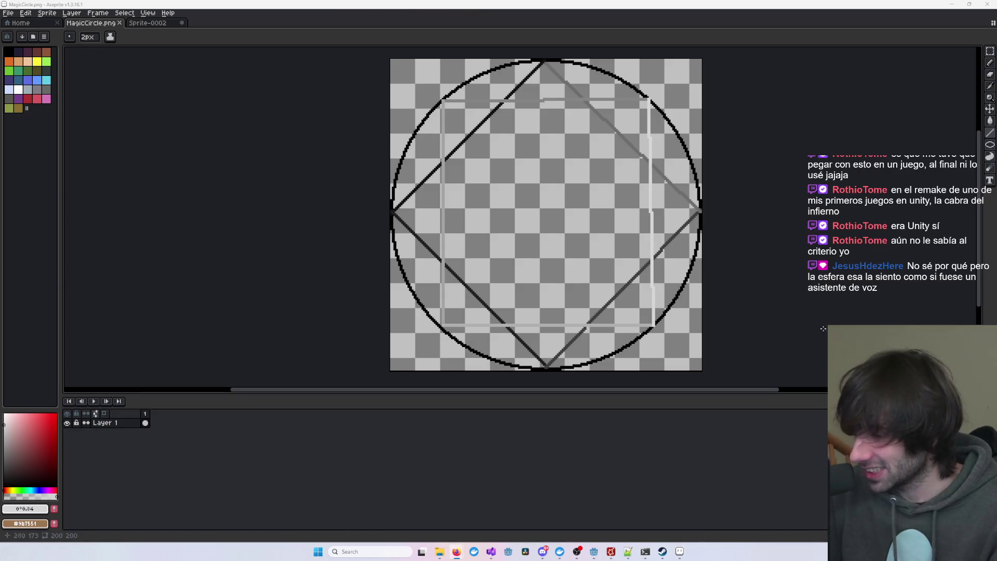
{"action": "left_click_drag", "start_coordinate": [983, 293], "coordinate": [979, 290]}
{"action": "scroll", "coordinate": [879, 299], "scroll_direction": "down", "scroll_amount": 1}
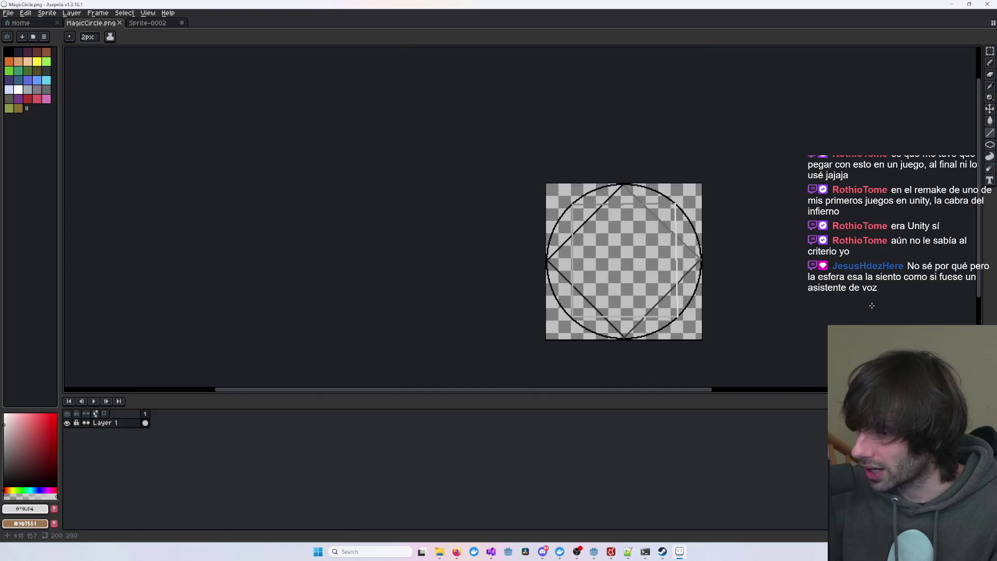
{"action": "mouse_move", "coordinate": [872, 306]}
{"action": "left_mouse_down"}
{"action": "mouse_move", "coordinate": [800, 281]}
{"action": "mouse_move", "coordinate": [862, 341]}
{"action": "left_mouse_up"}
{"action": "scroll", "coordinate": [831, 305], "scroll_direction": "up", "scroll_amount": 2}
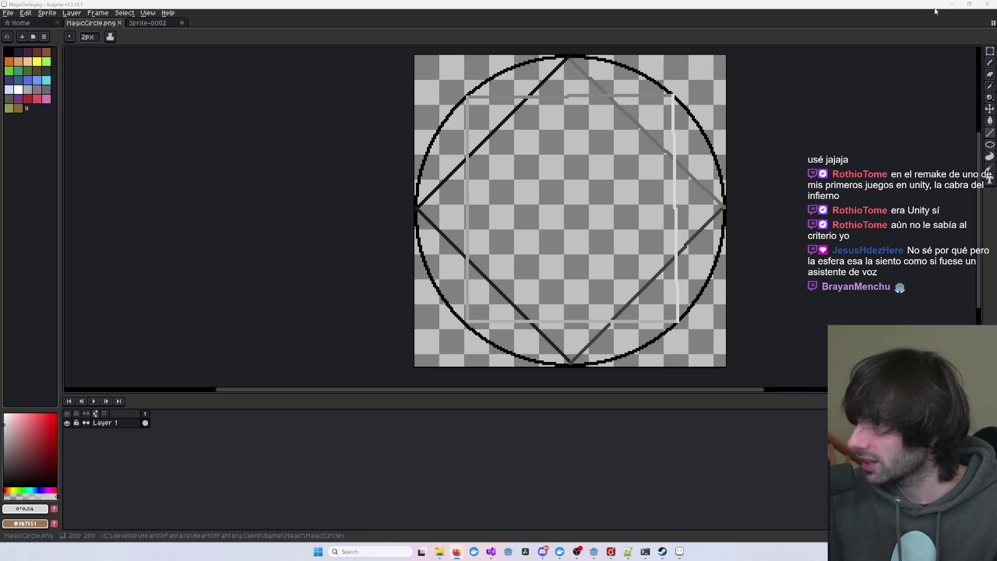
{"action": "left_click", "coordinate": [951, 4]}
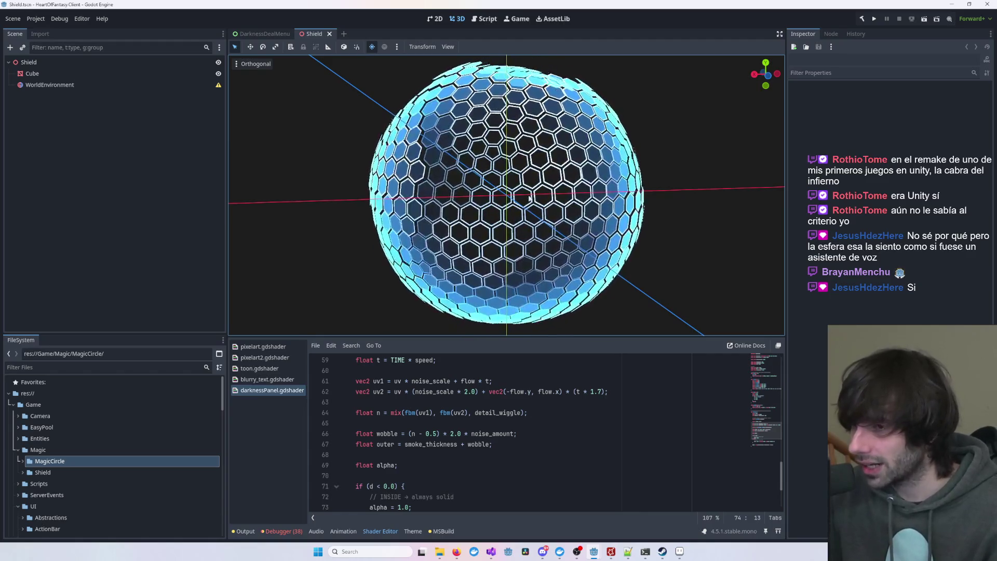
{"action": "scroll", "coordinate": [530, 198], "scroll_direction": "up", "scroll_amount": 2}
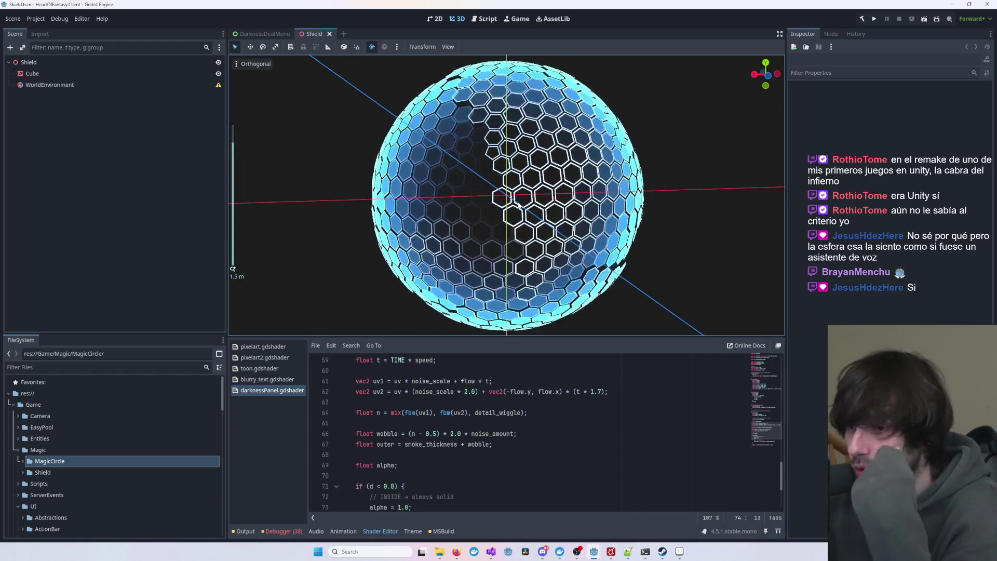
{"action": "scroll", "coordinate": [515, 208], "scroll_direction": "down", "scroll_amount": 2}
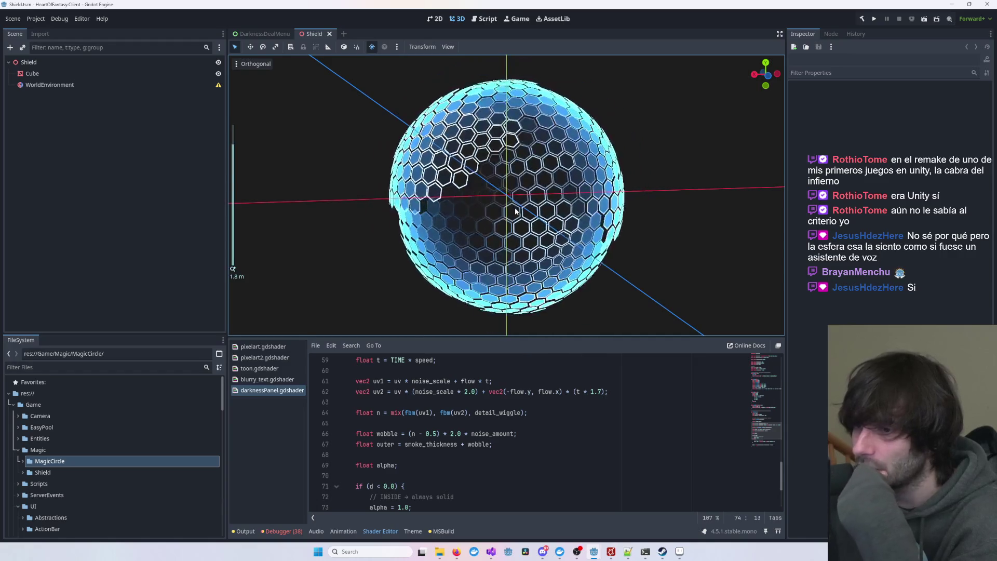
{"action": "scroll", "coordinate": [525, 199], "scroll_direction": "up", "scroll_amount": 2}
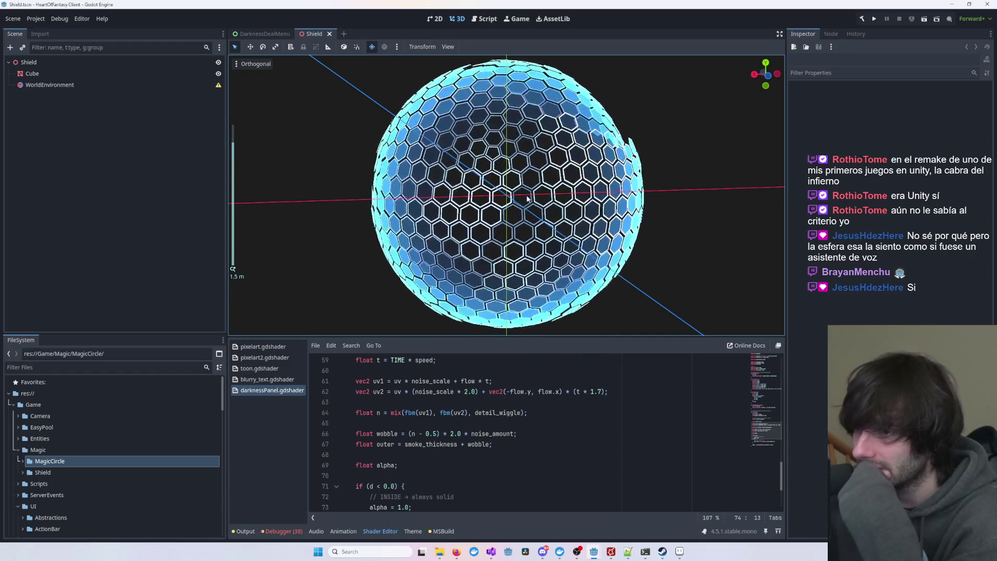
{"action": "left_click", "coordinate": [598, 147]}
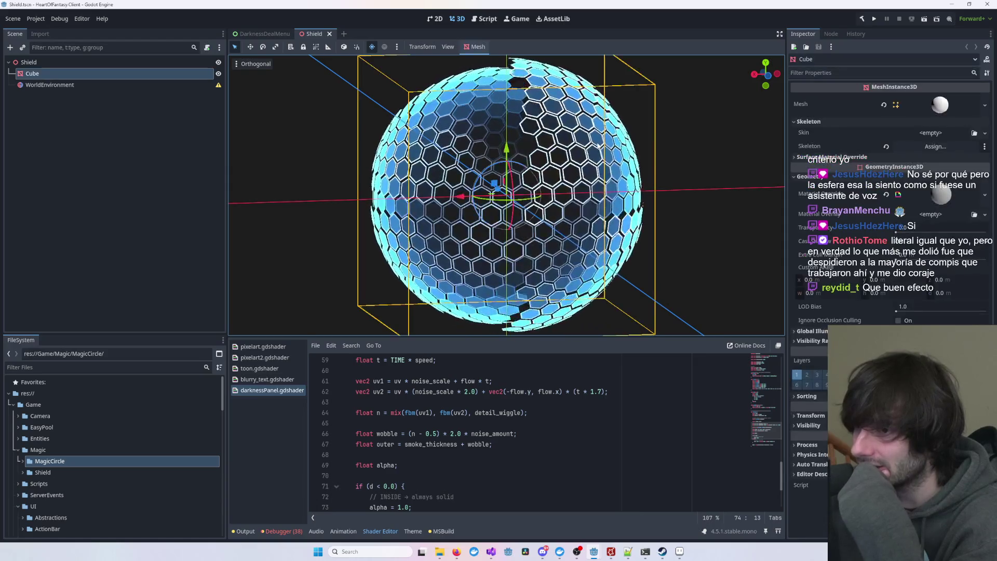
{"action": "left_click", "coordinate": [687, 142]}
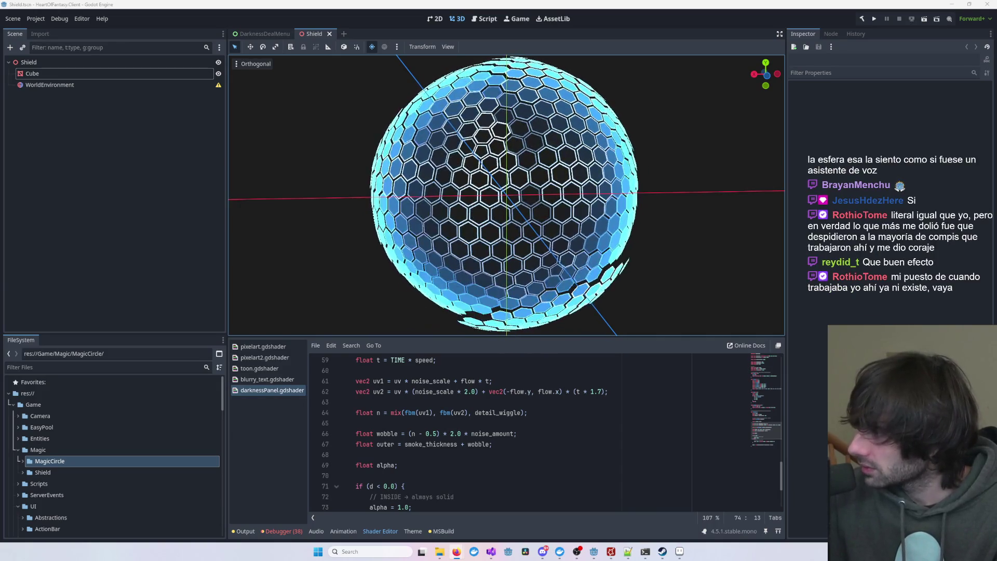
{"action": "key", "text": "alt+Tab"}
- Un-maximize Chrome, view the Facebook Frieren hexagon-shield preview, then move the browser to the other monitor
{"action": "mouse_move", "coordinate": [497, 5]}
{"action": "left_mouse_down"}
{"action": "mouse_move", "coordinate": [496, 57]}
{"action": "mouse_move", "coordinate": [314, 32]}
{"action": "mouse_move", "coordinate": [272, 65]}
{"action": "left_mouse_up"}
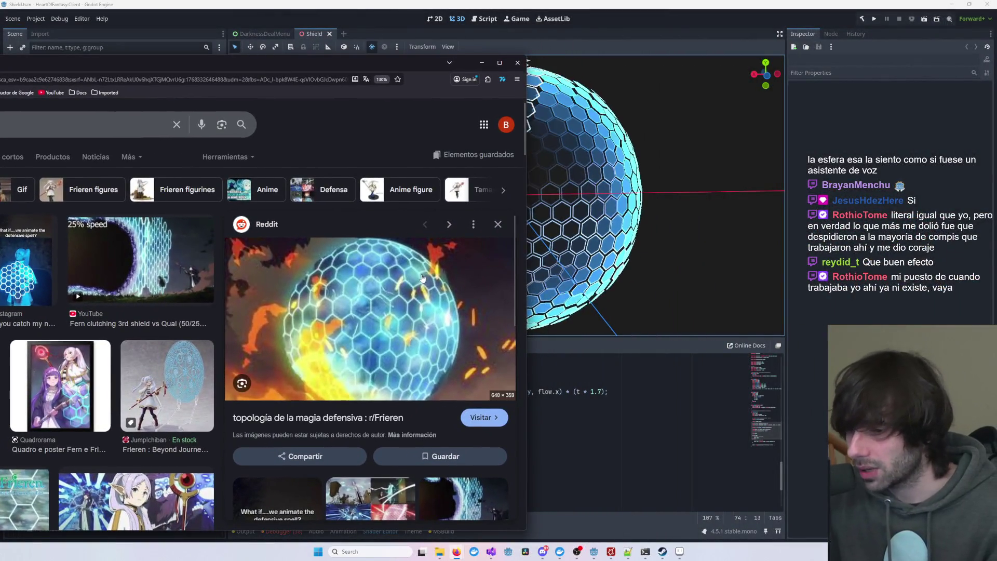
{"action": "scroll", "coordinate": [423, 278], "scroll_direction": "down", "scroll_amount": 3}
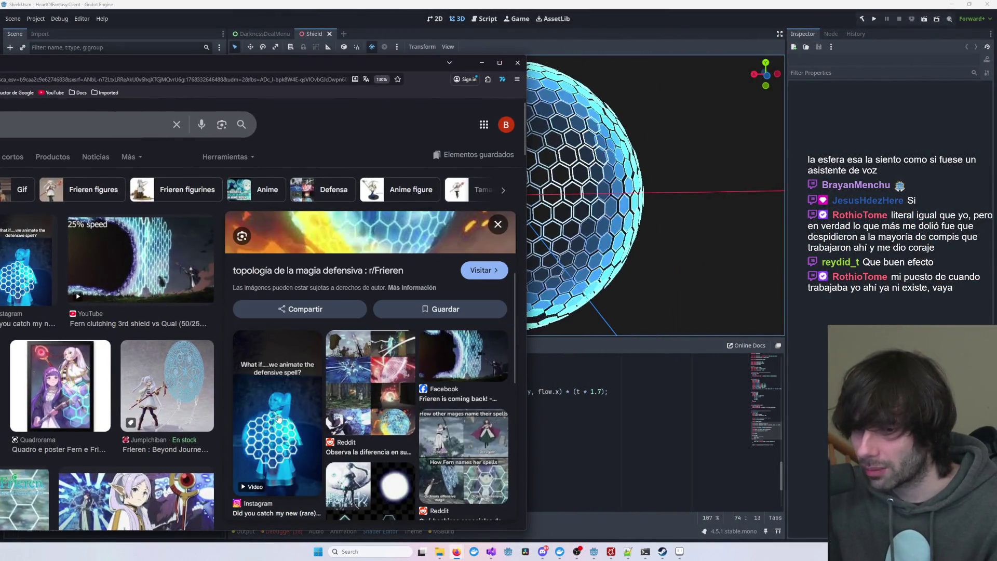
{"action": "scroll", "coordinate": [288, 387], "scroll_direction": "up", "scroll_amount": 1}
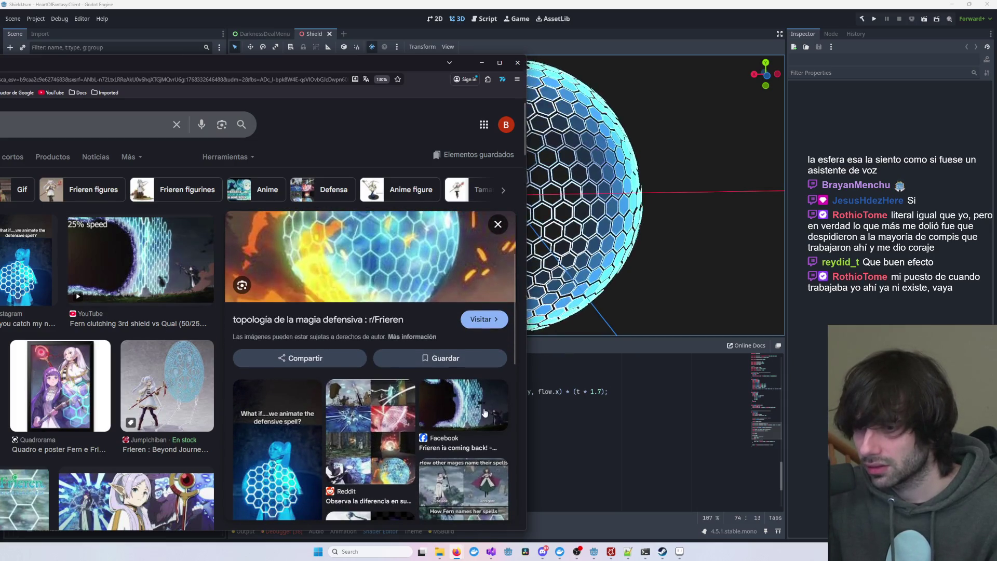
{"action": "left_click", "coordinate": [471, 405]}
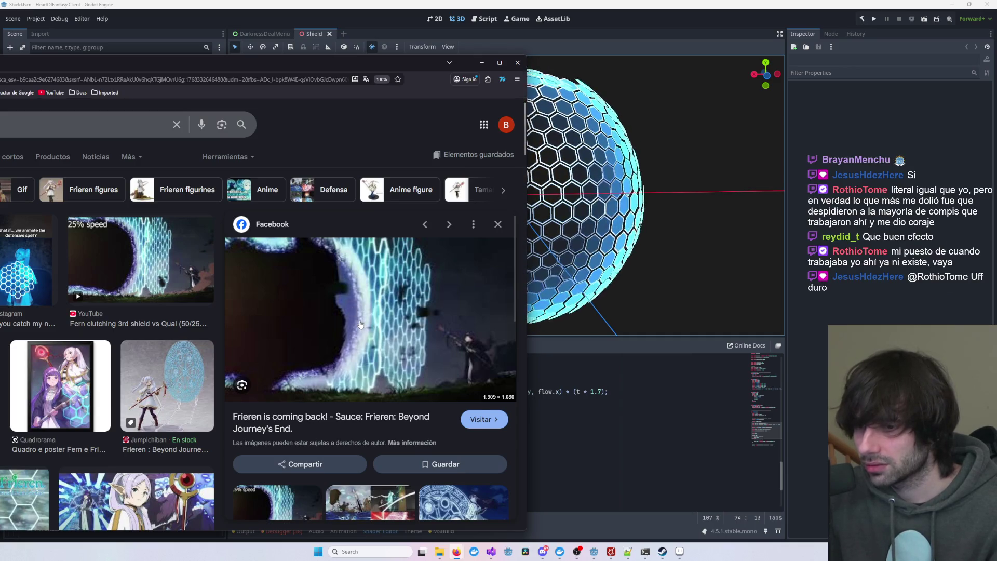
{"action": "scroll", "coordinate": [360, 324], "scroll_direction": "down", "scroll_amount": 6}
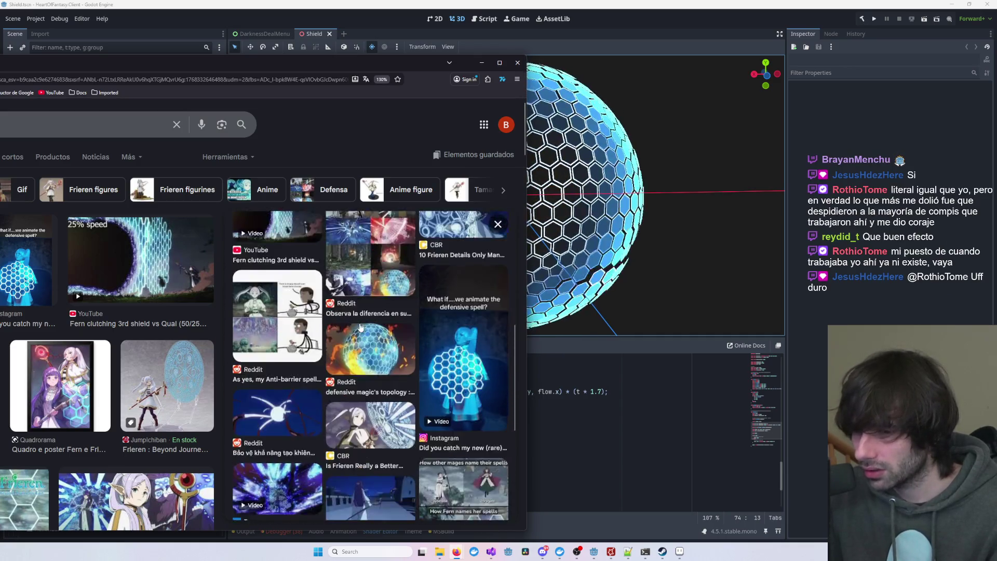
{"action": "scroll", "coordinate": [361, 326], "scroll_direction": "down", "scroll_amount": 3}
{"action": "scroll", "coordinate": [361, 328], "scroll_direction": "up", "scroll_amount": 9}
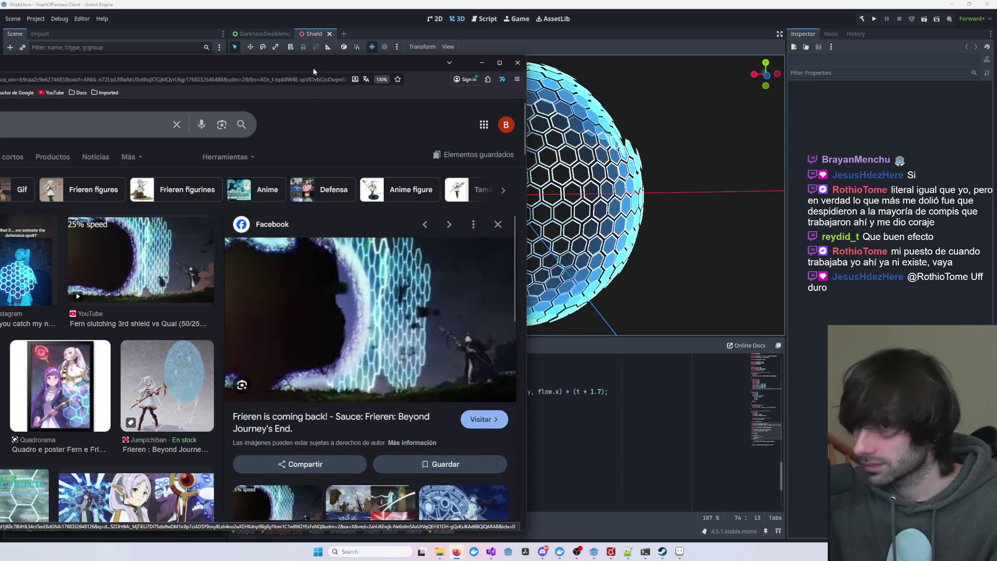
{"action": "mouse_move", "coordinate": [459, 63]}
{"action": "left_mouse_down"}
{"action": "mouse_move", "coordinate": [996, 218]}
{"action": "mouse_move", "coordinate": [996, 124]}
{"action": "left_mouse_up"}
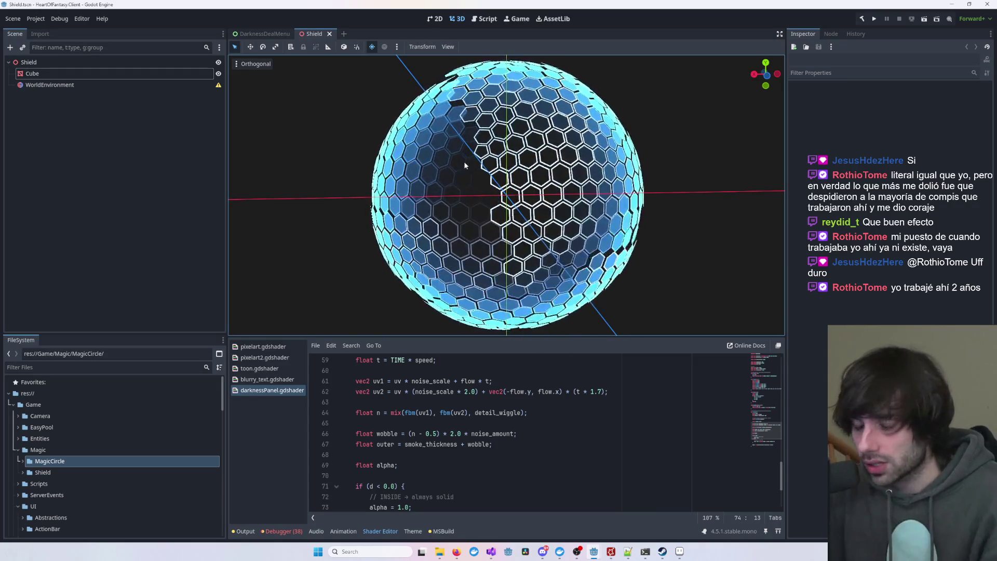
- Click inside the Shield scene's view in the Godot editor
{"action": "left_click", "coordinate": [826, 201]}
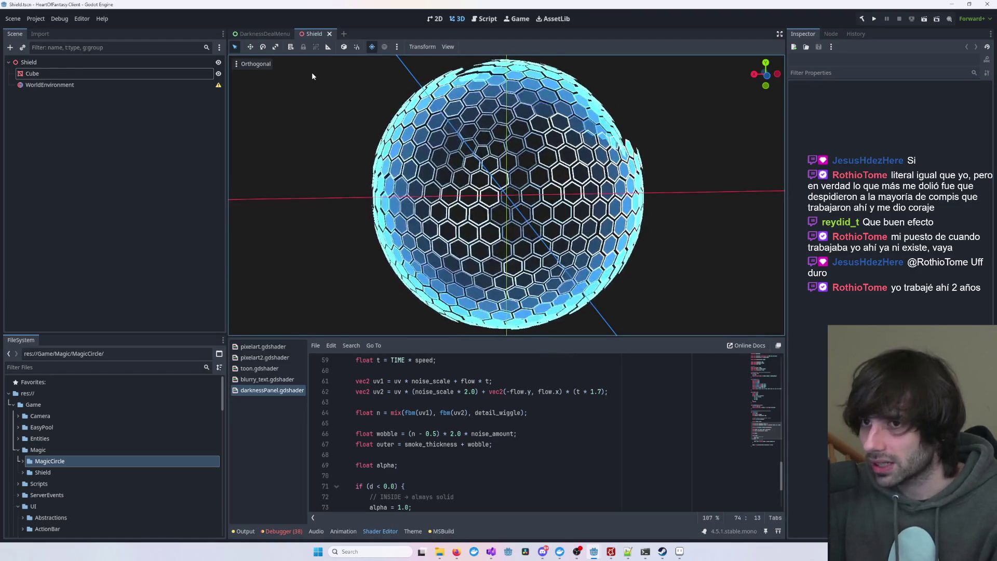
{"action": "middle_click", "coordinate": [316, 32]}
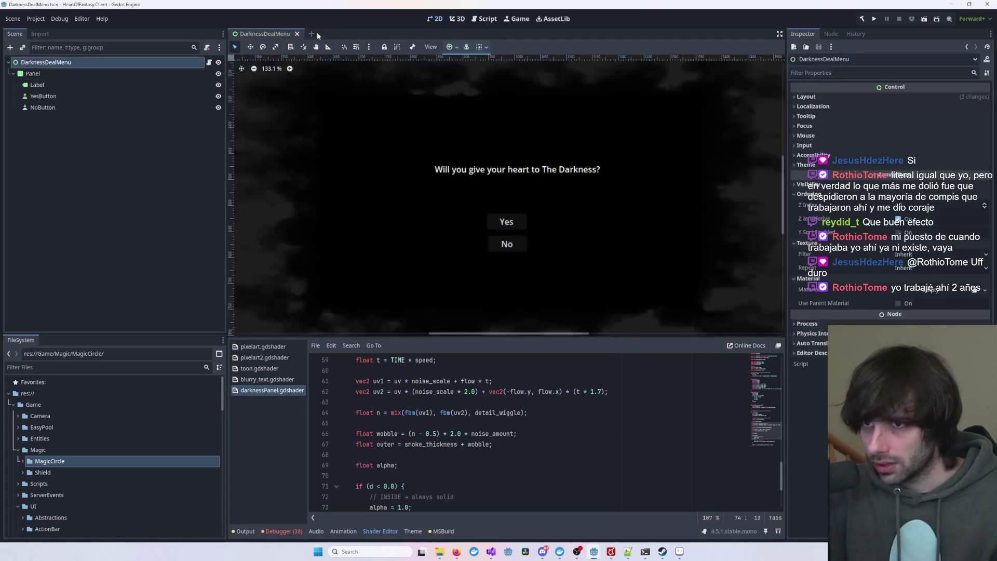
{"action": "scroll", "coordinate": [552, 254], "scroll_direction": "down", "scroll_amount": 3}
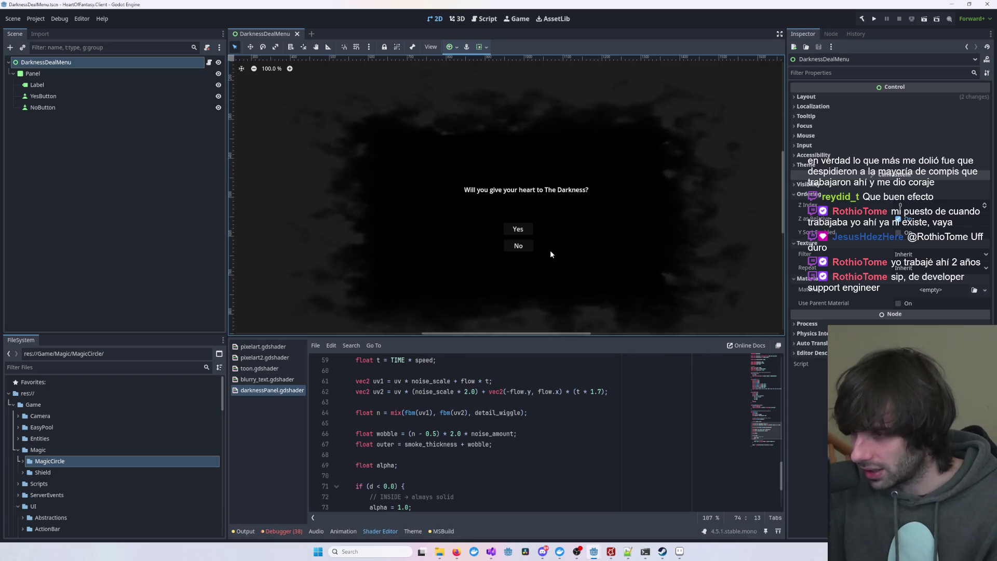
{"action": "scroll", "coordinate": [638, 247], "scroll_direction": "down", "scroll_amount": 2}
{"action": "scroll", "coordinate": [726, 260], "scroll_direction": "down", "scroll_amount": 1}
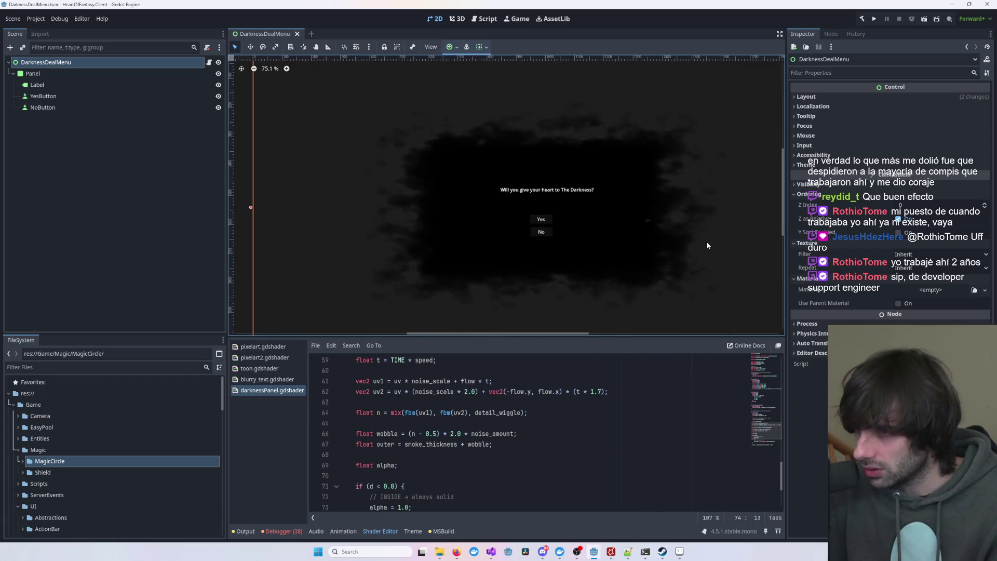
{"action": "mouse_move", "coordinate": [681, 239]}
{"action": "left_mouse_down"}
{"action": "mouse_move", "coordinate": [570, 225]}
{"action": "mouse_move", "coordinate": [644, 222]}
{"action": "left_mouse_up"}
{"action": "scroll", "coordinate": [644, 223], "scroll_direction": "down", "scroll_amount": 2}
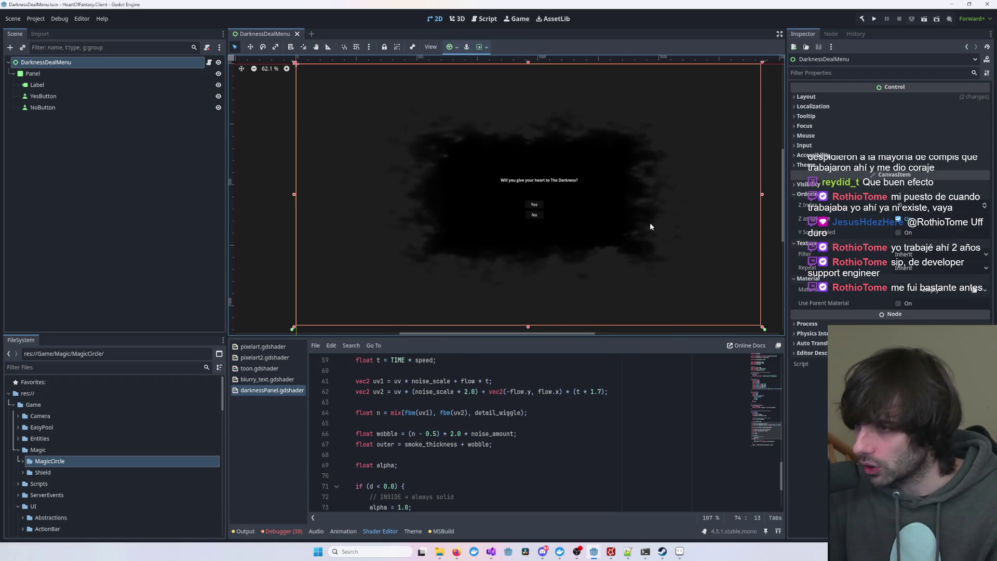
{"action": "left_click", "coordinate": [772, 226]}
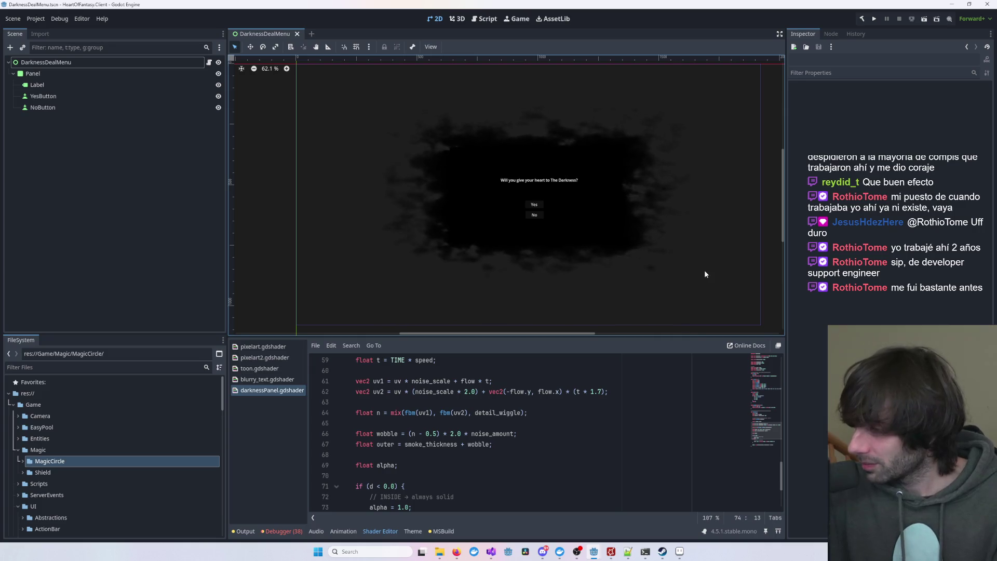
{"action": "left_click", "coordinate": [728, 278]}
{"action": "left_click", "coordinate": [767, 269]}
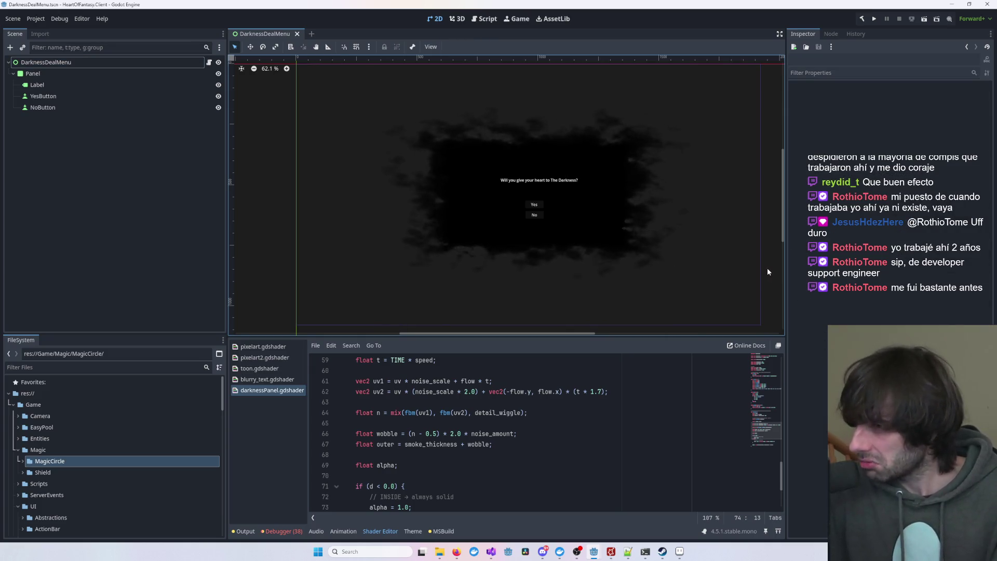
{"action": "left_click", "coordinate": [756, 272]}
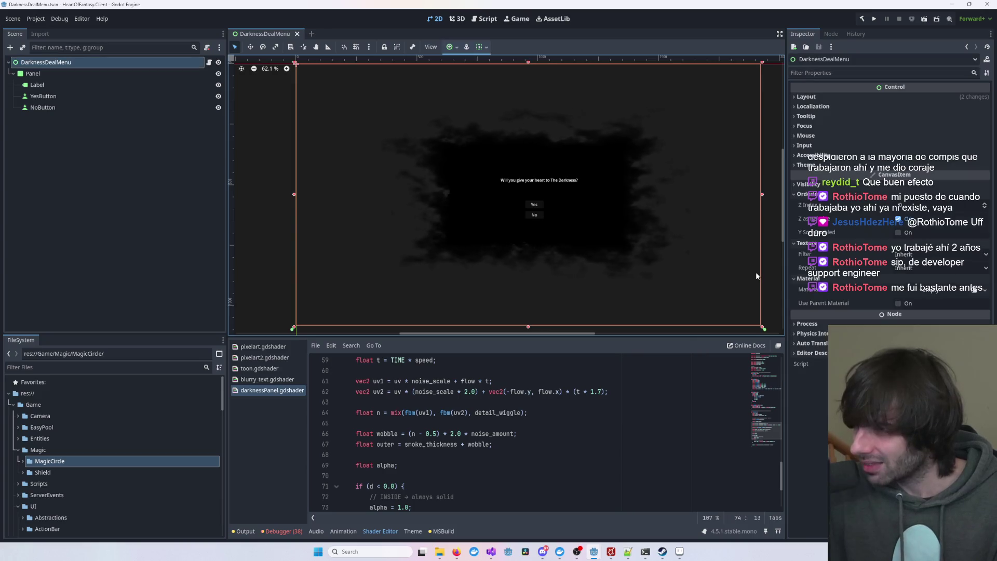
{"action": "left_click", "coordinate": [767, 265]}
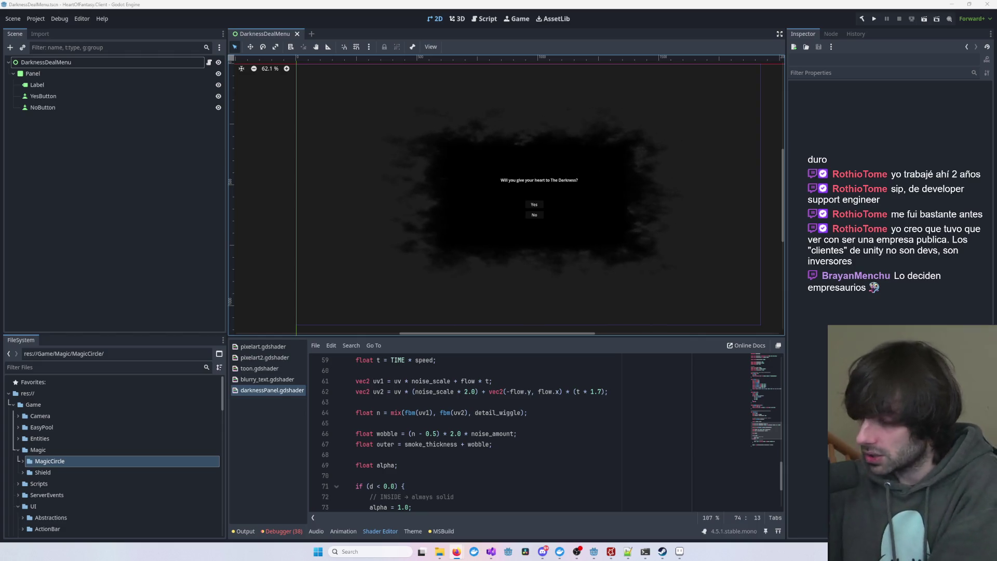
{"action": "left_click", "coordinate": [926, 323]}
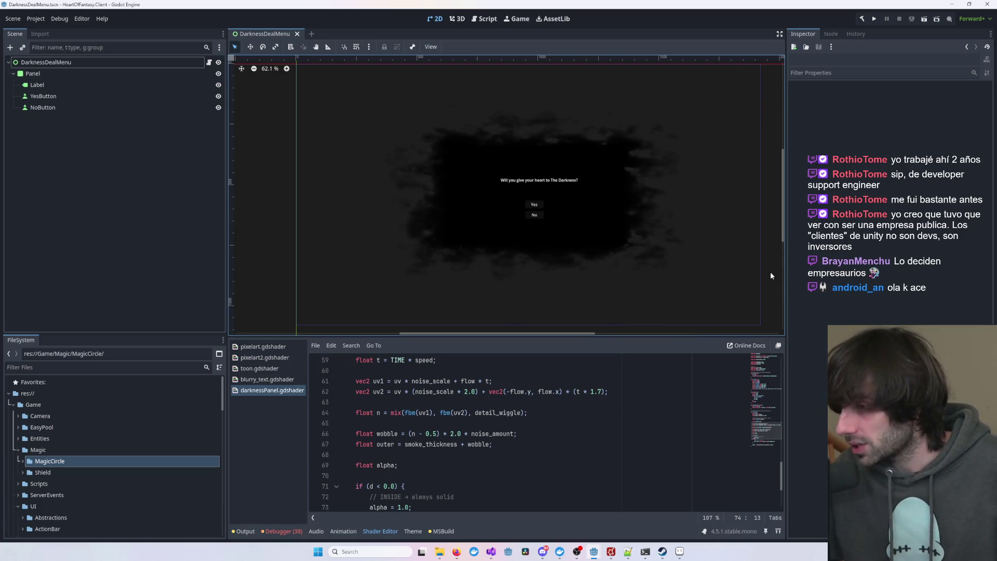
{"action": "scroll", "coordinate": [771, 276], "scroll_direction": "down", "scroll_amount": 1}
{"action": "left_click_drag", "start_coordinate": [759, 260], "coordinate": [755, 277]}
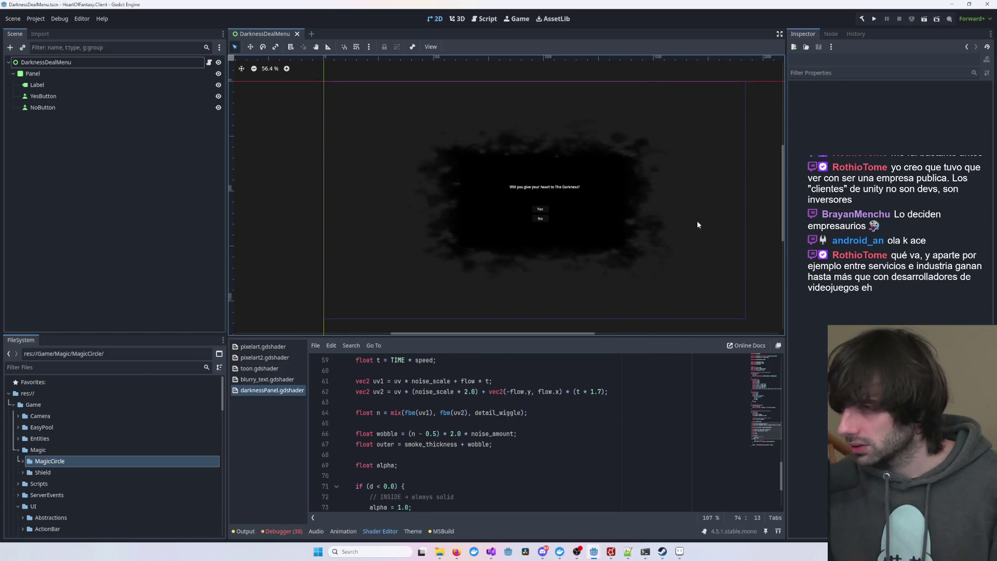
{"action": "scroll", "coordinate": [695, 220], "scroll_direction": "down", "scroll_amount": 1}
{"action": "scroll", "coordinate": [695, 224], "scroll_direction": "down", "scroll_amount": 3}
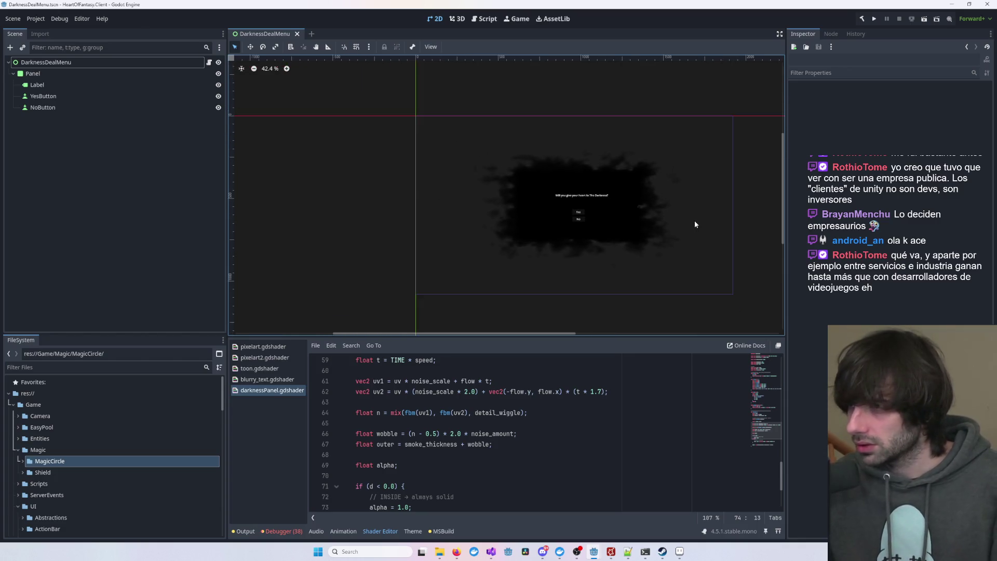
{"action": "scroll", "coordinate": [695, 224], "scroll_direction": "up", "scroll_amount": 2}
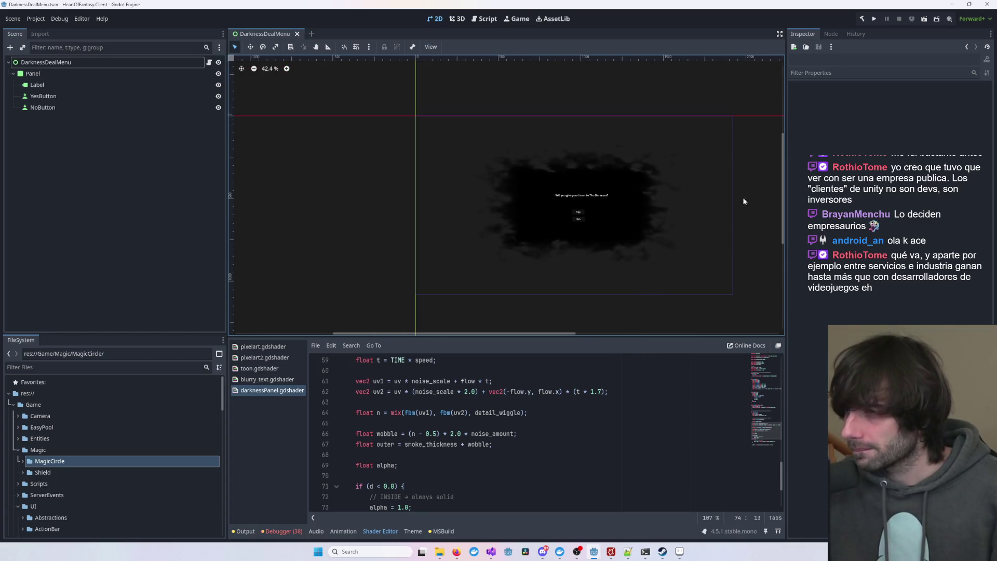
{"action": "left_click_drag", "start_coordinate": [782, 180], "coordinate": [782, 191]}
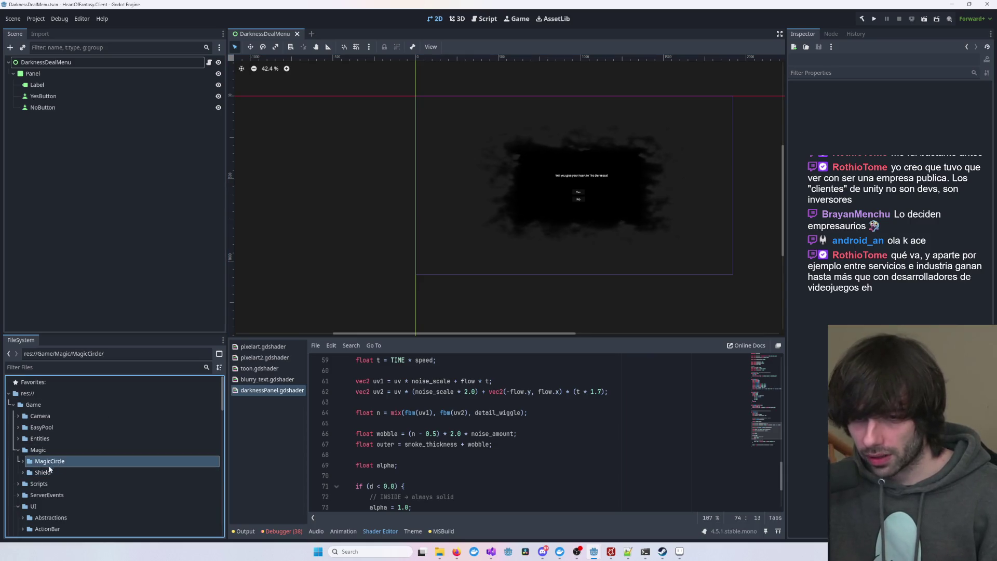
- Preview MagicCircle.png in the FileSystem dock, then collapse the Magic and UI folders
{"action": "left_click", "coordinate": [24, 461]}
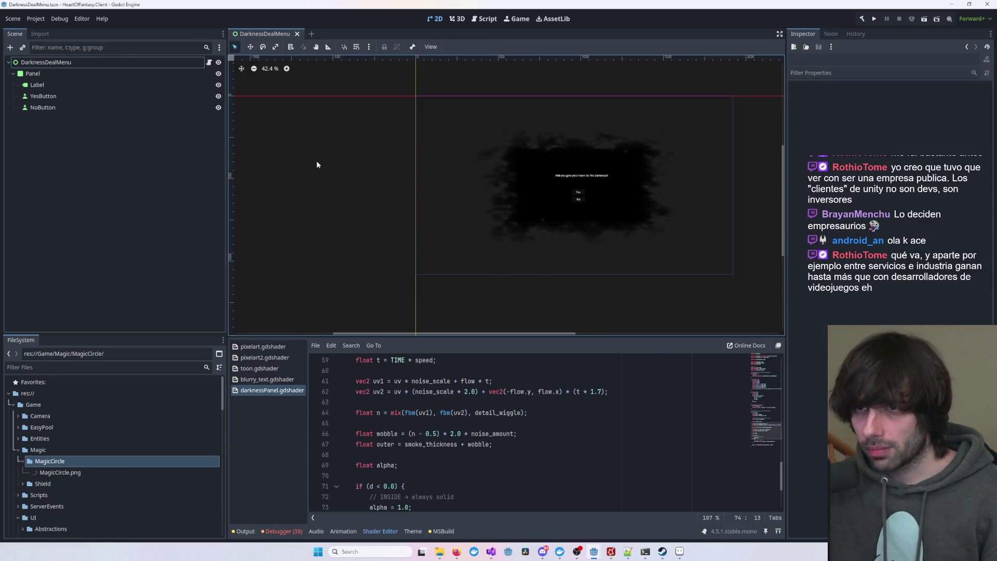
{"action": "scroll", "coordinate": [527, 192], "scroll_direction": "right", "scroll_amount": 3}
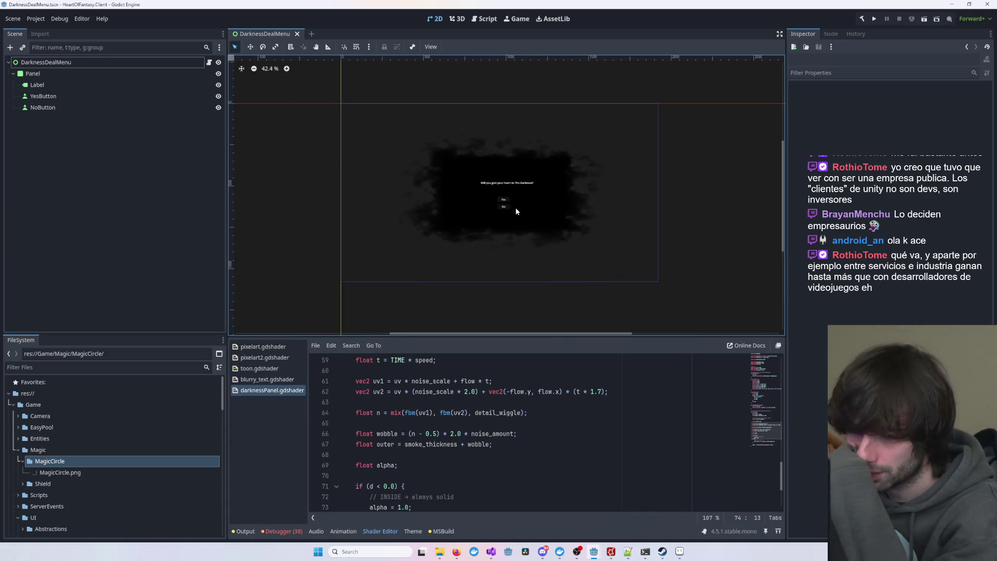
{"action": "left_click", "coordinate": [99, 471]}
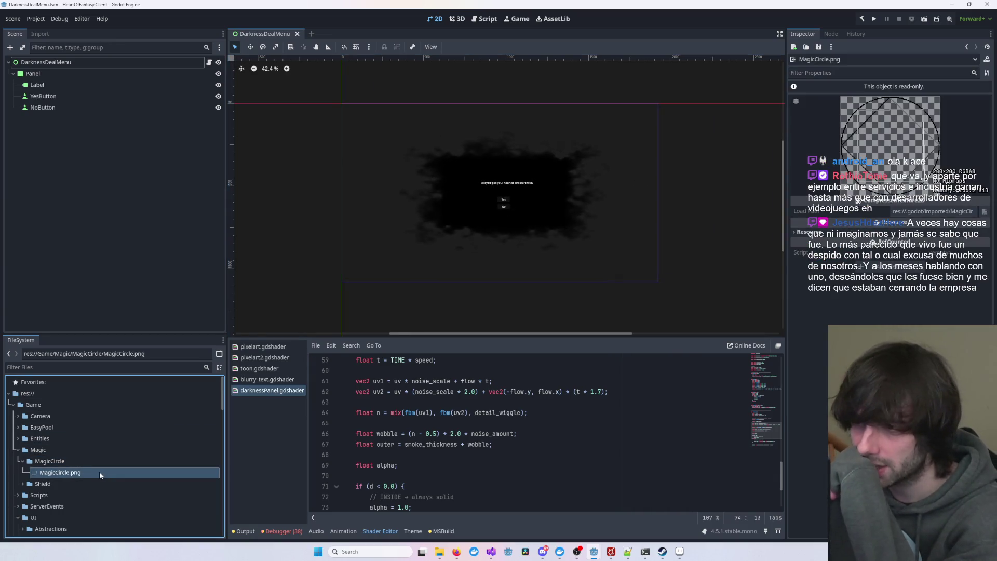
{"action": "left_click", "coordinate": [16, 451]}
{"action": "scroll", "coordinate": [17, 450], "scroll_direction": "down", "scroll_amount": 2}
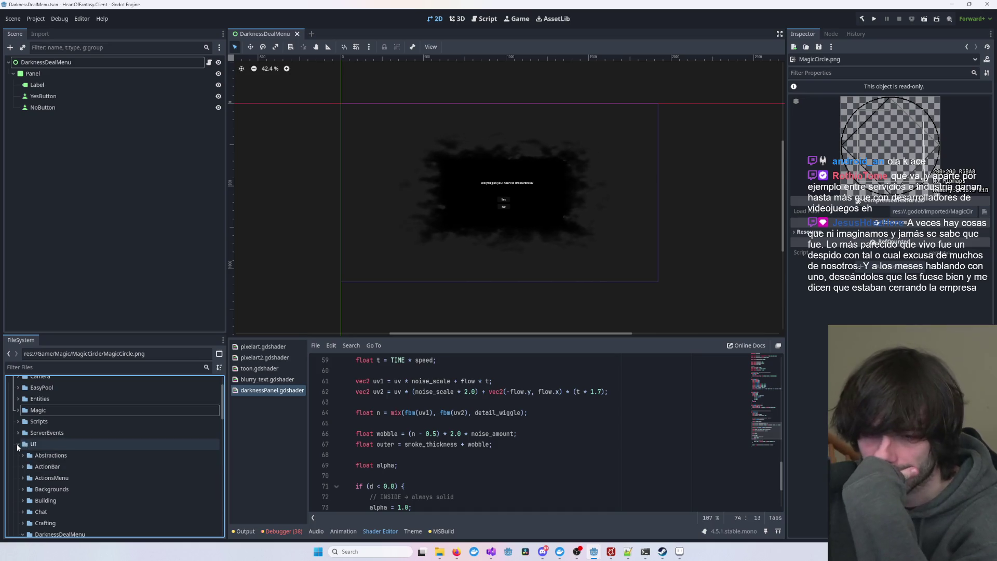
{"action": "left_click", "coordinate": [17, 444]}
{"action": "scroll", "coordinate": [18, 447], "scroll_direction": "up", "scroll_amount": 2}
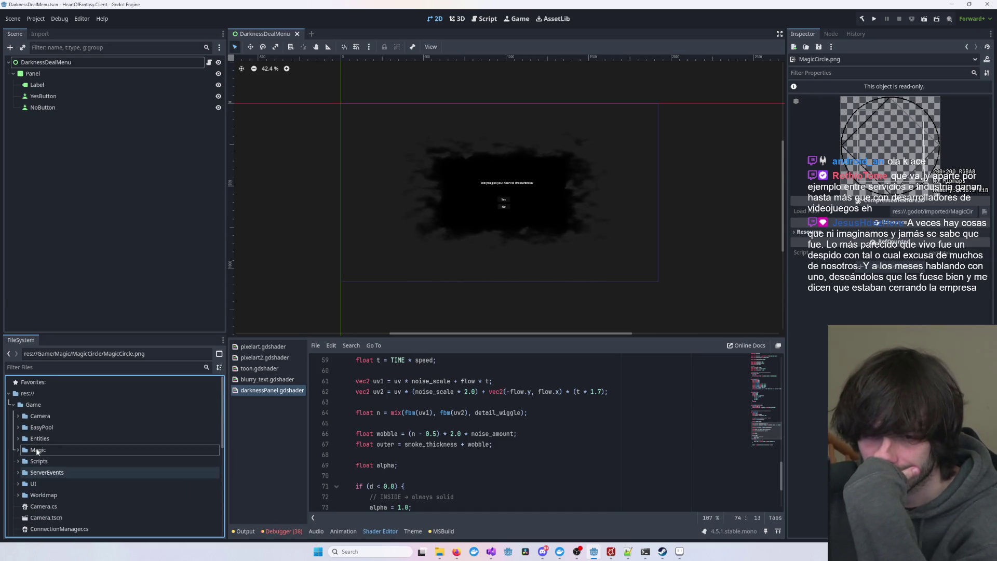
- Expand Entities and then Player to list Player3D.tscn and the player scripts
{"action": "left_click", "coordinate": [18, 438]}
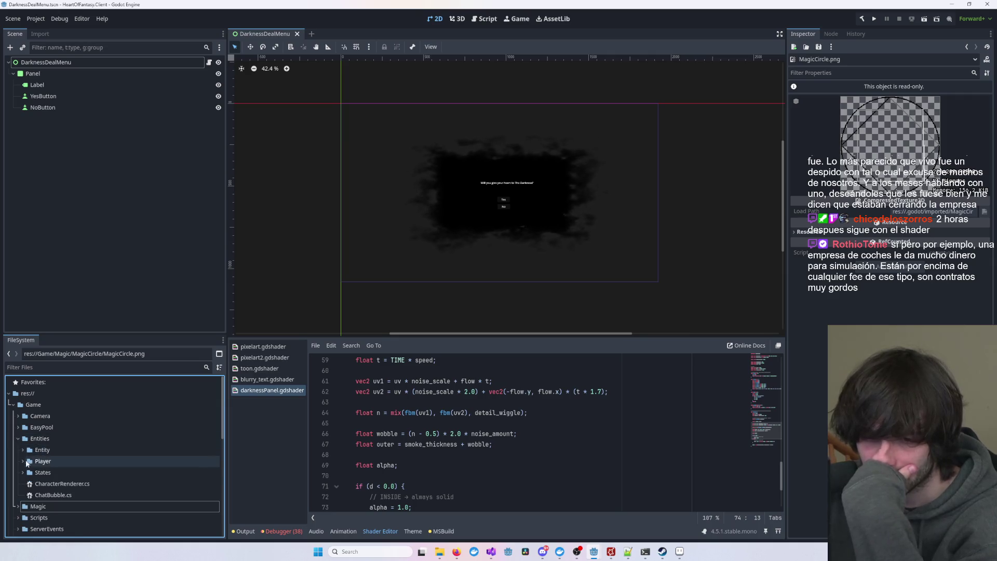
{"action": "left_click", "coordinate": [23, 461]}
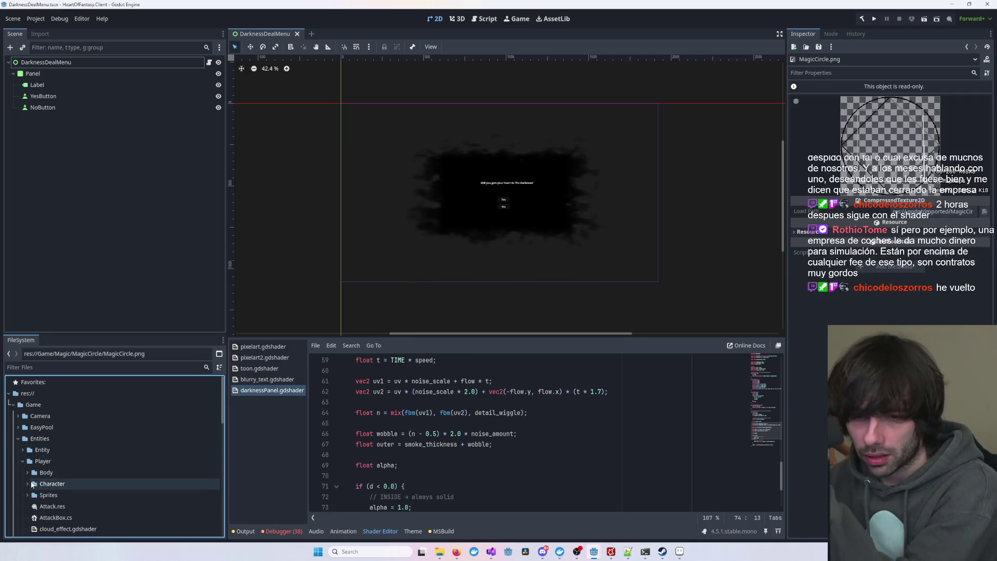
{"action": "left_click", "coordinate": [30, 483]}
{"action": "left_click", "coordinate": [28, 484]}
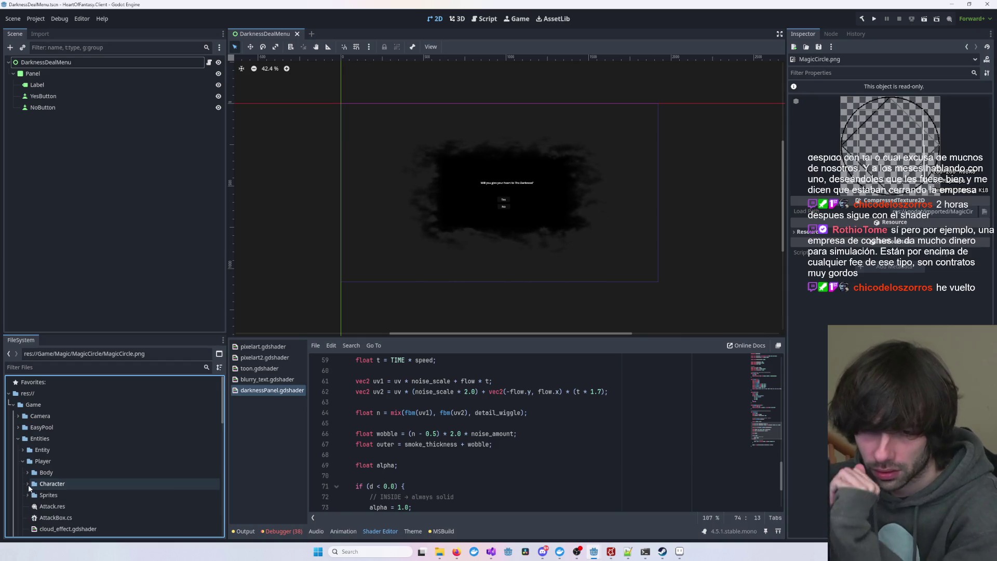
{"action": "scroll", "coordinate": [47, 488], "scroll_direction": "down", "scroll_amount": 5}
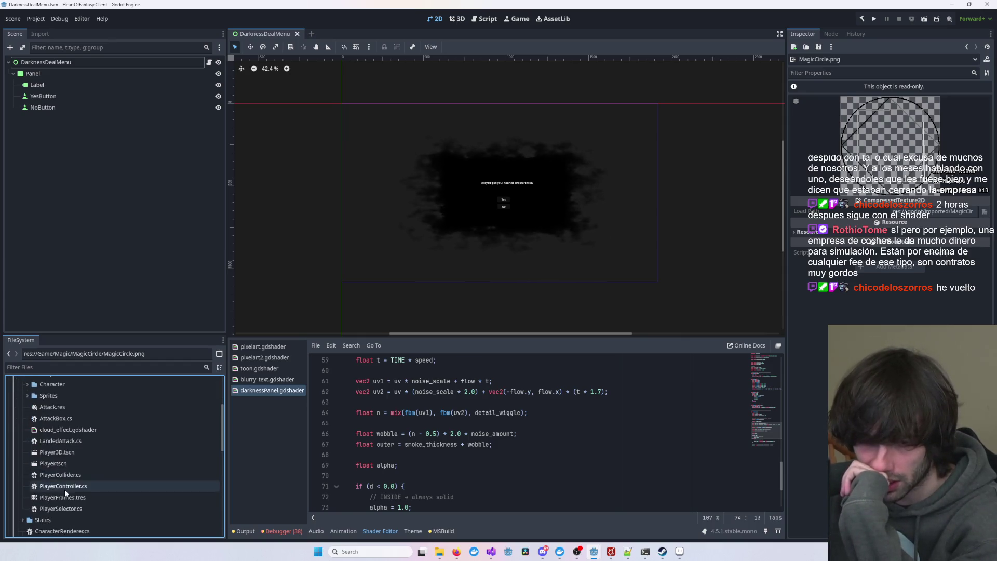
- Open the Player3D scene and orbit the viewport to view the player
{"action": "double_click", "coordinate": [71, 454]}
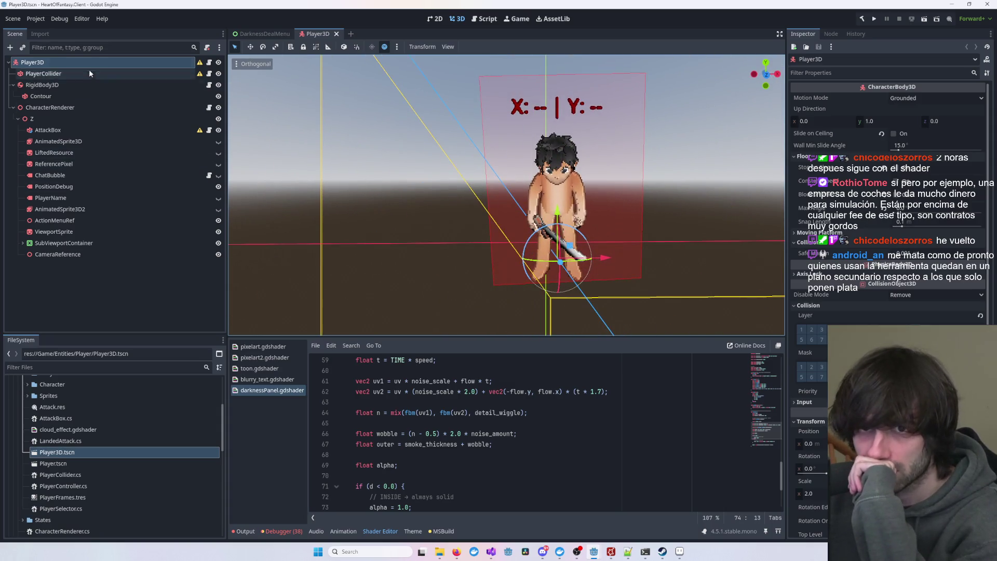
{"action": "scroll", "coordinate": [595, 241], "scroll_direction": "down", "scroll_amount": 5}
{"action": "mouse_move", "coordinate": [615, 237]}
{"action": "left_mouse_down"}
{"action": "mouse_move", "coordinate": [550, 263]}
{"action": "mouse_move", "coordinate": [535, 255]}
{"action": "left_mouse_up"}
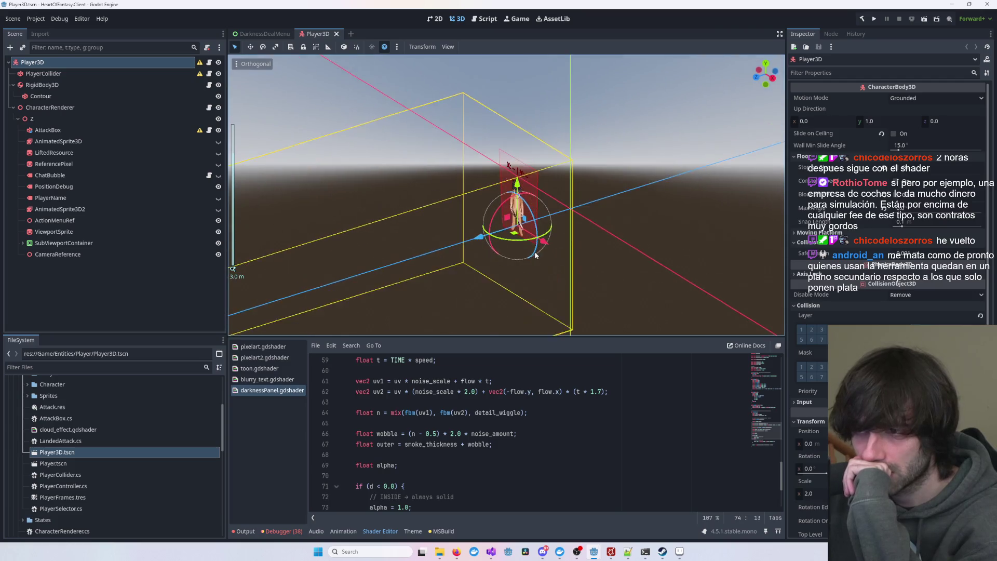
- Add a Sprite3D child node under the Z node and move it beside the character
{"action": "left_click", "coordinate": [89, 291]}
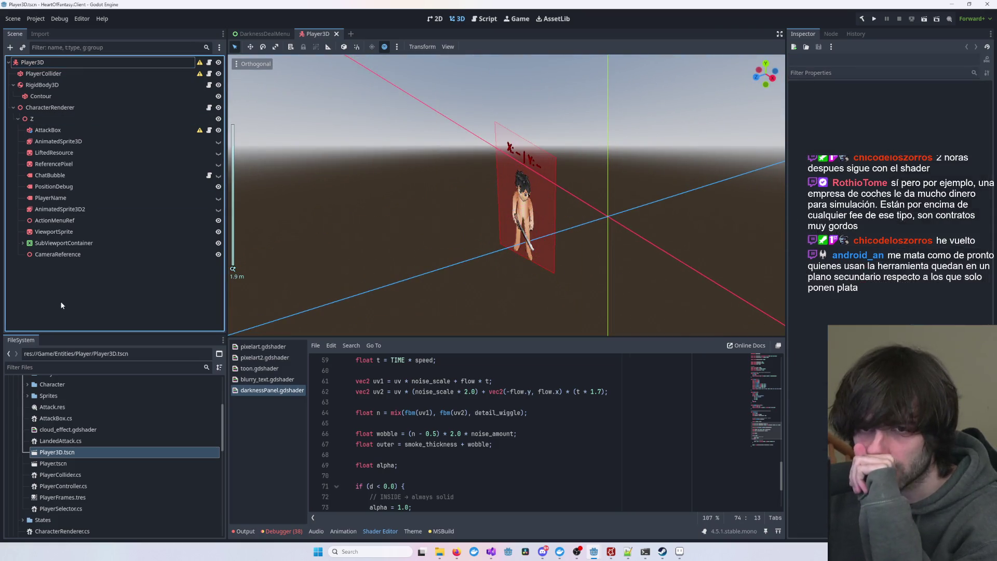
{"action": "left_click", "coordinate": [69, 118]}
{"action": "right_click", "coordinate": [71, 118]}
{"action": "left_click", "coordinate": [78, 127]}
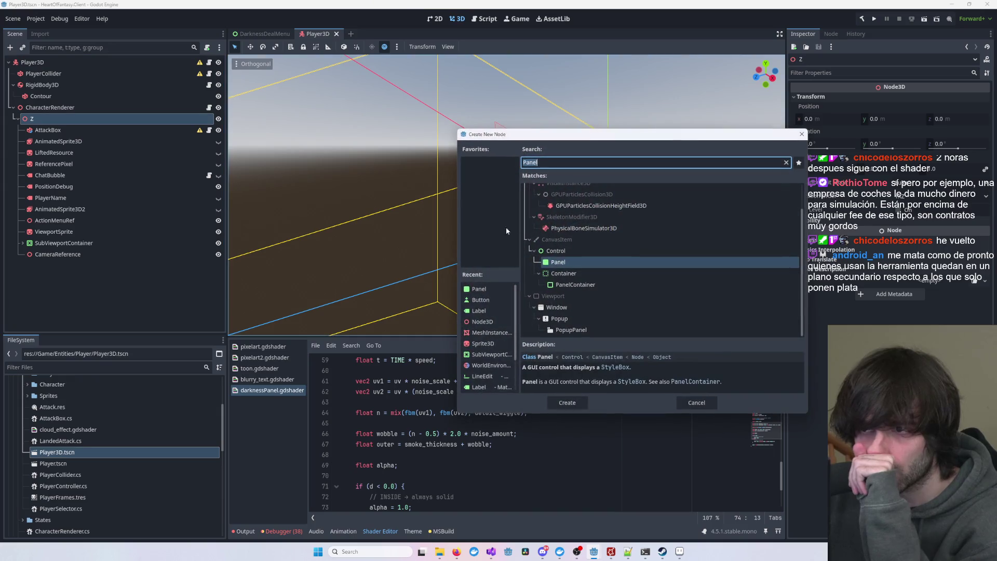
{"action": "type", "text": "Spri"}
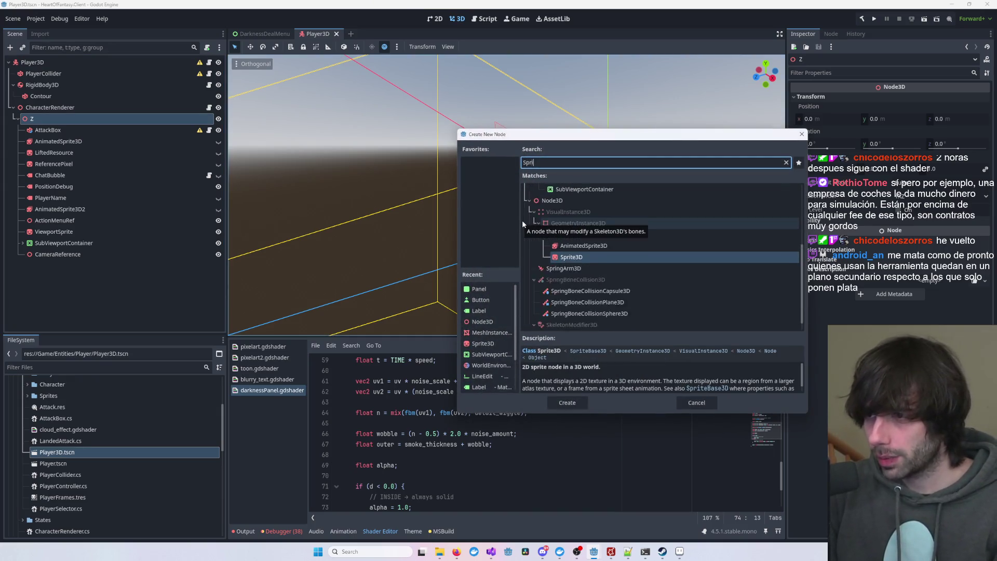
{"action": "type", "text": "te"}
{"action": "key", "text": "Return"}
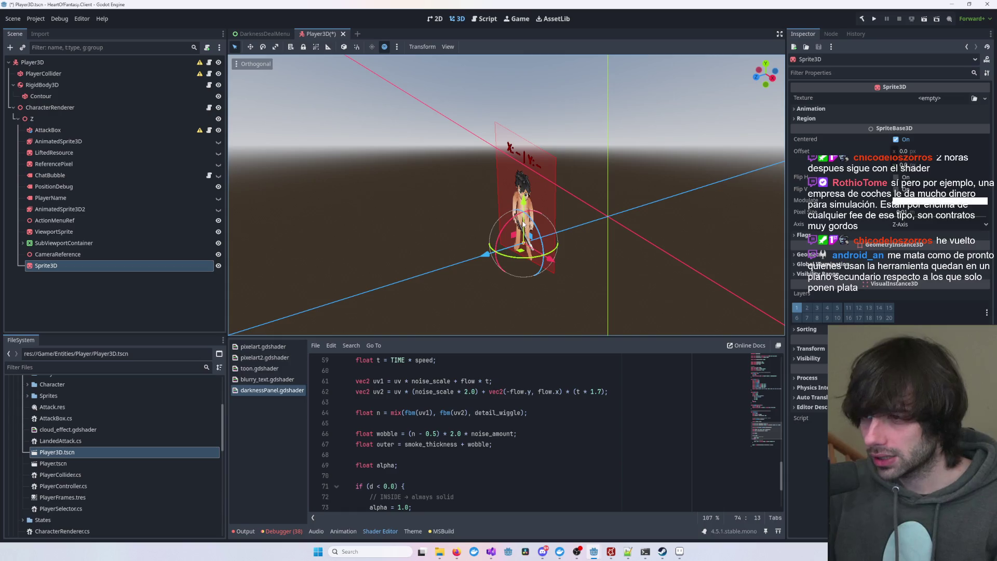
{"action": "left_click_drag", "start_coordinate": [478, 256], "coordinate": [370, 272]}
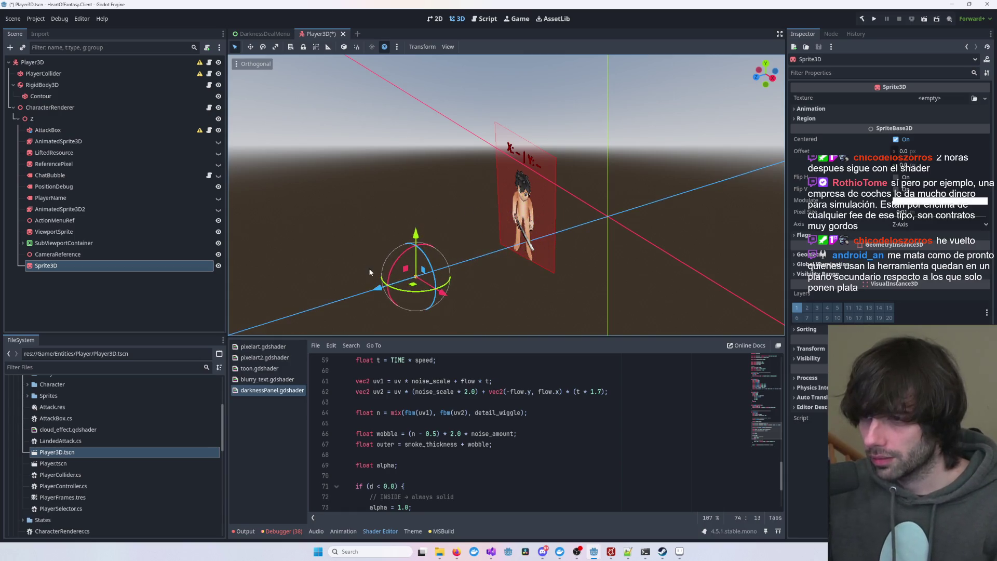
- Quick Load MagicCircle.png into the Sprite3D's Texture property
{"action": "left_click", "coordinate": [929, 98]}
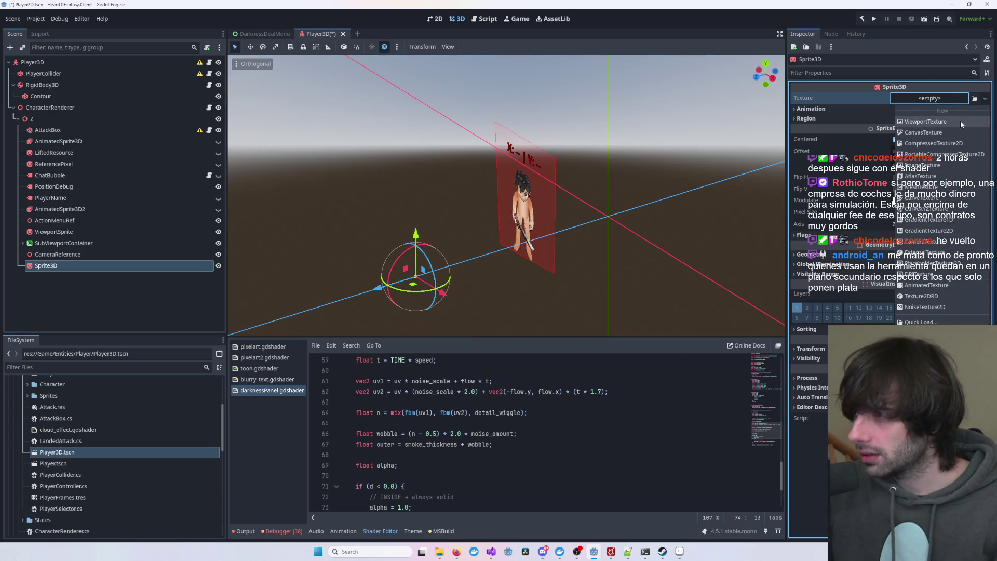
{"action": "left_click", "coordinate": [961, 122]}
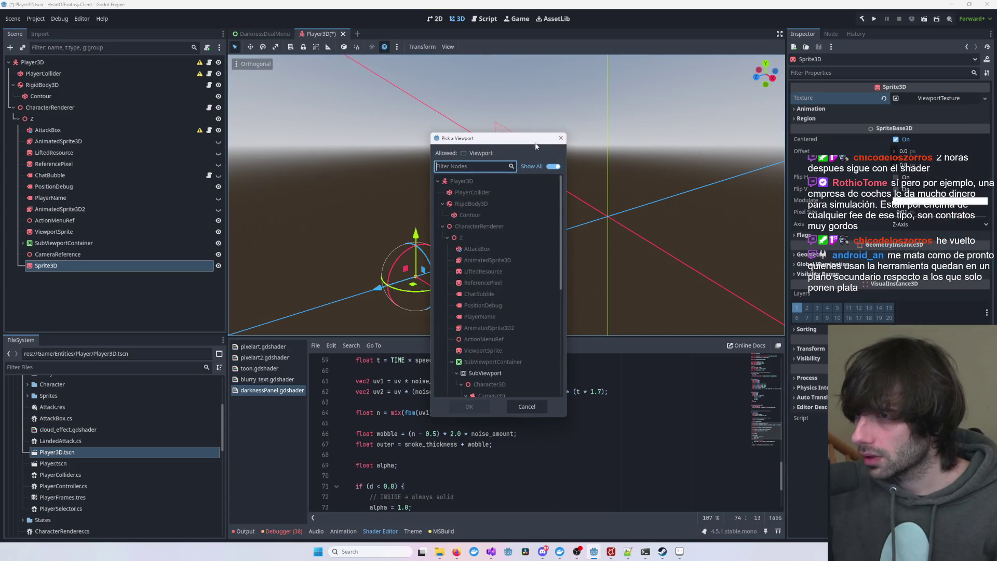
{"action": "key", "text": "Escape"}
{"action": "left_click", "coordinate": [983, 99]}
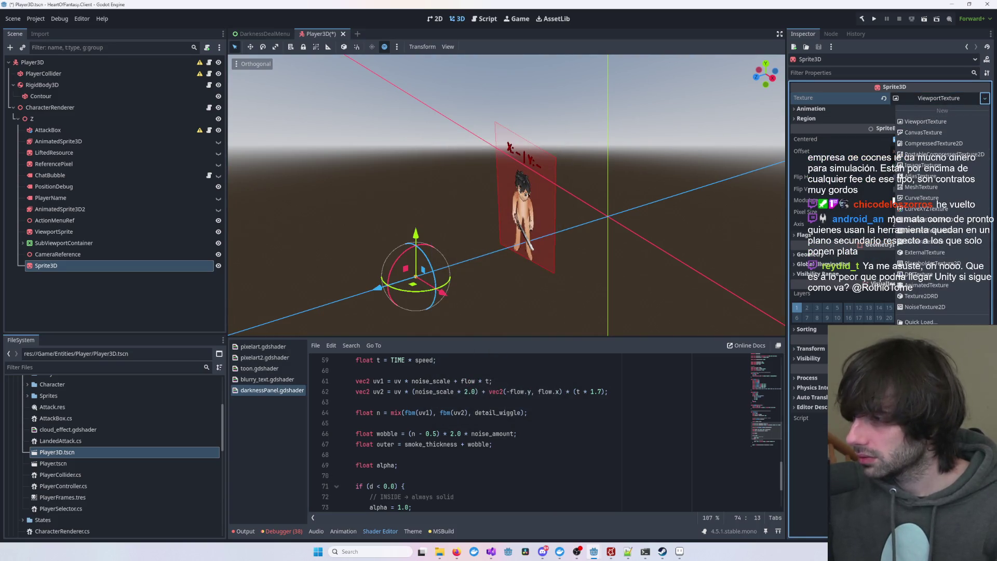
{"action": "left_click", "coordinate": [929, 133]}
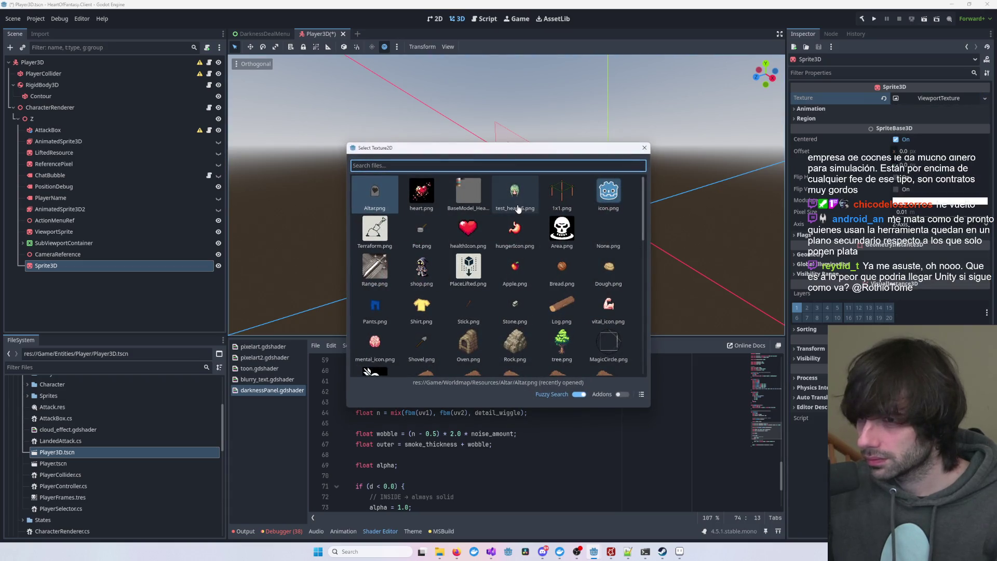
{"action": "type", "text": "Magi"}
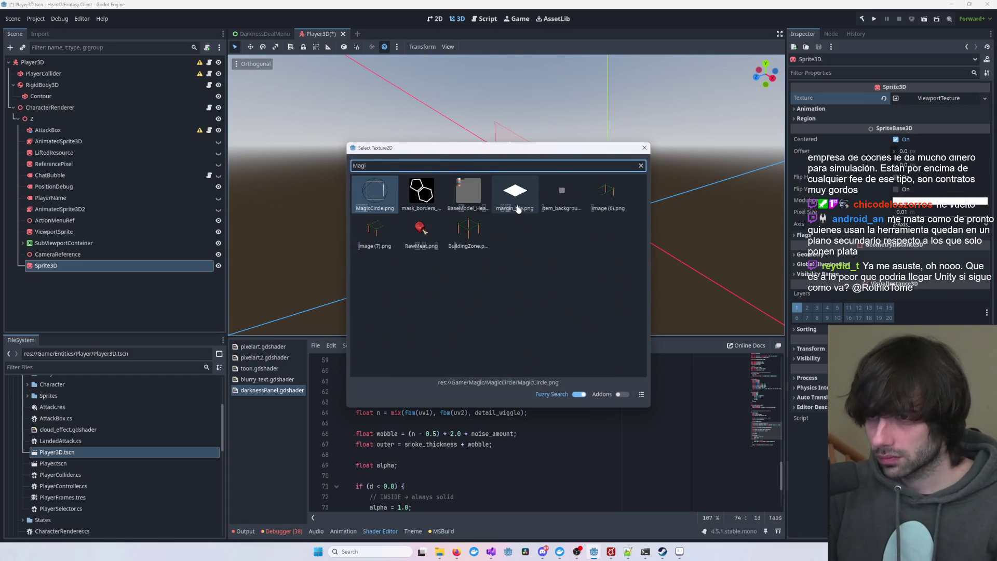
{"action": "key", "text": "Return"}
{"action": "scroll", "coordinate": [519, 208], "scroll_direction": "down", "scroll_amount": 5}
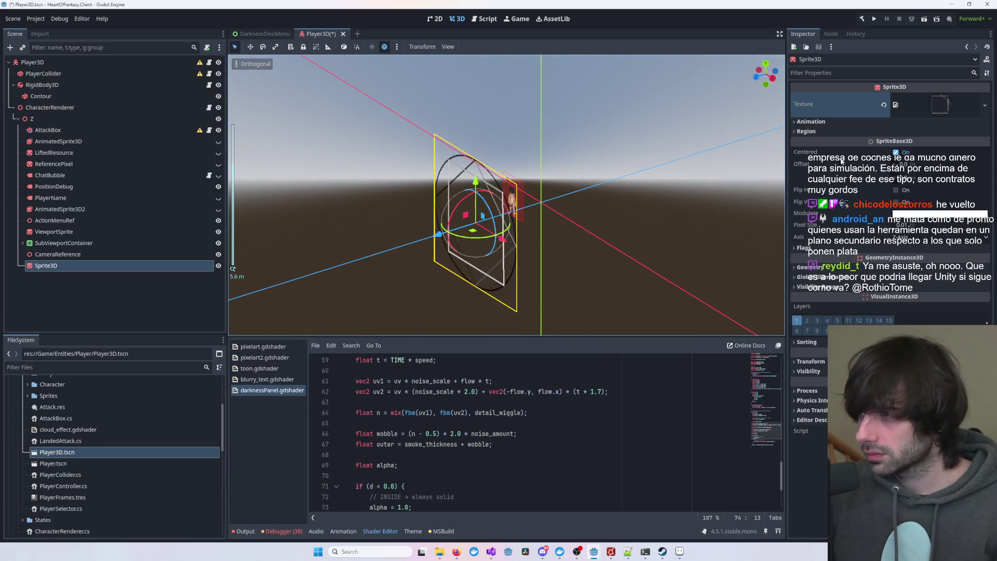
- Set the Sprite3D's X rotation to -90° and drag it to centre under the player
{"action": "left_click_drag", "start_coordinate": [451, 224], "coordinate": [482, 196]}
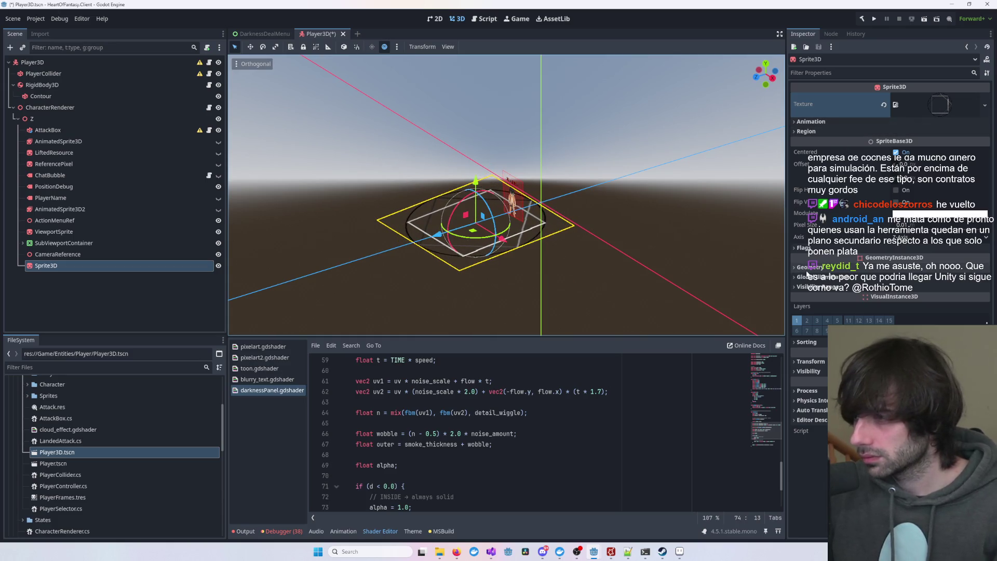
{"action": "left_click", "coordinate": [813, 244]}
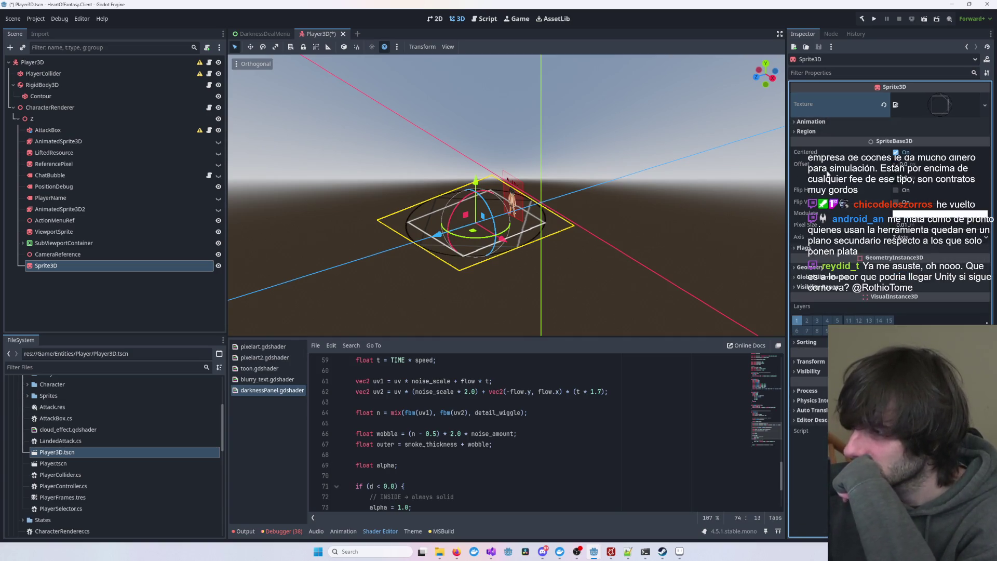
{"action": "left_click", "coordinate": [824, 277]}
{"action": "left_click", "coordinate": [810, 266]}
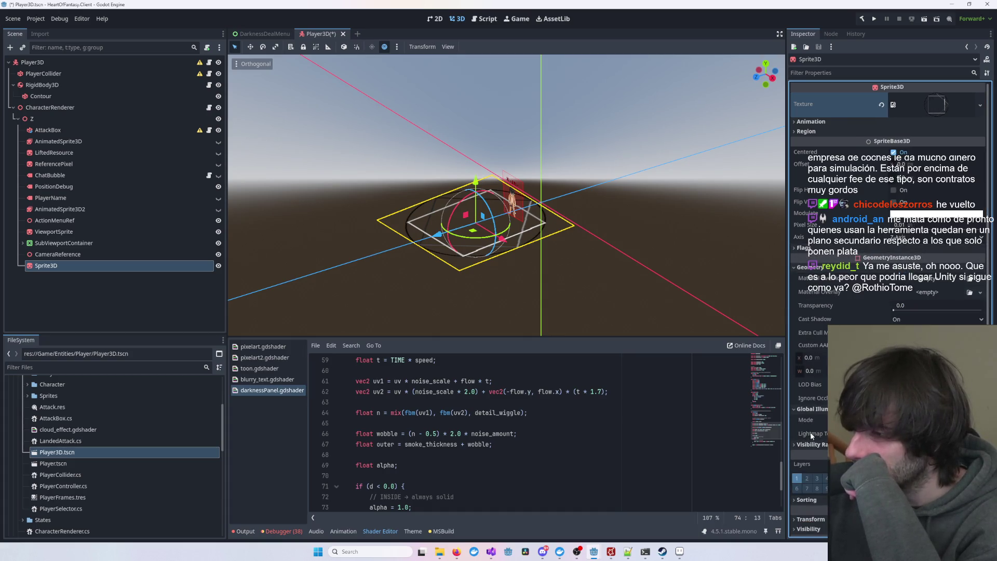
{"action": "scroll", "coordinate": [811, 436], "scroll_direction": "down", "scroll_amount": 3}
{"action": "scroll", "coordinate": [817, 438], "scroll_direction": "down", "scroll_amount": 3}
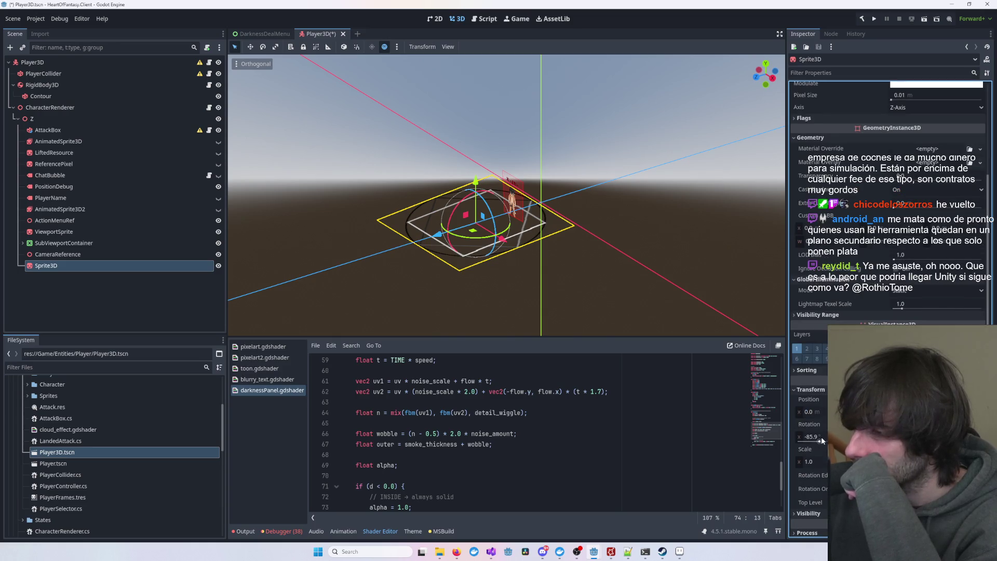
{"action": "left_click", "coordinate": [810, 437]}
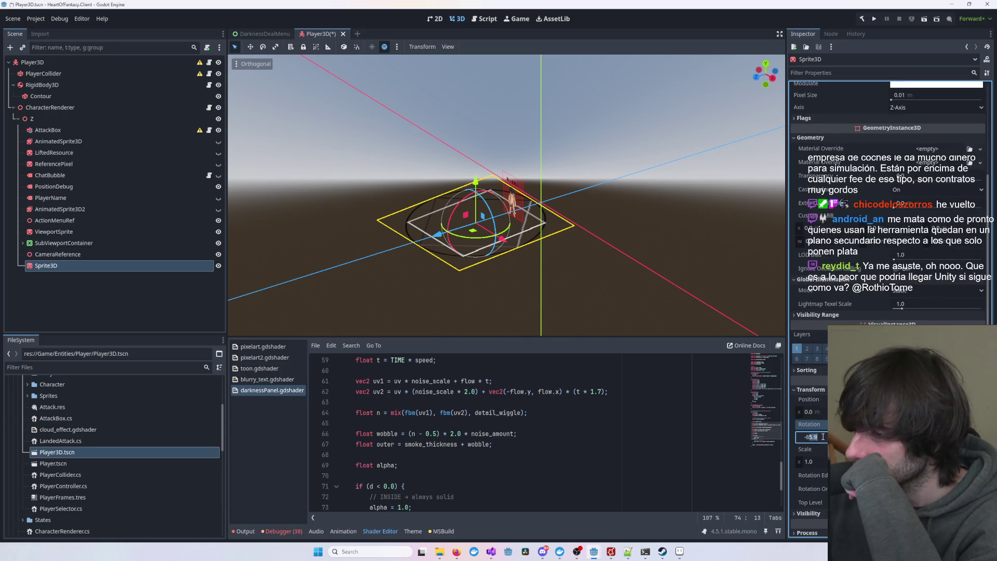
{"action": "type", "text": "90"}
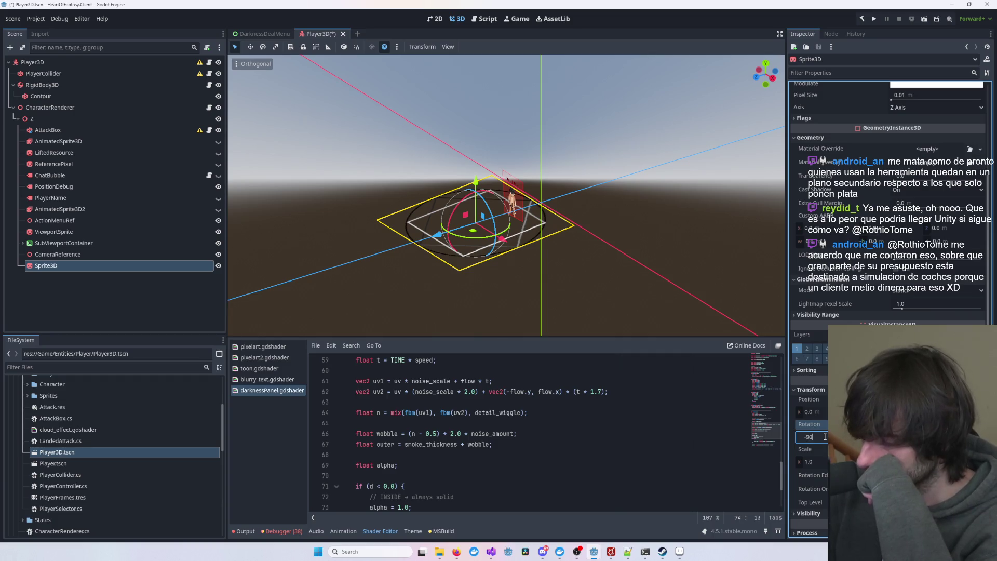
{"action": "key", "text": "Return"}
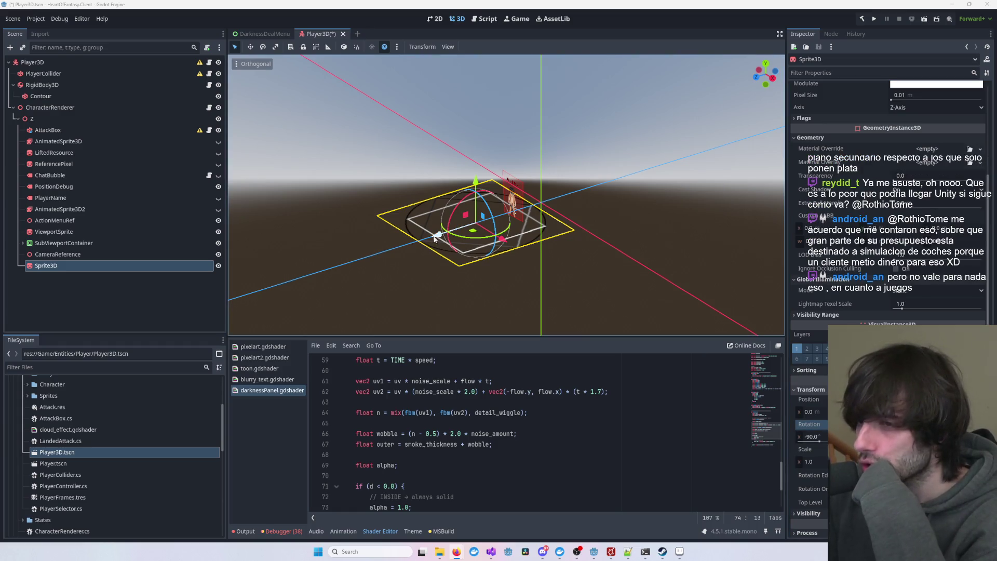
{"action": "left_click_drag", "start_coordinate": [439, 257], "coordinate": [475, 245]}
{"action": "left_click", "coordinate": [691, 200]}
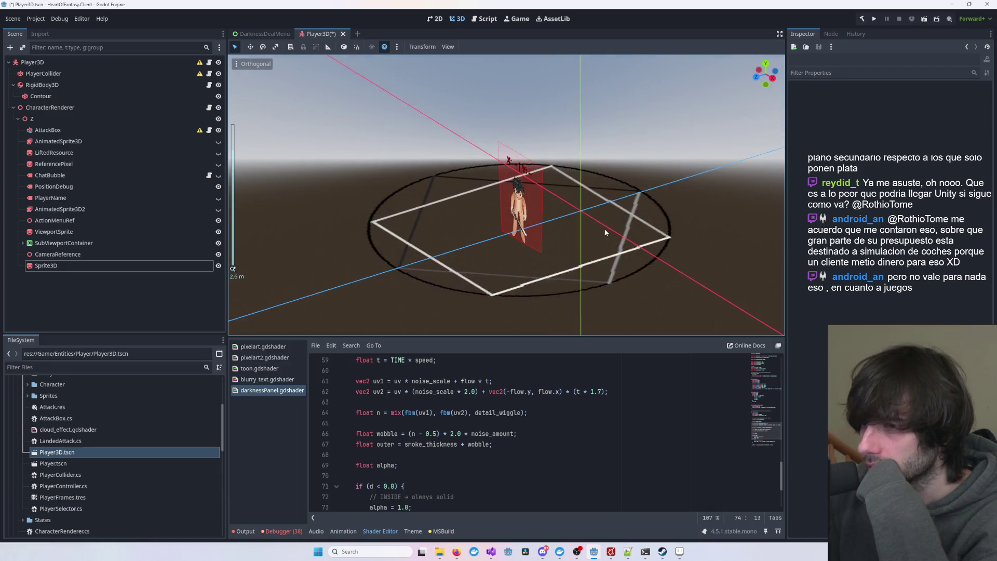
{"action": "scroll", "coordinate": [656, 308], "scroll_direction": "up", "scroll_amount": 3}
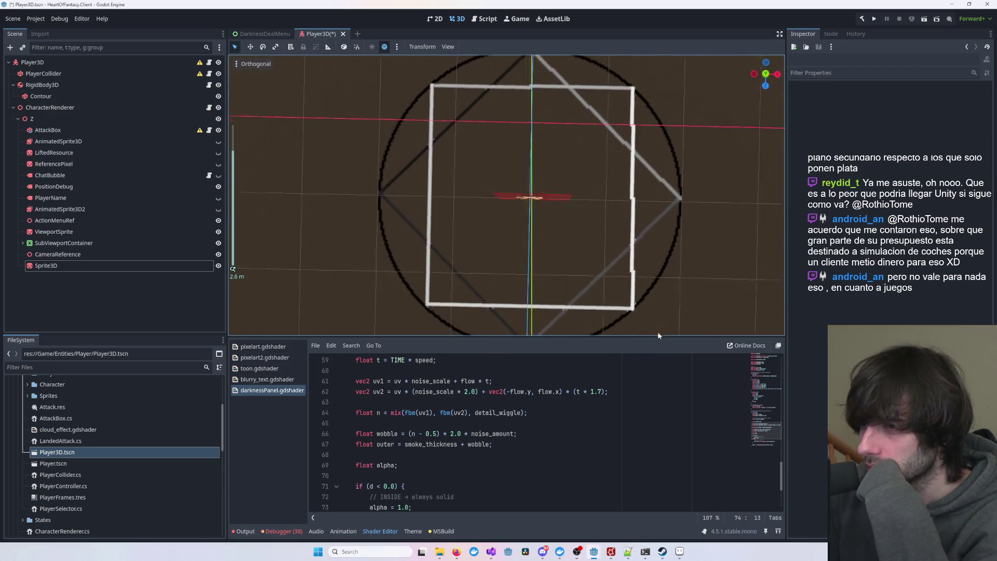
{"action": "mouse_move", "coordinate": [657, 331]}
{"action": "left_mouse_down"}
{"action": "mouse_move", "coordinate": [627, 276]}
{"action": "mouse_move", "coordinate": [577, 228]}
{"action": "left_mouse_up"}
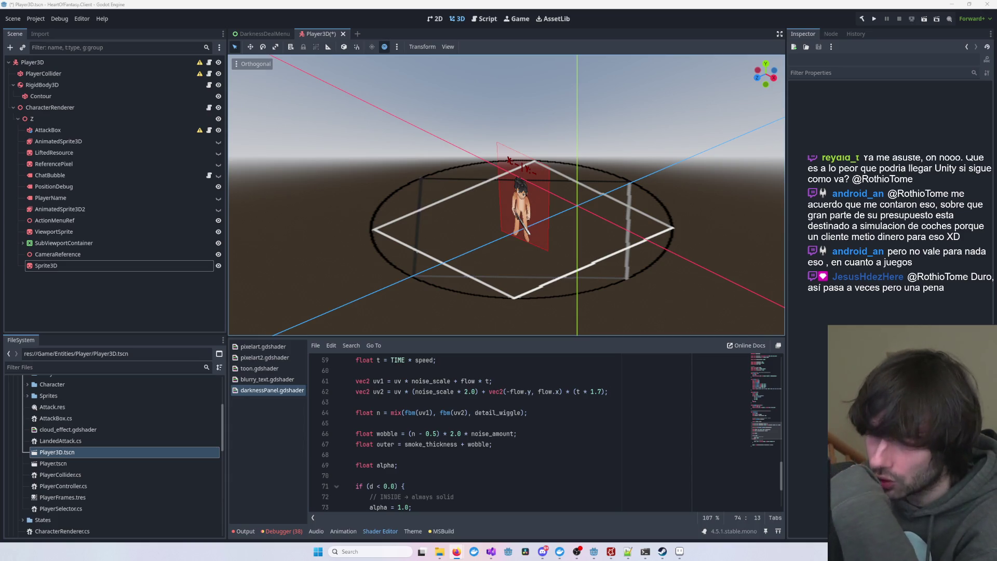
{"action": "mouse_move", "coordinate": [712, 260]}
{"action": "left_mouse_down"}
{"action": "mouse_move", "coordinate": [640, 263]}
{"action": "mouse_move", "coordinate": [748, 269]}
{"action": "mouse_move", "coordinate": [445, 275]}
{"action": "mouse_move", "coordinate": [531, 313]}
{"action": "mouse_move", "coordinate": [645, 322]}
{"action": "mouse_move", "coordinate": [765, 55]}
{"action": "mouse_move", "coordinate": [278, 74]}
{"action": "mouse_move", "coordinate": [354, 92]}
{"action": "mouse_move", "coordinate": [428, 136]}
{"action": "mouse_move", "coordinate": [294, 149]}
{"action": "mouse_move", "coordinate": [714, 147]}
{"action": "mouse_move", "coordinate": [522, 138]}
{"action": "mouse_move", "coordinate": [485, 173]}
{"action": "mouse_move", "coordinate": [600, 210]}
{"action": "mouse_move", "coordinate": [720, 225]}
{"action": "mouse_move", "coordinate": [477, 295]}
{"action": "left_mouse_up"}
{"action": "scroll", "coordinate": [532, 263], "scroll_direction": "down", "scroll_amount": 2}
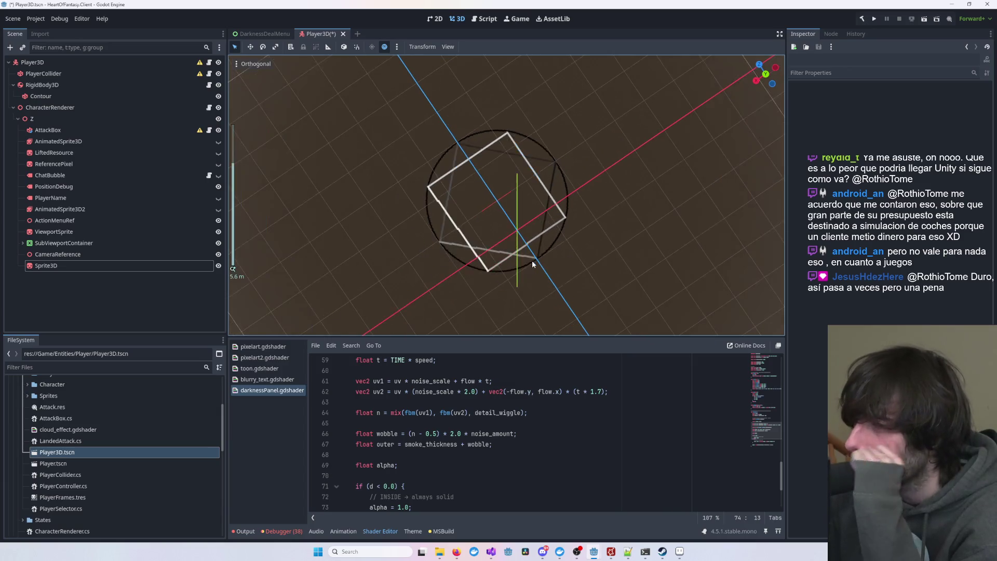
{"action": "left_click_drag", "start_coordinate": [531, 260], "coordinate": [618, 260]}
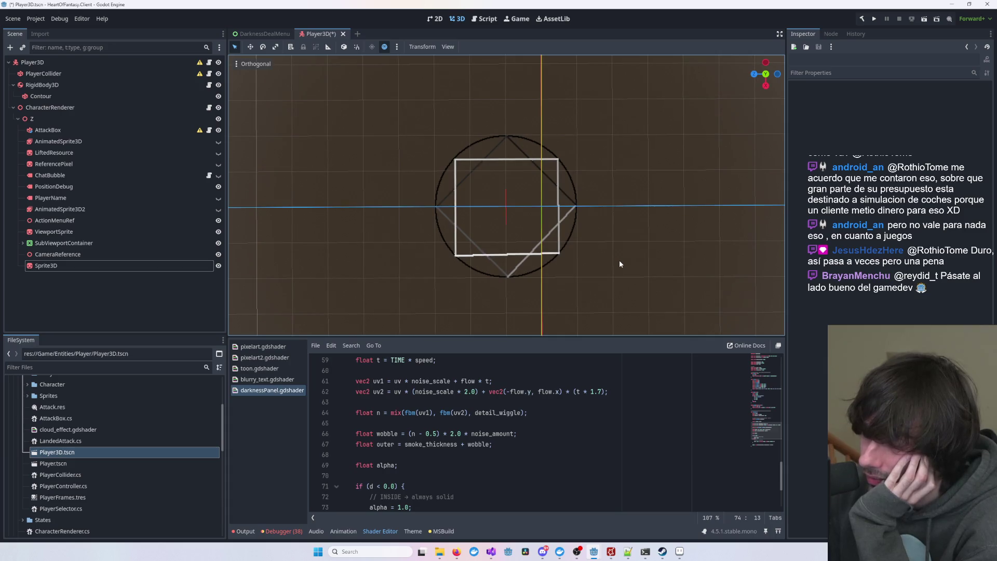
{"action": "scroll", "coordinate": [619, 261], "scroll_direction": "up", "scroll_amount": 2}
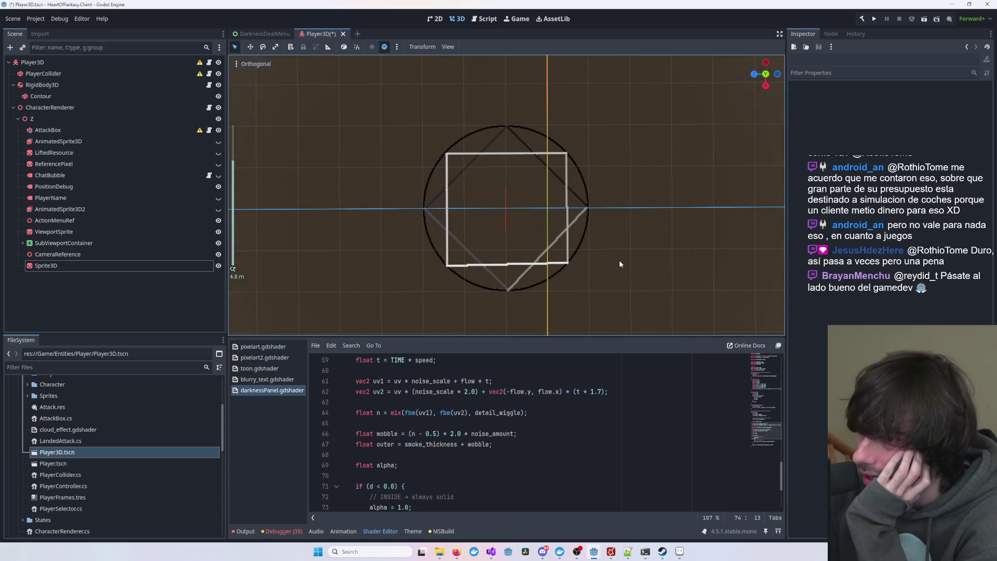
{"action": "scroll", "coordinate": [619, 262], "scroll_direction": "down", "scroll_amount": 2}
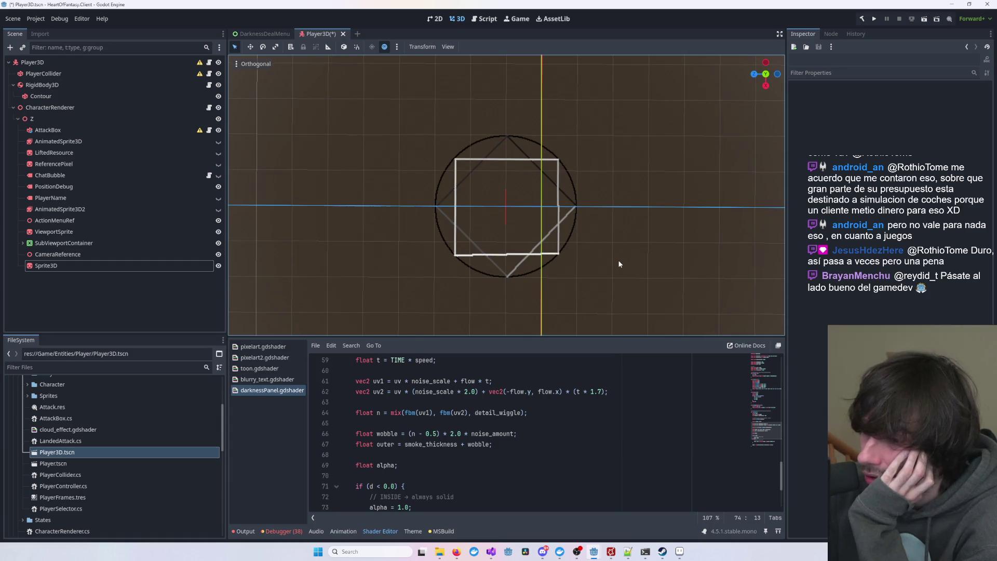
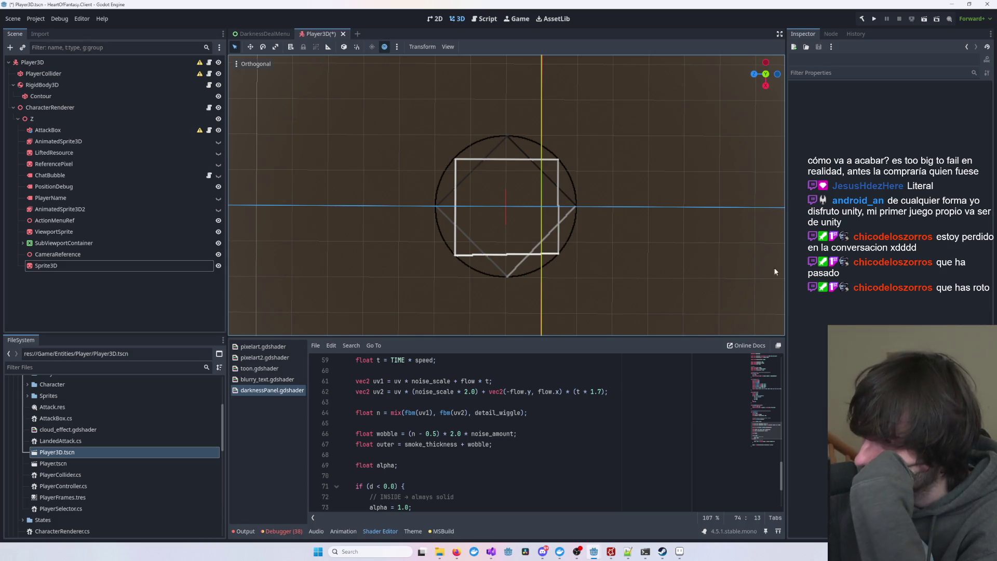
- Orbit and zoom to a raised, tilted view of the character standing inside the circle decal
{"action": "scroll", "coordinate": [712, 264], "scroll_direction": "up", "scroll_amount": 1}
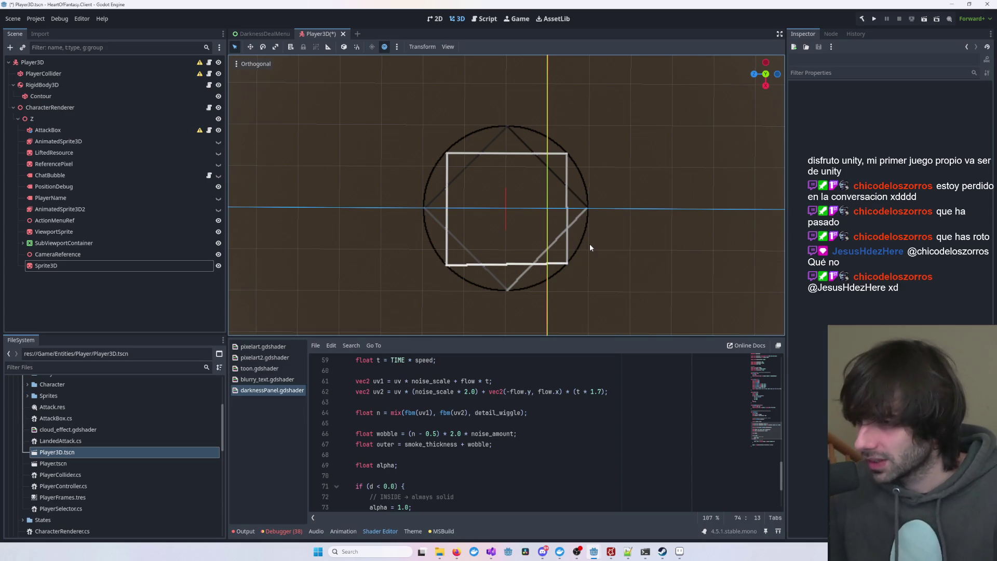
{"action": "mouse_move", "coordinate": [485, 191]}
{"action": "left_mouse_down"}
{"action": "mouse_move", "coordinate": [556, 176]}
{"action": "mouse_move", "coordinate": [577, 139]}
{"action": "mouse_move", "coordinate": [422, 130]}
{"action": "mouse_move", "coordinate": [519, 156]}
{"action": "left_mouse_up"}
{"action": "scroll", "coordinate": [671, 198], "scroll_direction": "up", "scroll_amount": 5}
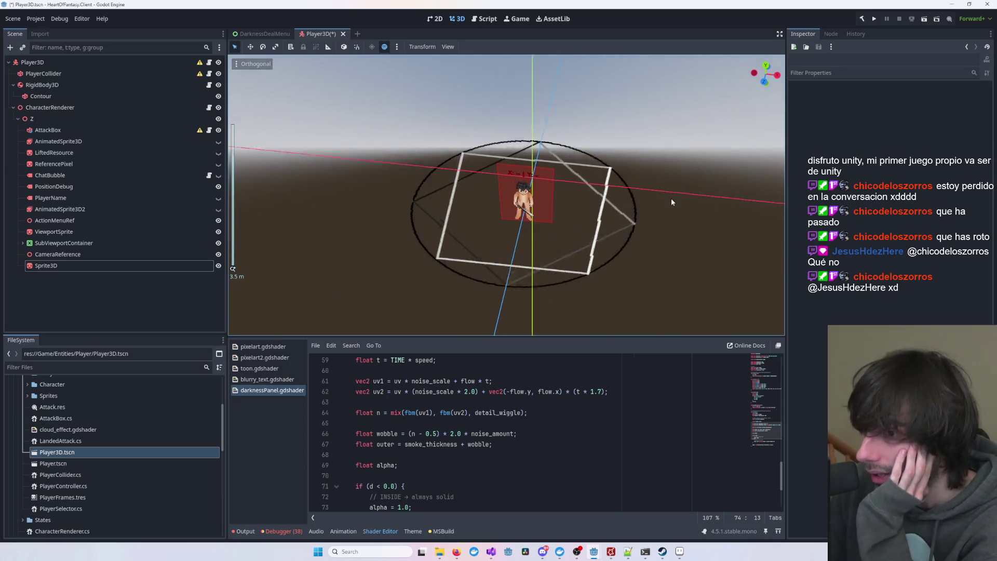
{"action": "mouse_move", "coordinate": [671, 198]}
{"action": "left_mouse_down"}
{"action": "mouse_move", "coordinate": [501, 201]}
{"action": "mouse_move", "coordinate": [516, 170]}
{"action": "mouse_move", "coordinate": [437, 174]}
{"action": "mouse_move", "coordinate": [606, 170]}
{"action": "mouse_move", "coordinate": [573, 208]}
{"action": "left_mouse_up"}
{"action": "scroll", "coordinate": [574, 207], "scroll_direction": "down", "scroll_amount": 5}
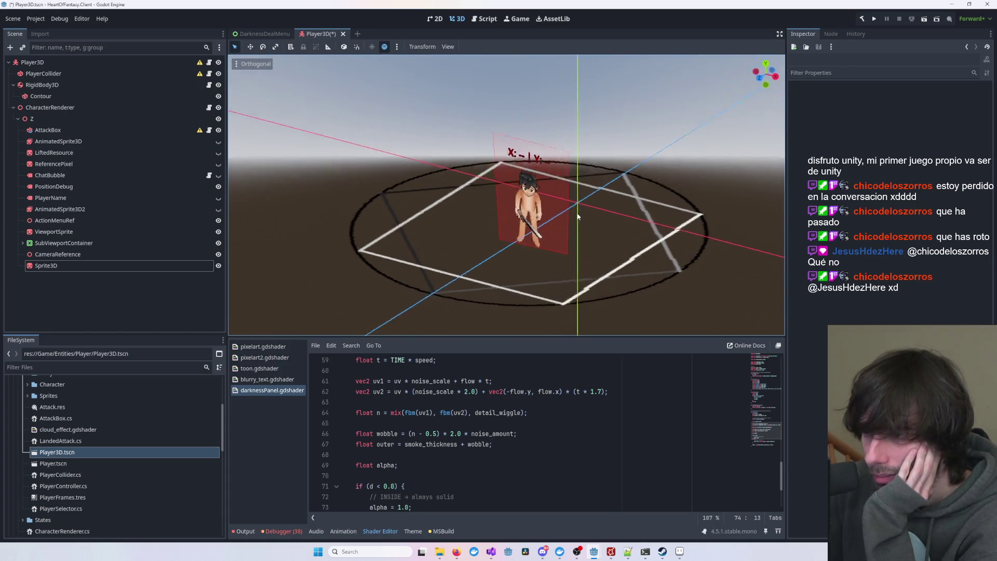
{"action": "mouse_move", "coordinate": [609, 242]}
{"action": "left_mouse_down"}
{"action": "mouse_move", "coordinate": [624, 241]}
{"action": "mouse_move", "coordinate": [398, 331]}
{"action": "left_mouse_up"}
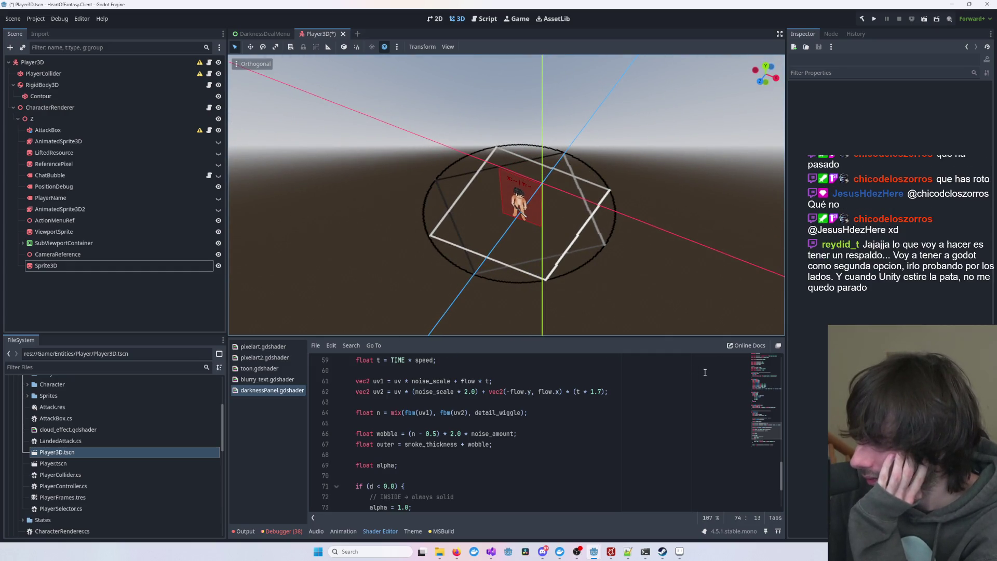
- Select the Sprite3D decal, collapse its Geometry, Global Illumination and Transform sections, and list texture types
{"action": "left_click", "coordinate": [111, 266]}
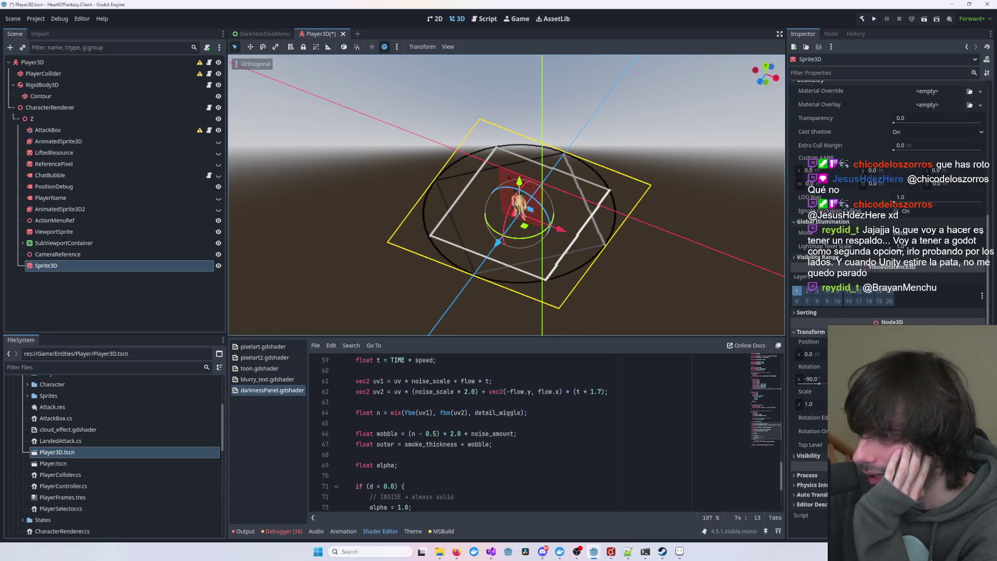
{"action": "scroll", "coordinate": [819, 480], "scroll_direction": "up", "scroll_amount": 5}
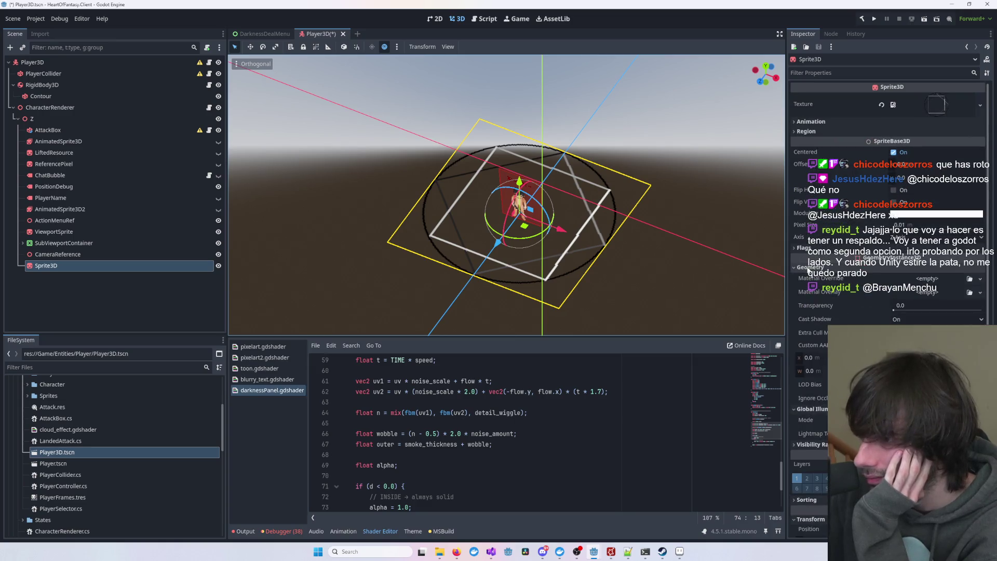
{"action": "left_click", "coordinate": [804, 267]}
{"action": "left_click", "coordinate": [806, 276]}
{"action": "left_click", "coordinate": [806, 286]}
{"action": "left_click", "coordinate": [806, 286]}
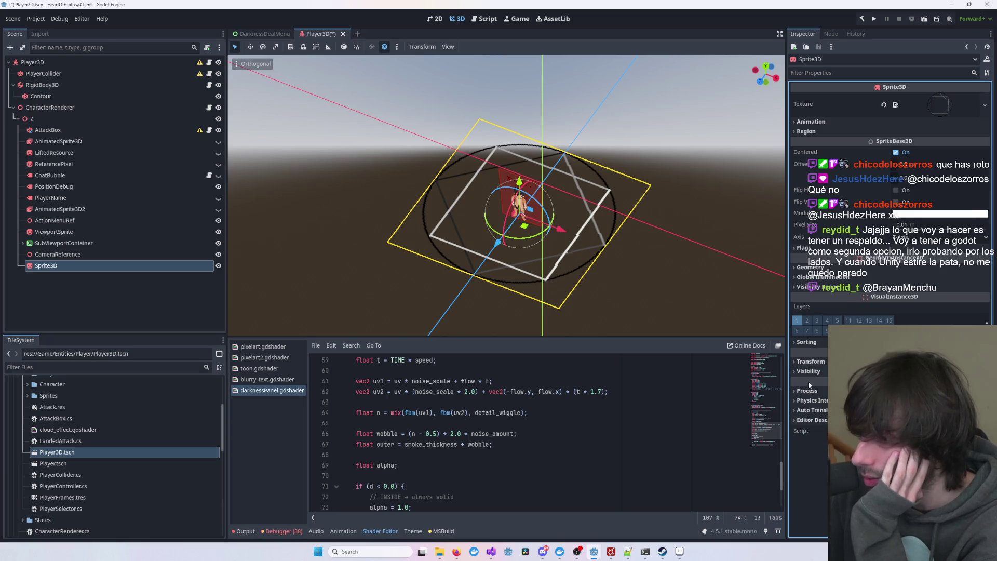
{"action": "left_click", "coordinate": [813, 363]}
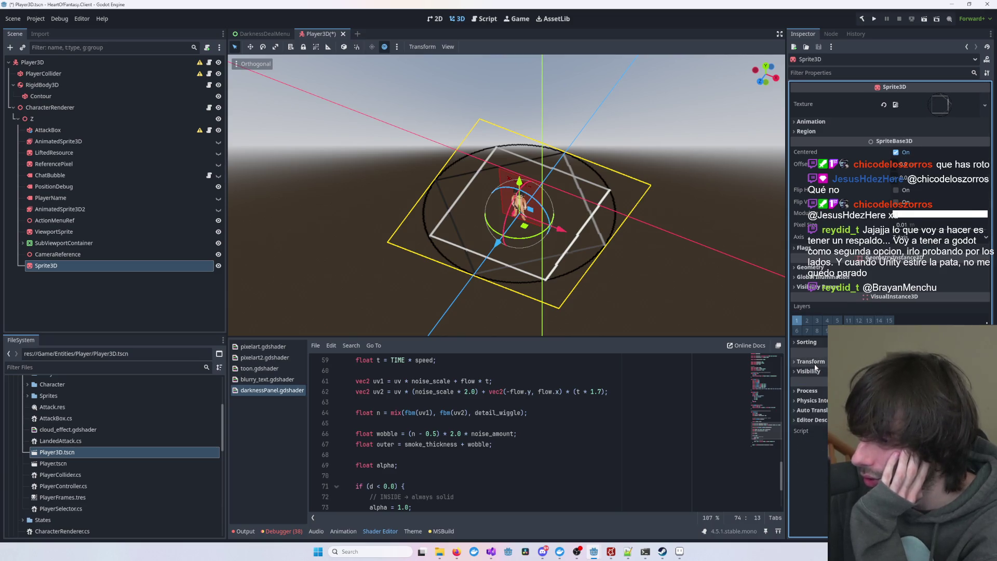
{"action": "left_click", "coordinate": [963, 104]}
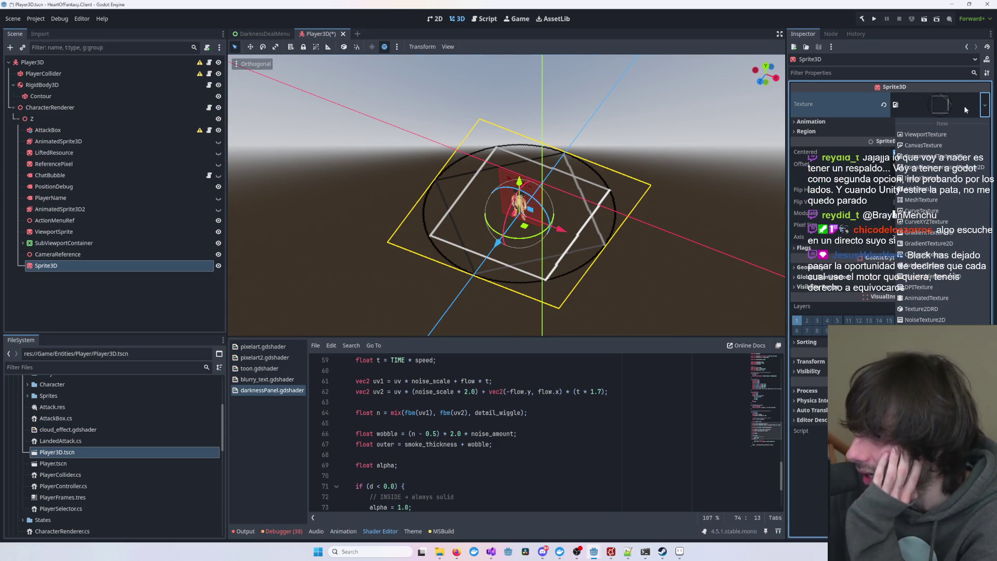
- Expand the existing circle texture's preview, dismiss the texture-type list unchanged, and expand Region settings
{"action": "left_click", "coordinate": [964, 105]}
{"action": "left_click", "coordinate": [963, 105]}
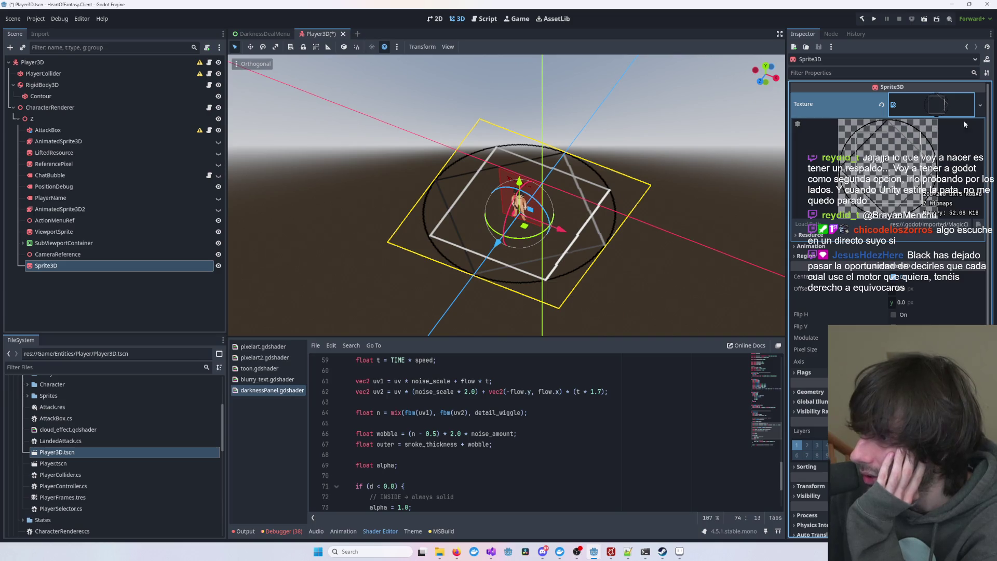
{"action": "left_click", "coordinate": [979, 105]}
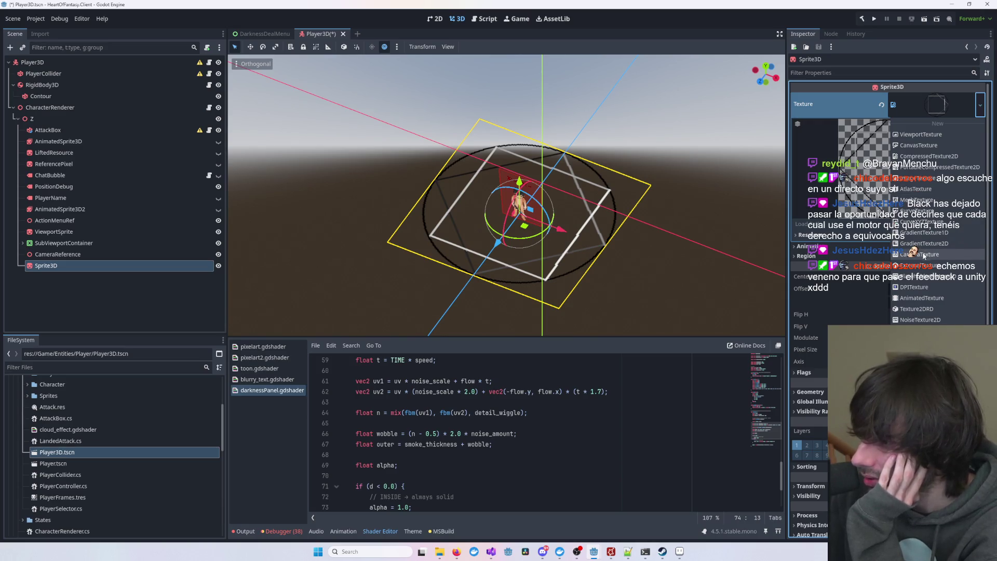
{"action": "key", "text": "Escape"}
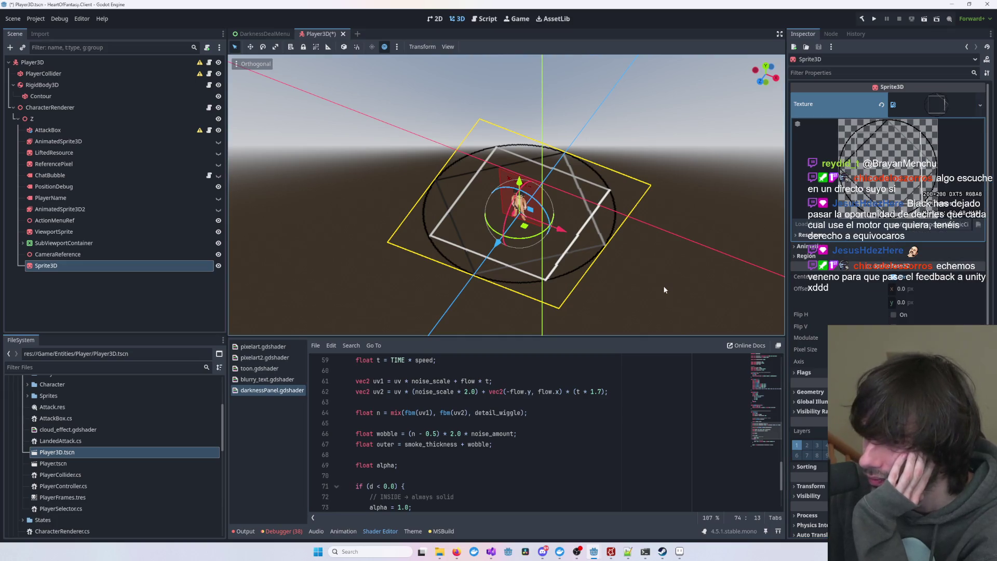
{"action": "scroll", "coordinate": [664, 289], "scroll_direction": "up", "scroll_amount": 3}
{"action": "scroll", "coordinate": [664, 289], "scroll_direction": "down", "scroll_amount": 3}
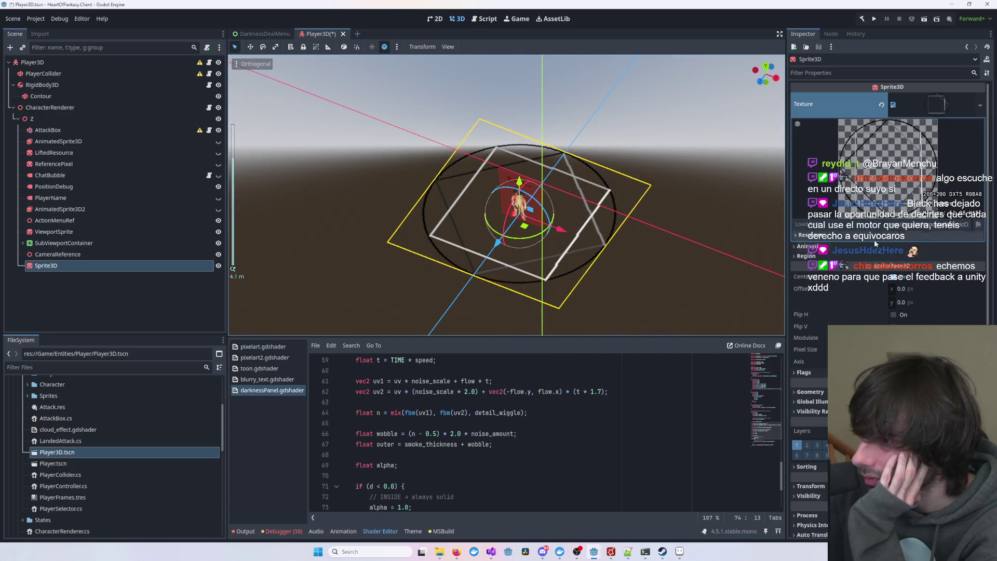
{"action": "left_click", "coordinate": [806, 256]}
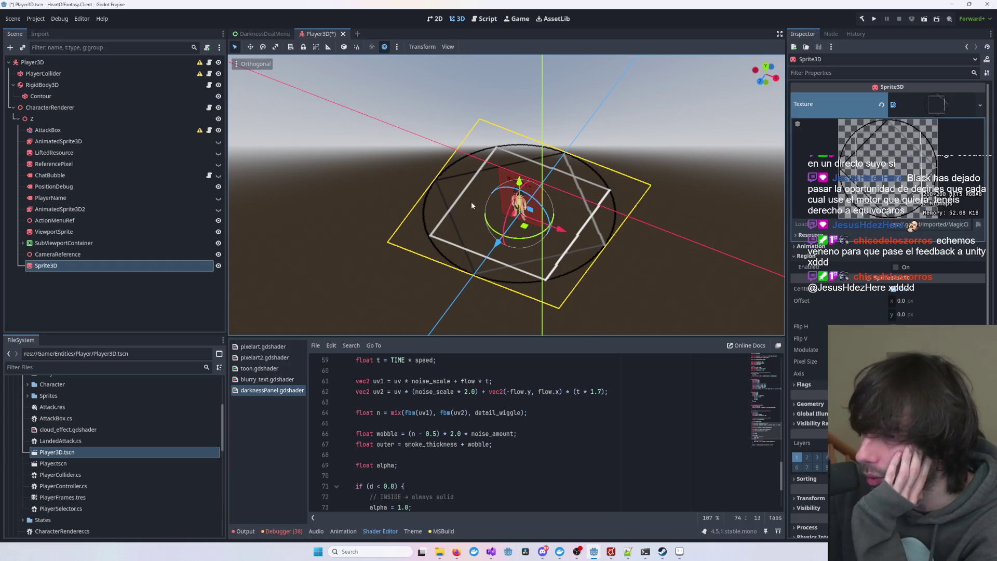
- Select ViewportSprite and re-expand its SubViewport ViewportTexture to preview the character
{"action": "left_click", "coordinate": [517, 203]}
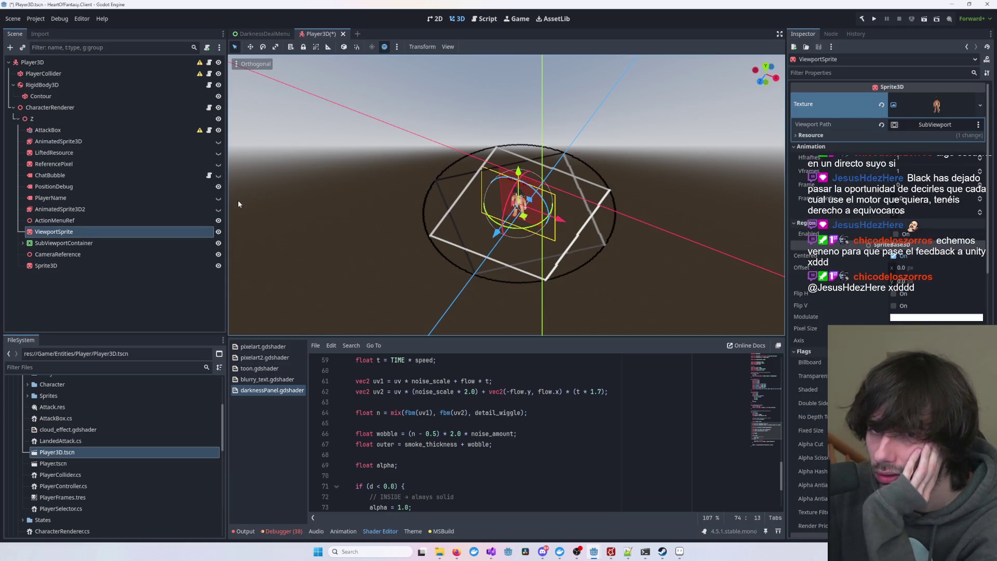
{"action": "left_click", "coordinate": [940, 112]}
{"action": "left_click", "coordinate": [941, 107]}
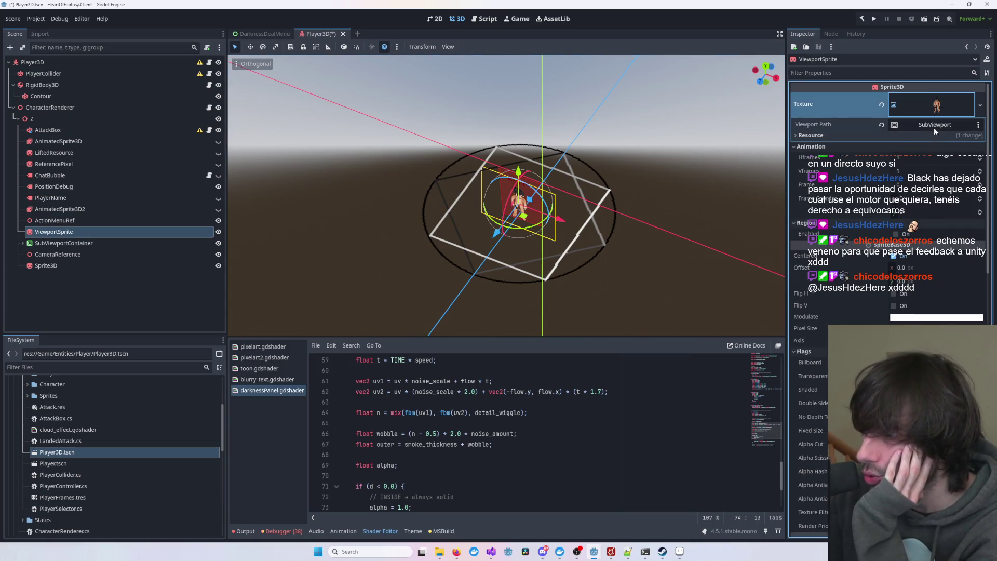